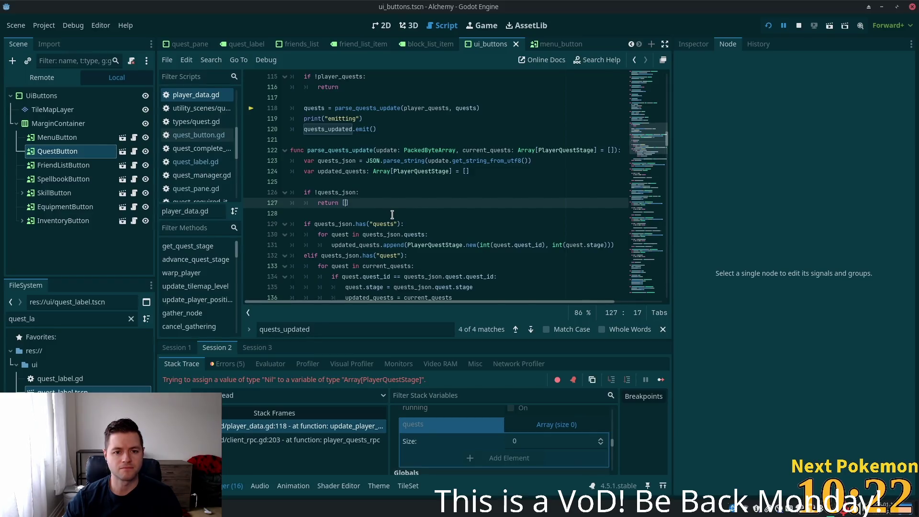
- Remove the empty array from the return [] on line 127 of parse_quests_update
scroll(392, 215, "down", 2)
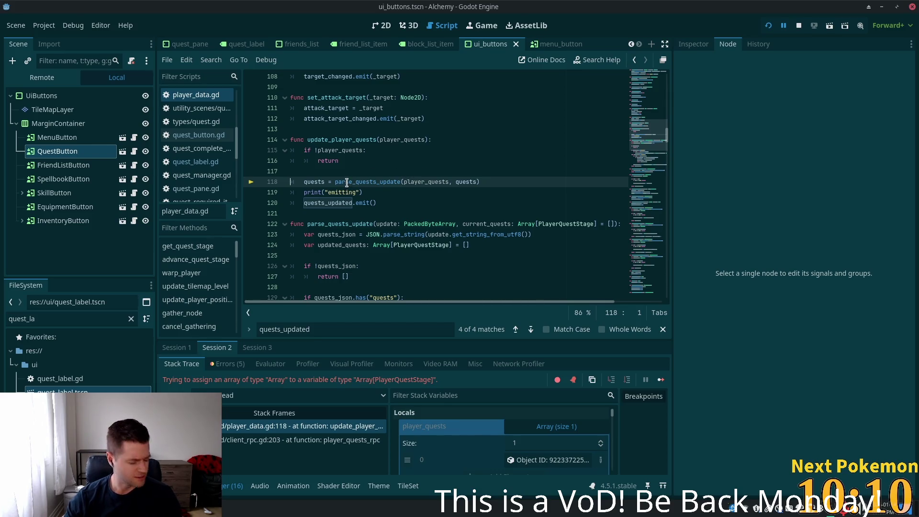
mouse_move(349, 180)
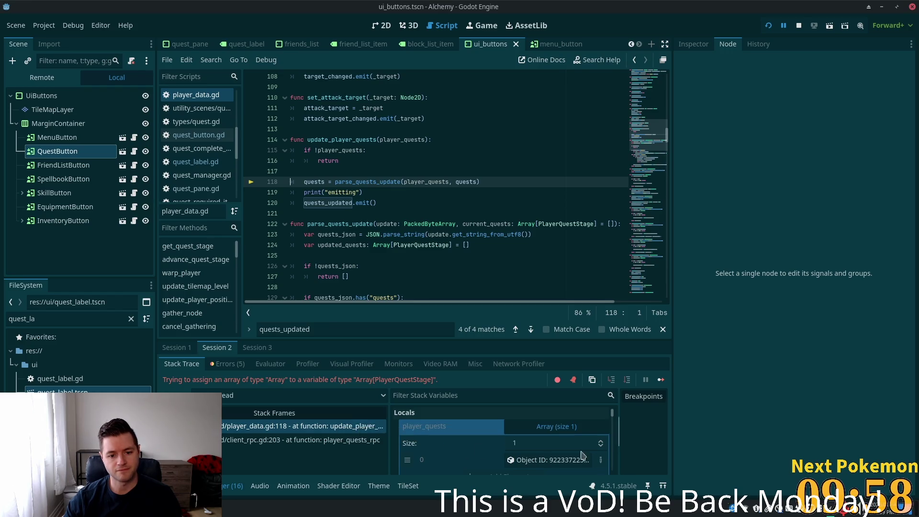
scroll(344, 187, "down", 2)
left_click(342, 133)
scroll(381, 218, "up", 3)
scroll(381, 218, "up", 3)
scroll(378, 216, "down", 5)
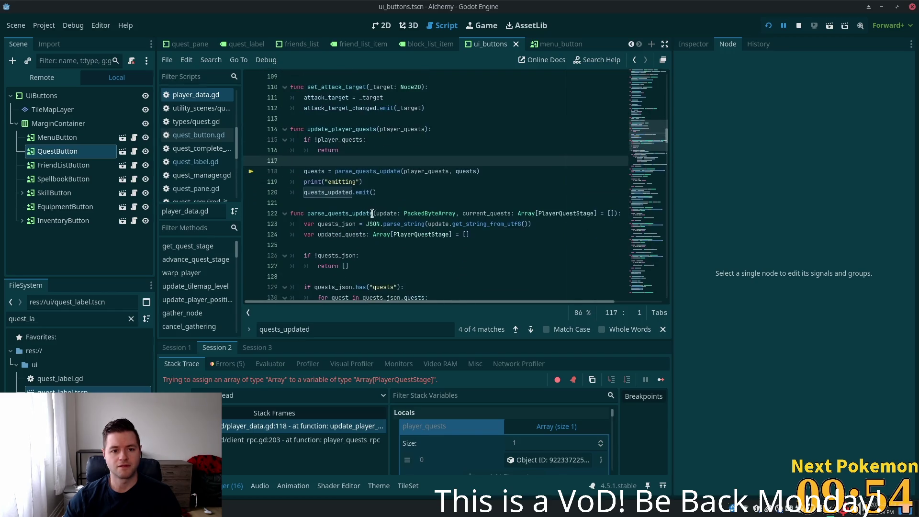
scroll(373, 215, "up", 3)
scroll(368, 215, "down", 1)
scroll(367, 215, "down", 2)
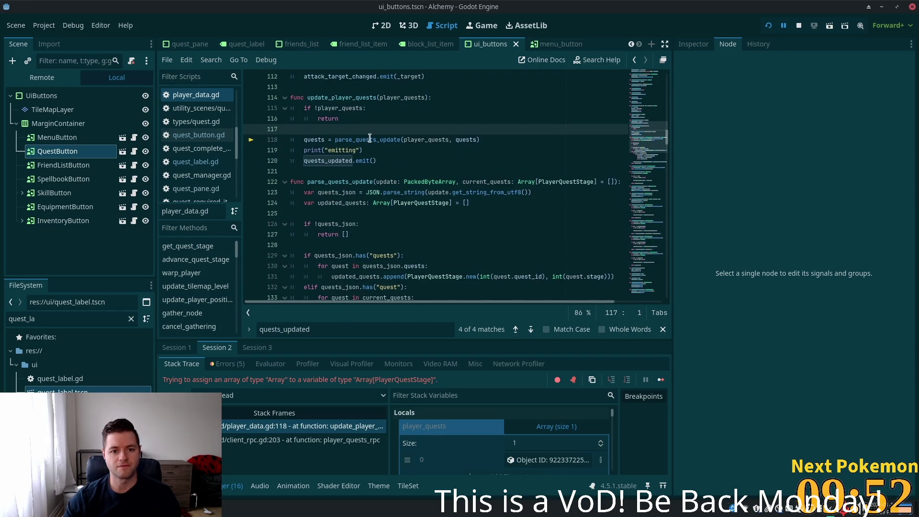
key("Down")
key("Down")
key("Down")
scroll(349, 190, "down", 1)
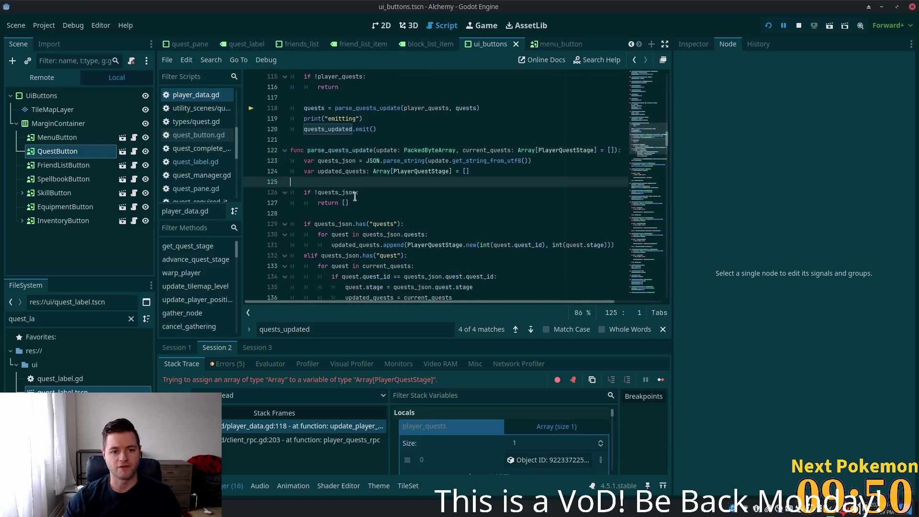
left_click(344, 203)
key("Delete")
key("Delete")
left_click(415, 189)
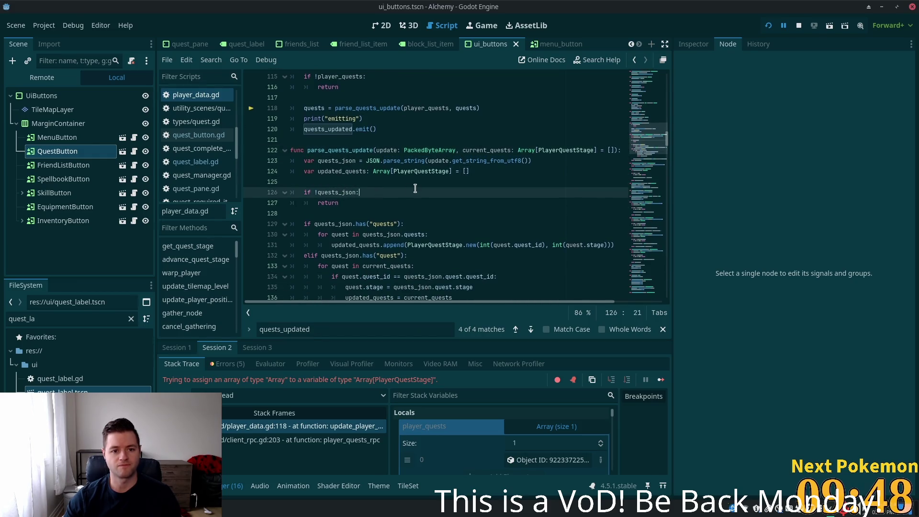
key("Return")
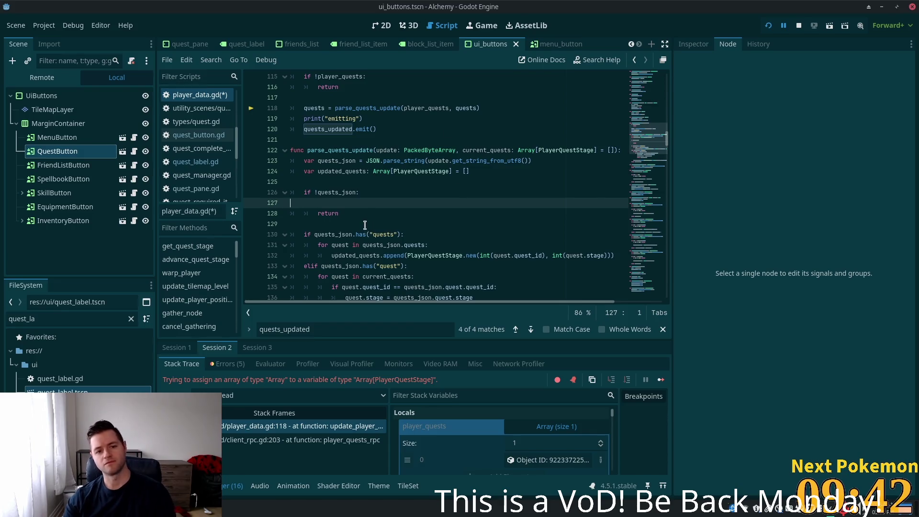
key("BackSpace")
key("BackSpace")
key("BackSpace")
- Make line 127 return updated_quests and relaunch the game
double_click(344, 171)
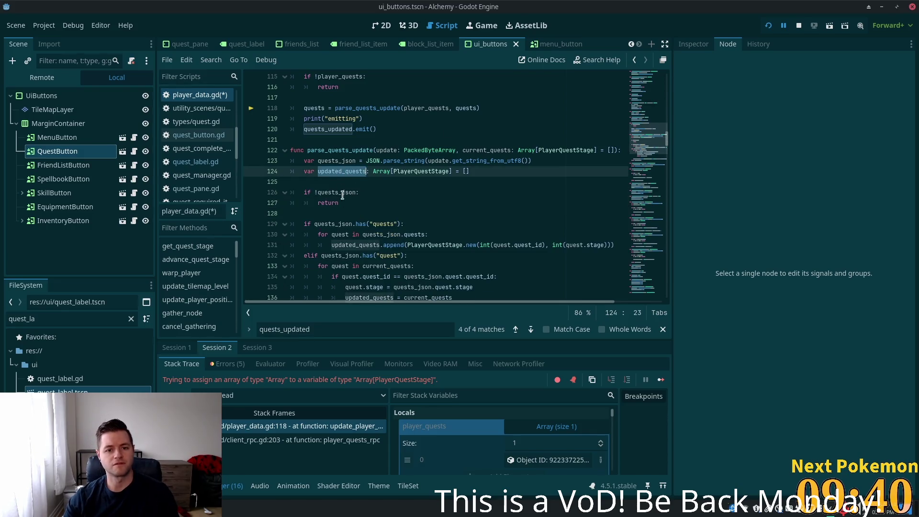
left_click(348, 182)
left_click(397, 204)
type("updated_quests")
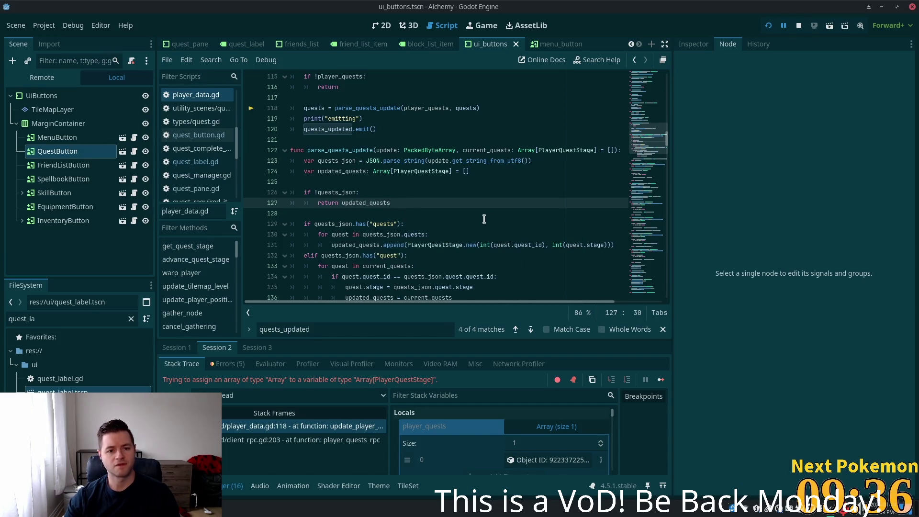
left_click(769, 26)
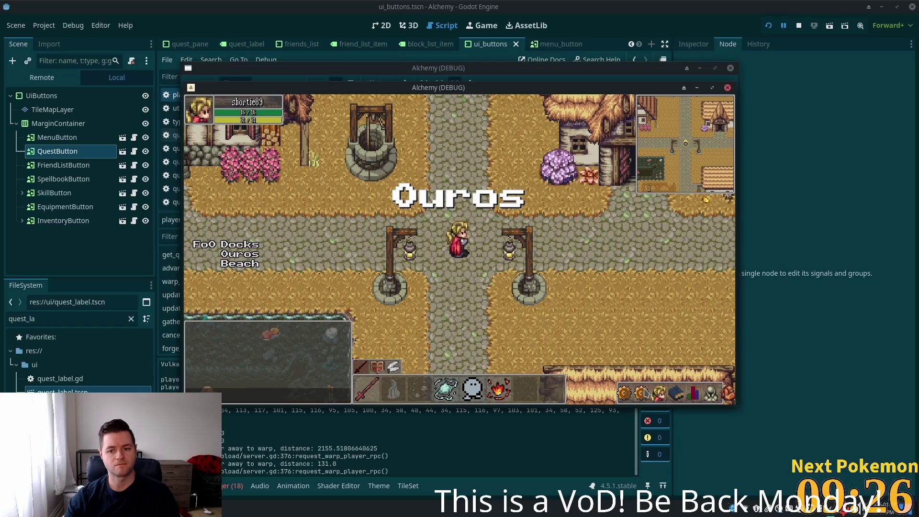
- Open and close the Quests pane in both Alchemy clients, then return to the Godot editor
left_click(629, 402)
left_click(629, 401)
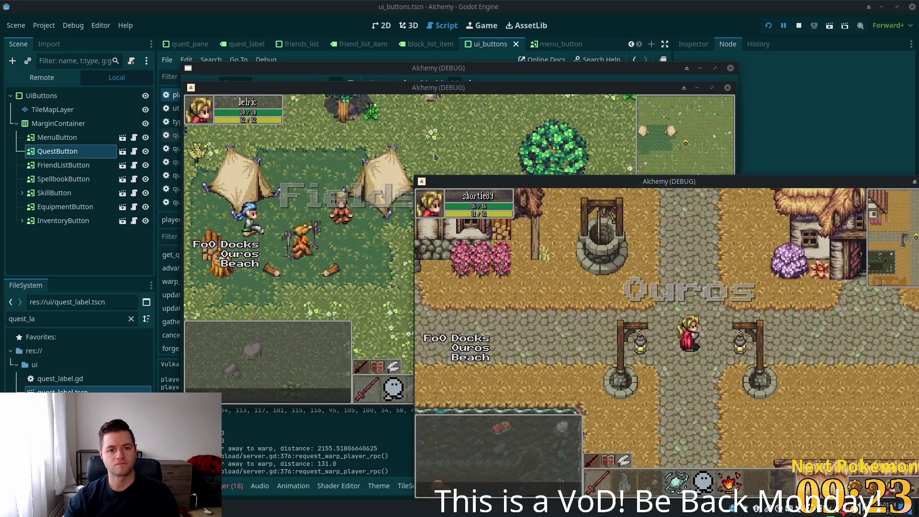
left_click(642, 395)
left_click(641, 396)
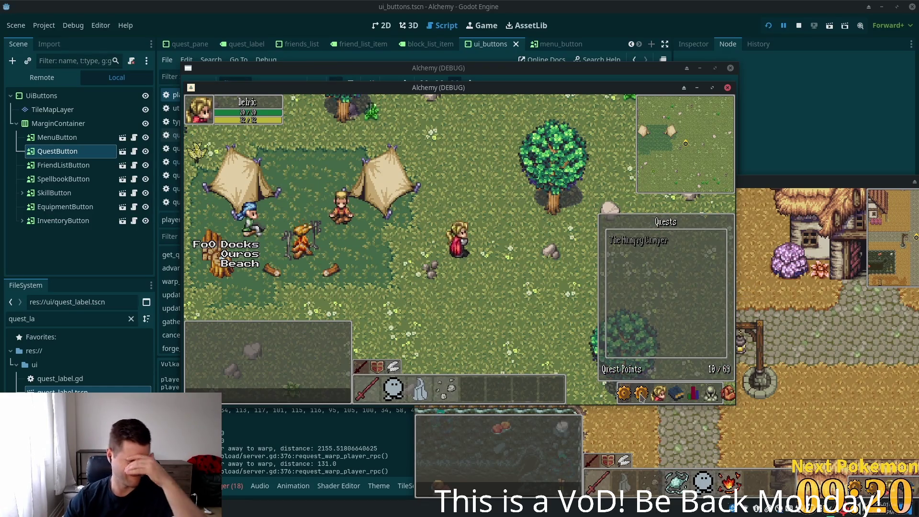
left_click(642, 395)
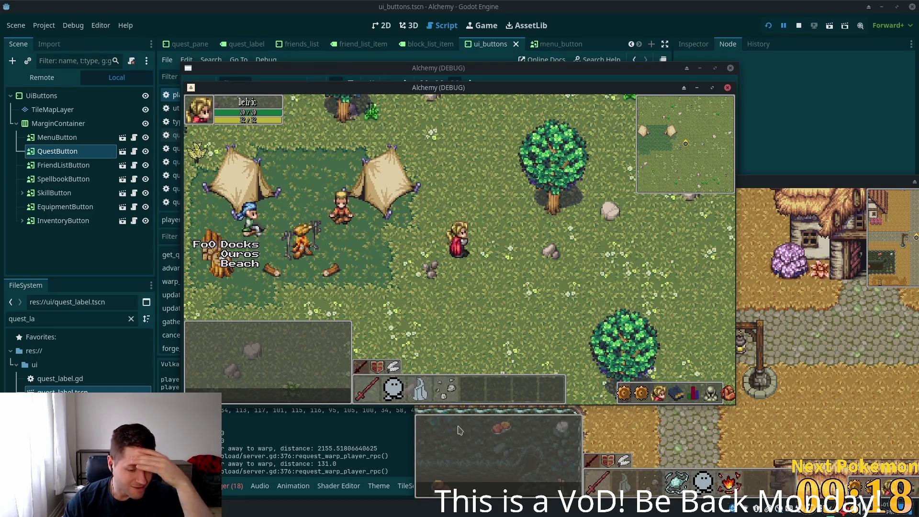
left_click(327, 444)
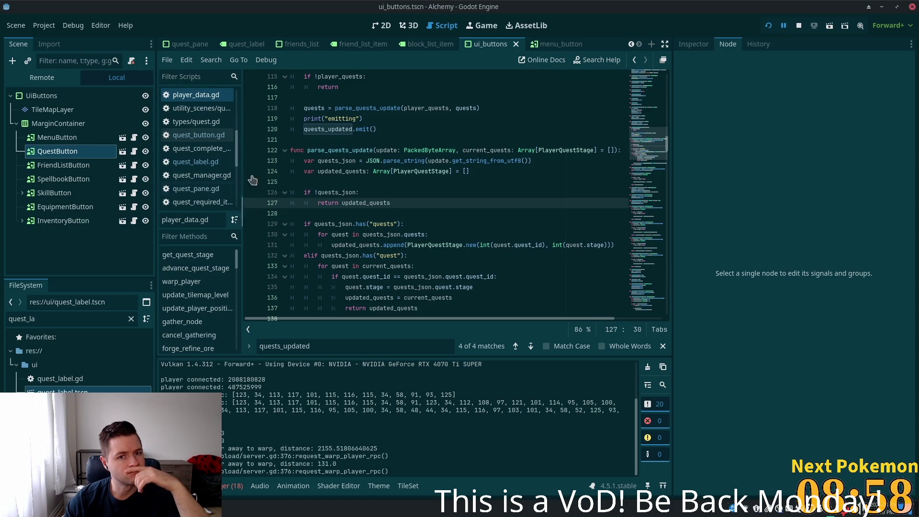
- Scroll through the quest update code and Output log, then switch to quest_label.gd in Cursor
scroll(386, 171, "up", 4)
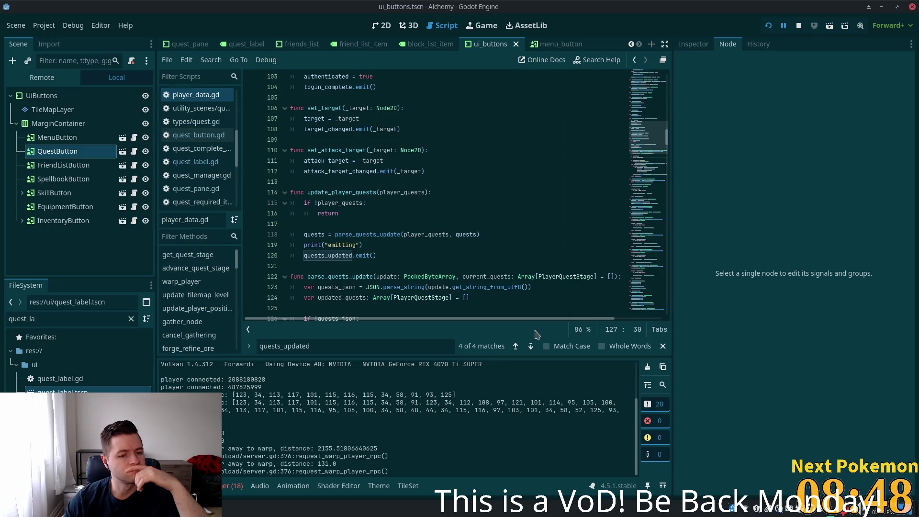
scroll(531, 413, "up", 3)
scroll(532, 407, "down", 1)
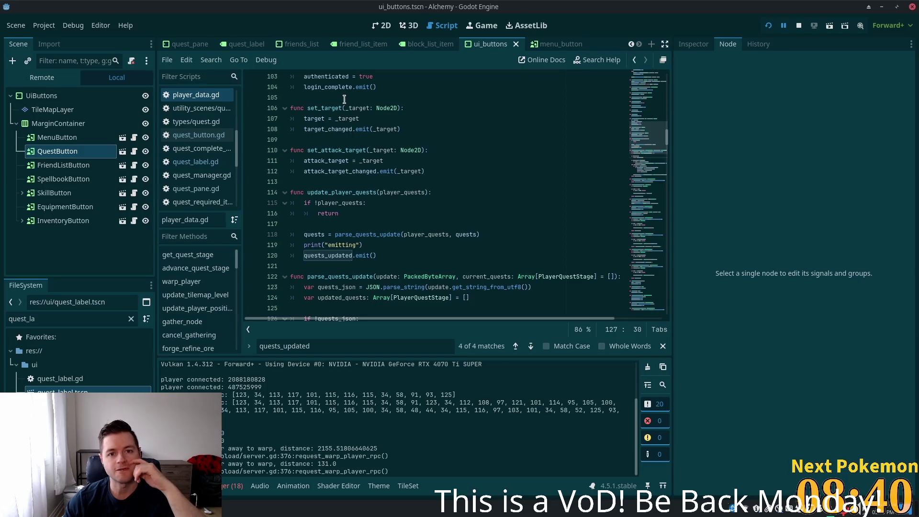
key("alt+Tab")
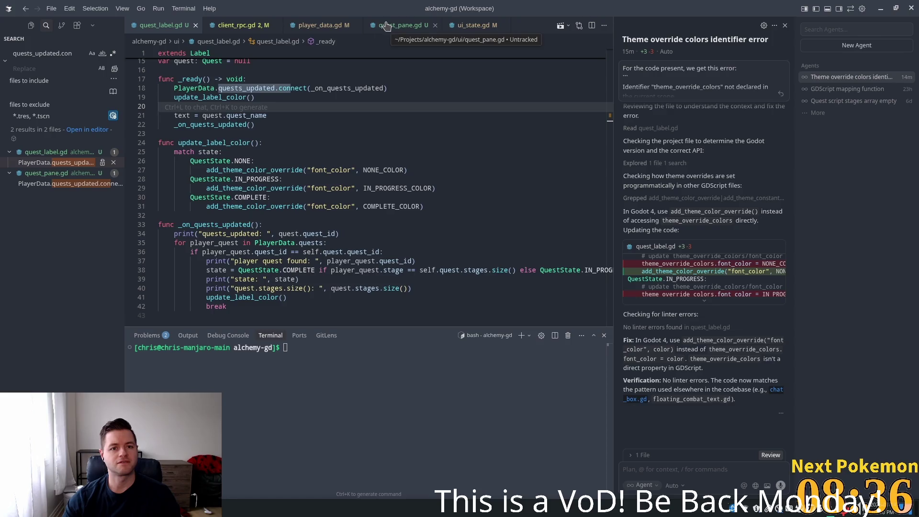
- Review where update_label_color is called and where state is assigned in quest_label.gd
scroll(260, 151, "up", 3)
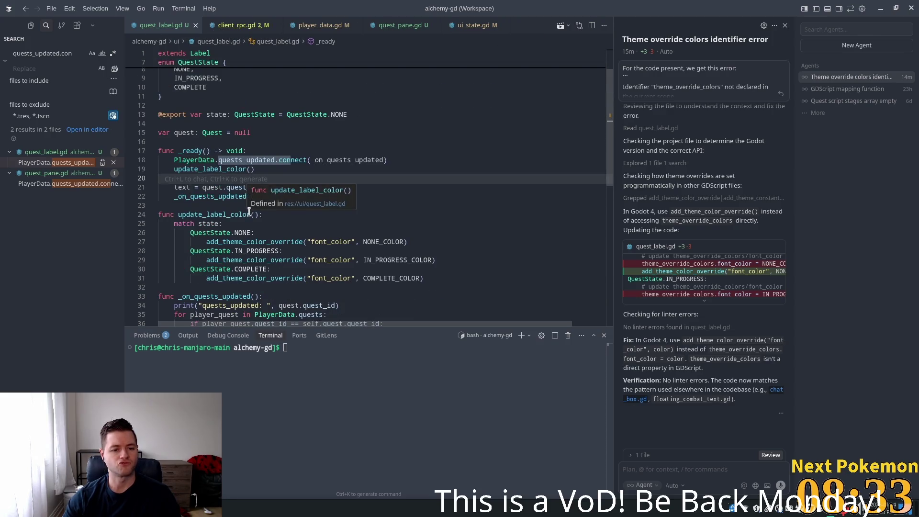
key("Up")
key("Up")
left_click(233, 189)
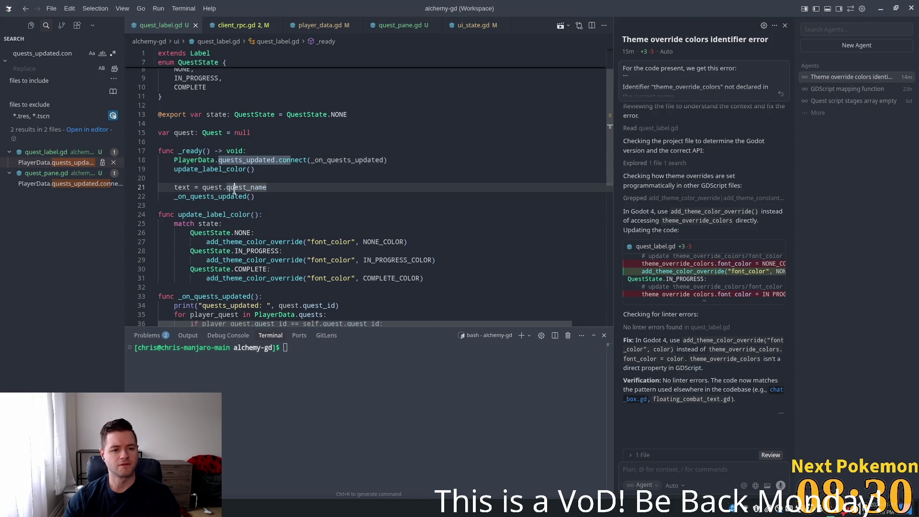
key("Up")
key("Up")
key("ctrl+d")
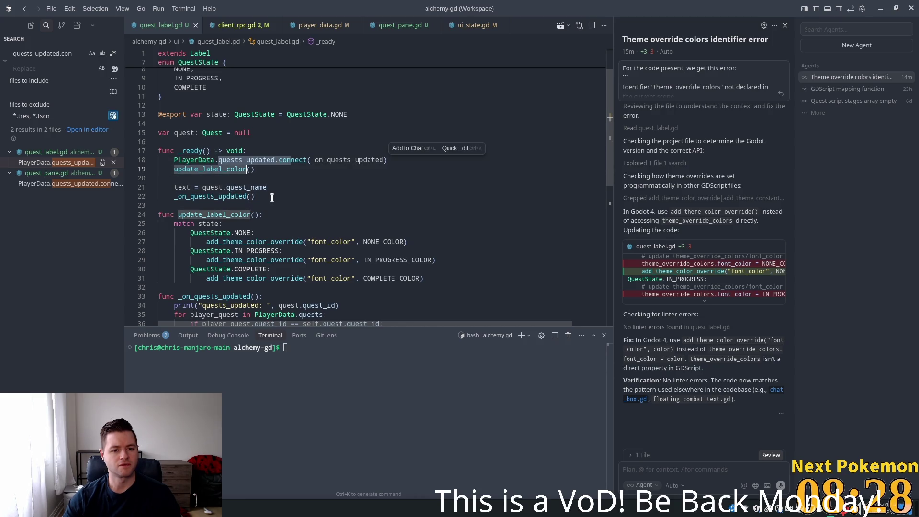
scroll(268, 211, "down", 3)
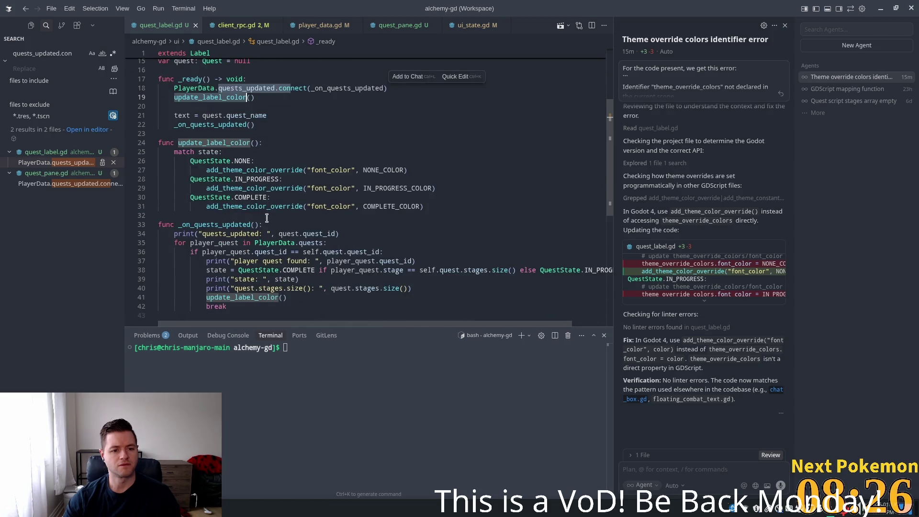
left_click(254, 279)
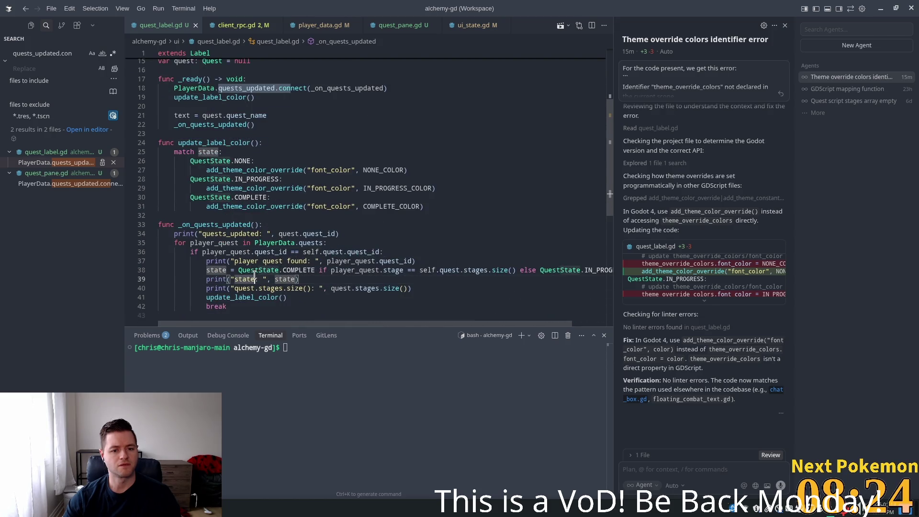
double_click(233, 298)
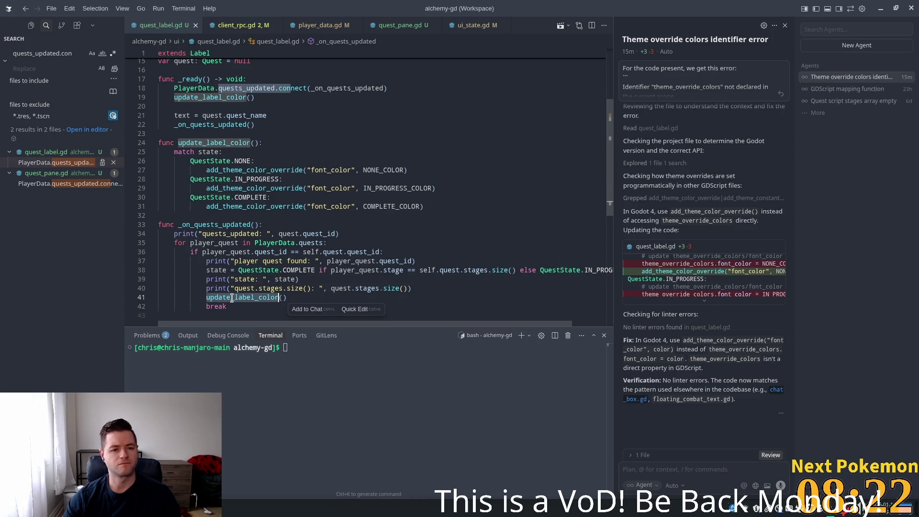
- Add print("update_label_color: ", state) at the top of update_label_color and run the game with F5
left_click(272, 144)
key("Return")
key("Tab")
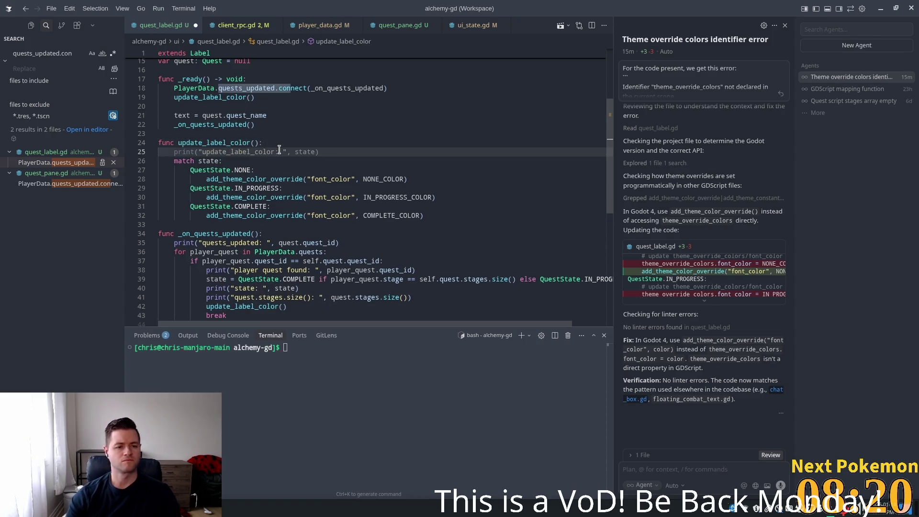
left_click(250, 116)
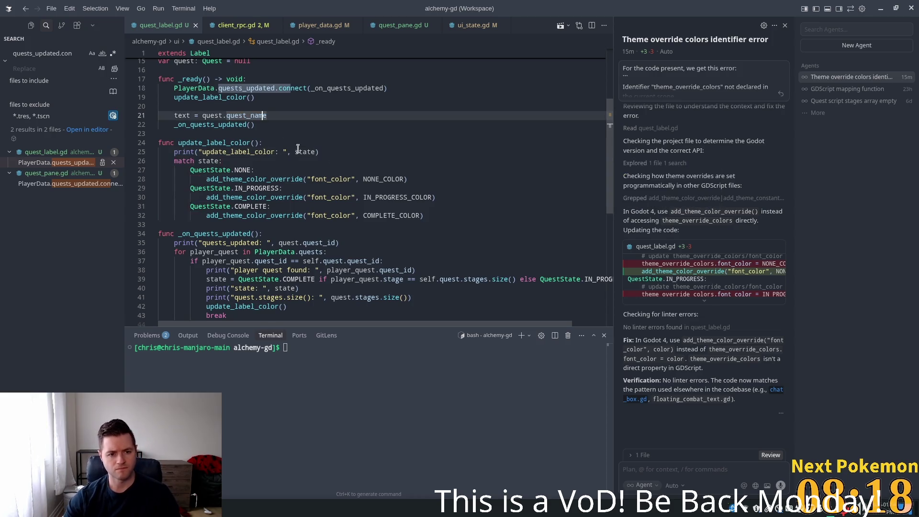
key("alt+Tab")
key("F5")
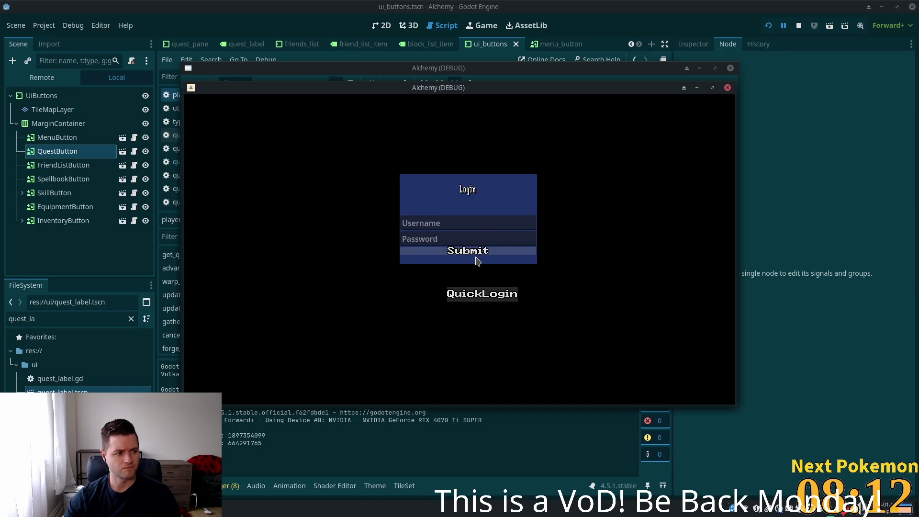
- Submit the game login, move the game windows aside, and return to Cursor
left_click(476, 257)
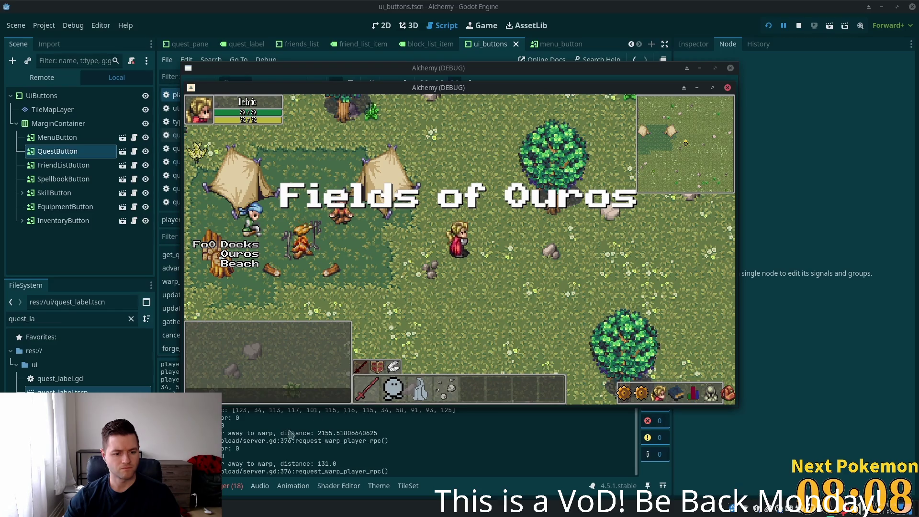
key("alt+Tab")
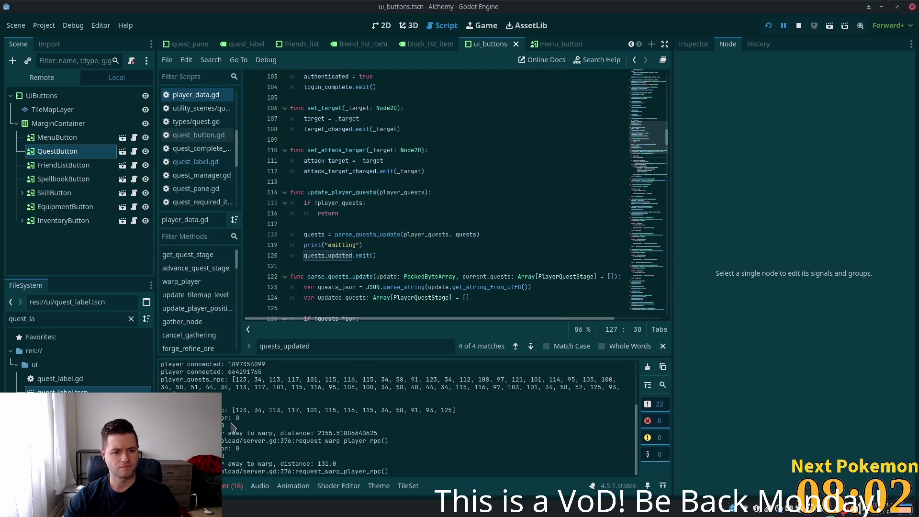
key("alt+Tab")
key("alt+Tab")
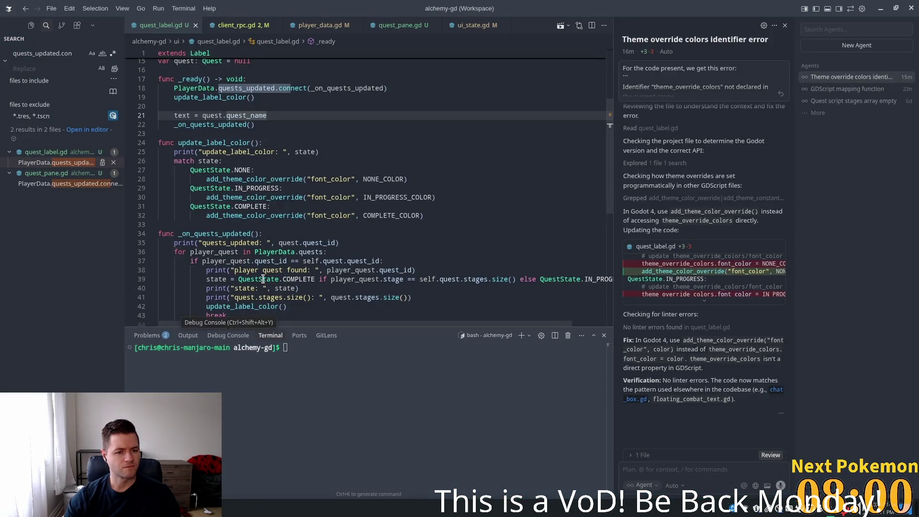
- Inspect _on_quests_updated and its quests_updated print in quest_label.gd
double_click(239, 234)
scroll(259, 284, "up", 2)
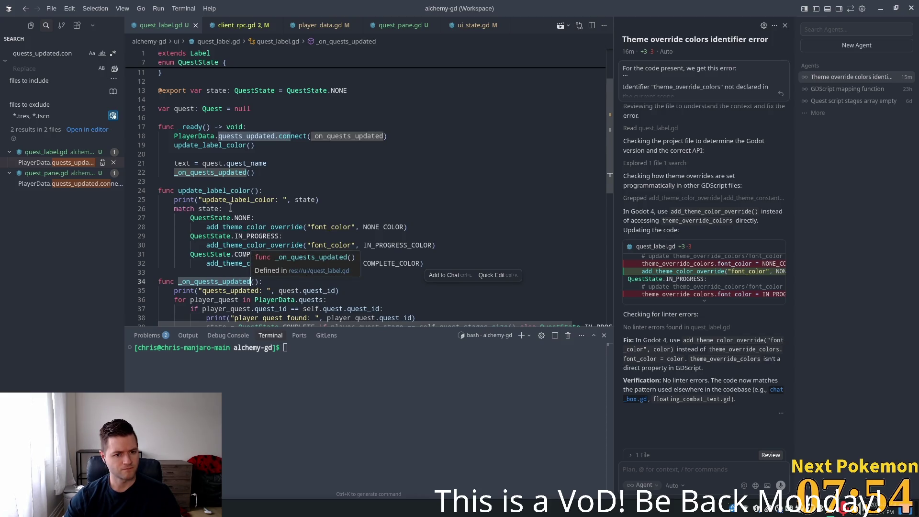
left_click(211, 173)
left_click(246, 291)
double_click(245, 291)
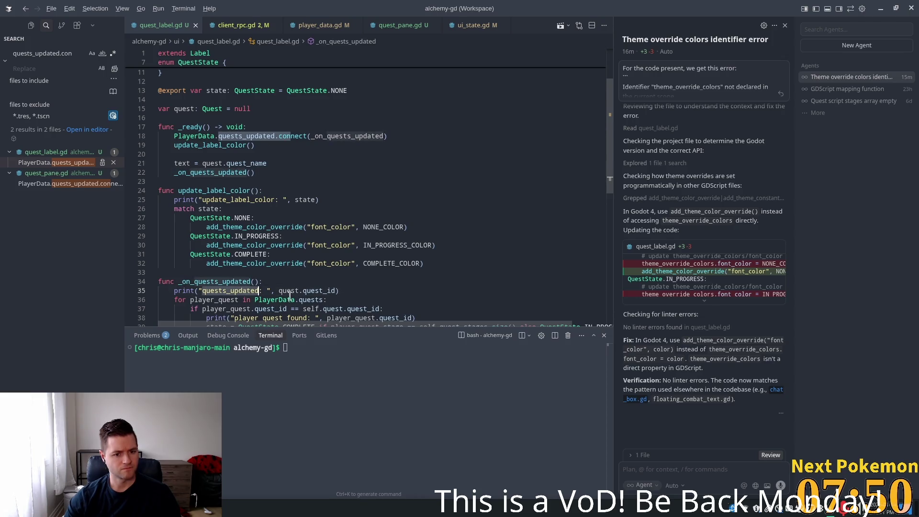
key("alt+Tab")
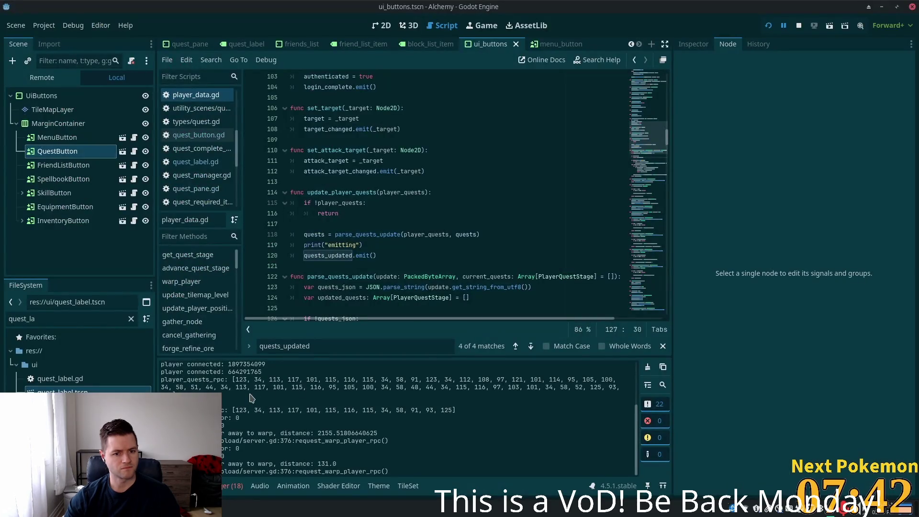
key("alt+Tab")
left_click(223, 290)
double_click(222, 291)
scroll(336, 283, "down", 5)
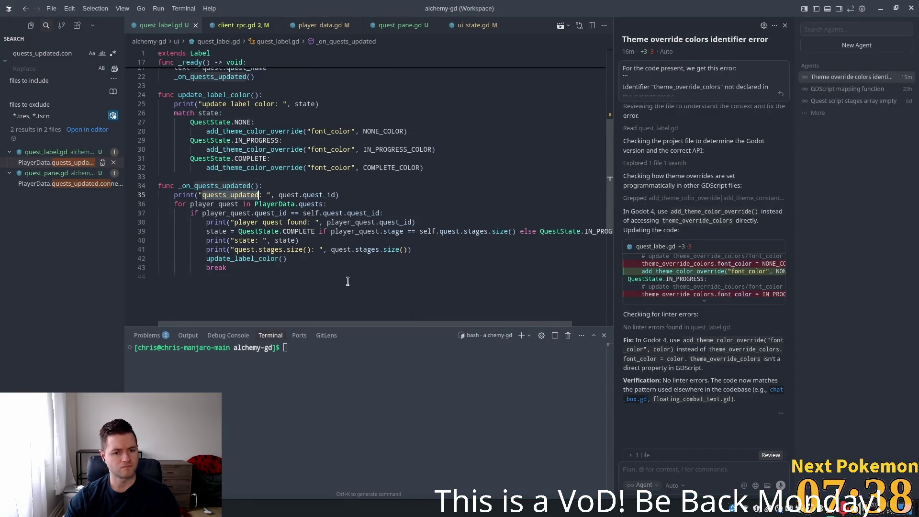
- Add print lines for player_quest.quest_id and player_quest.stage inside the for loop
left_click(301, 195)
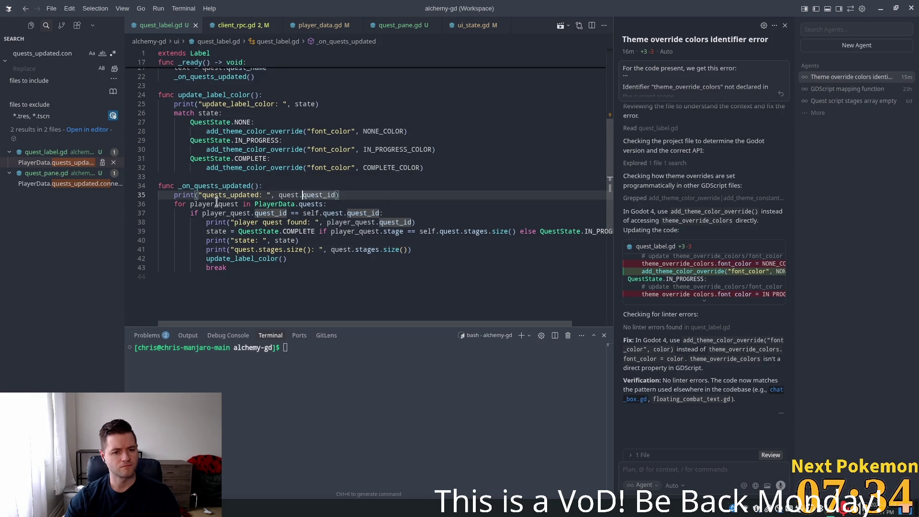
left_click(238, 205)
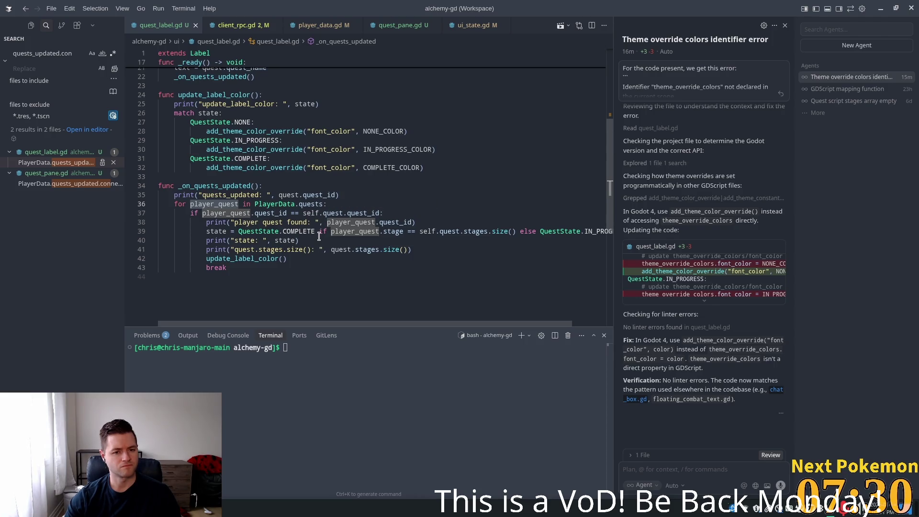
left_click(250, 213)
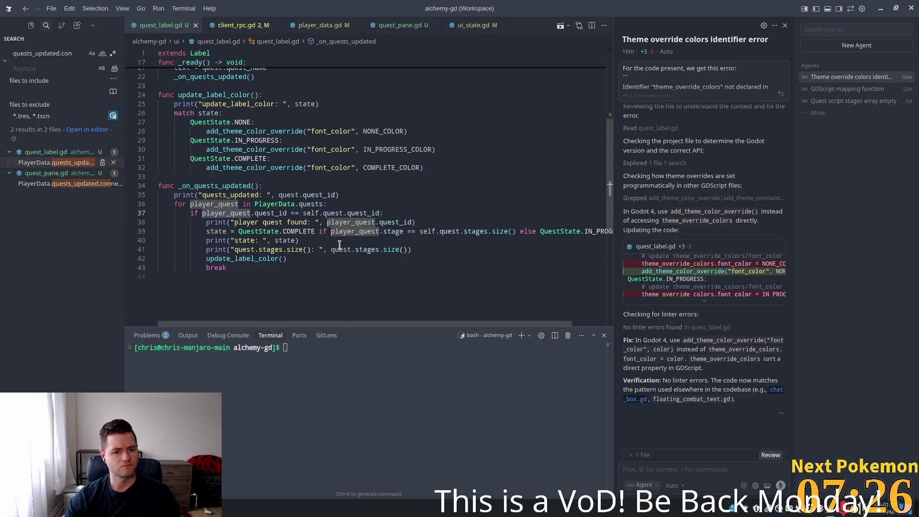
left_click(222, 215)
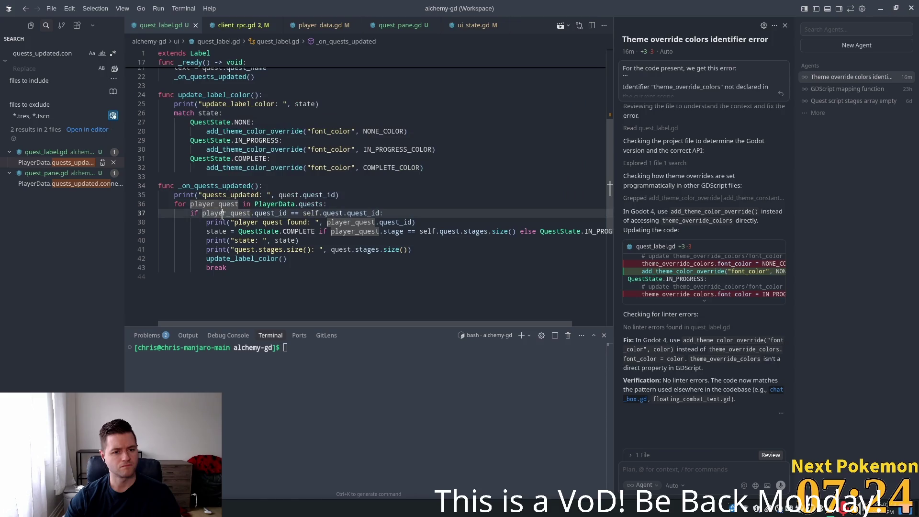
left_click(329, 205)
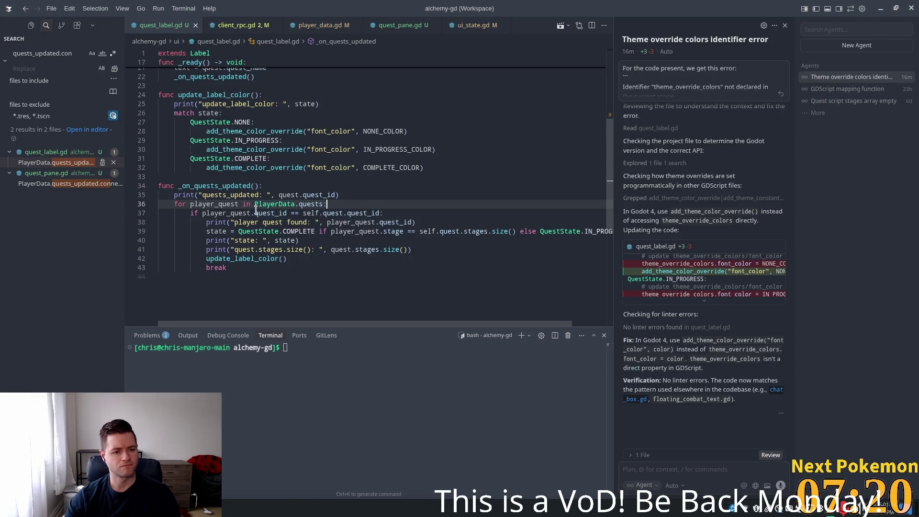
key("Return")
key("Tab")
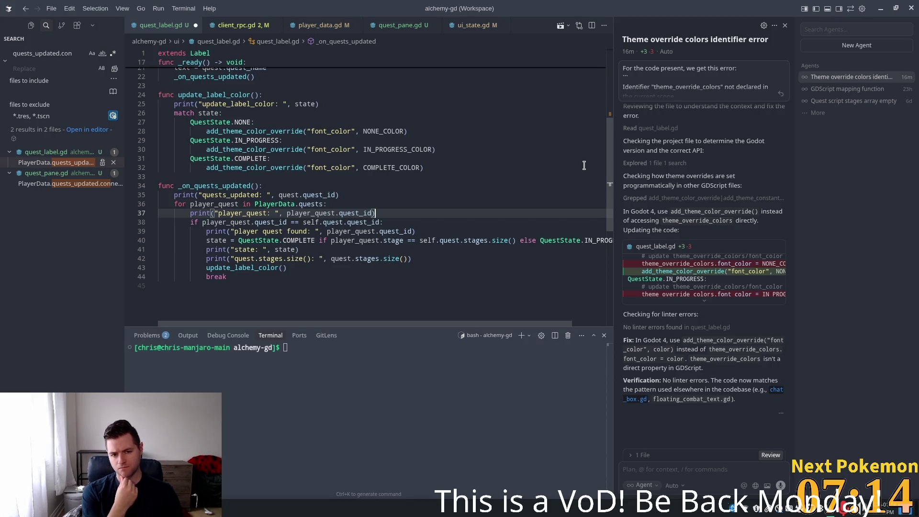
key("Return")
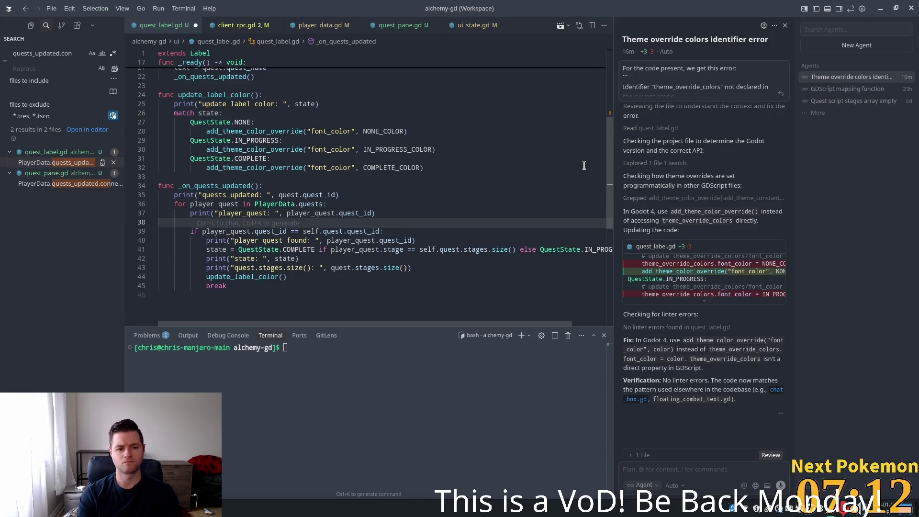
type("print(")
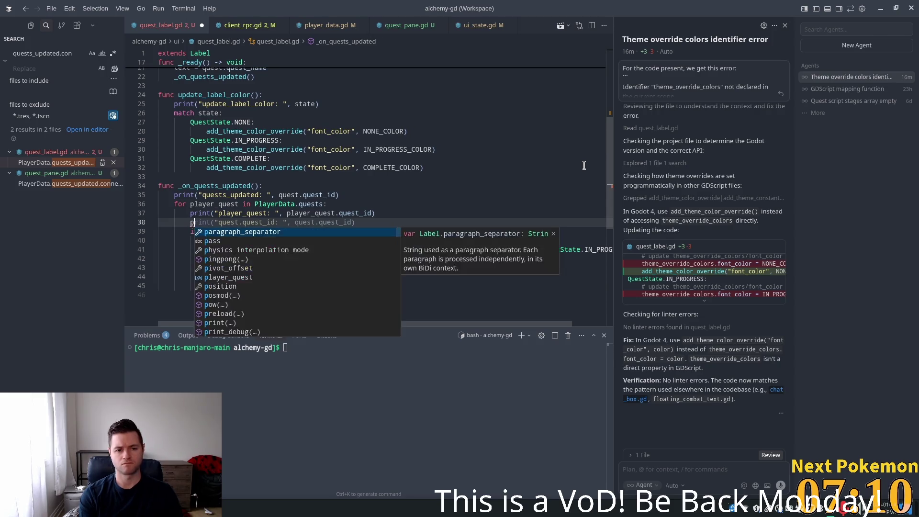
key("Escape")
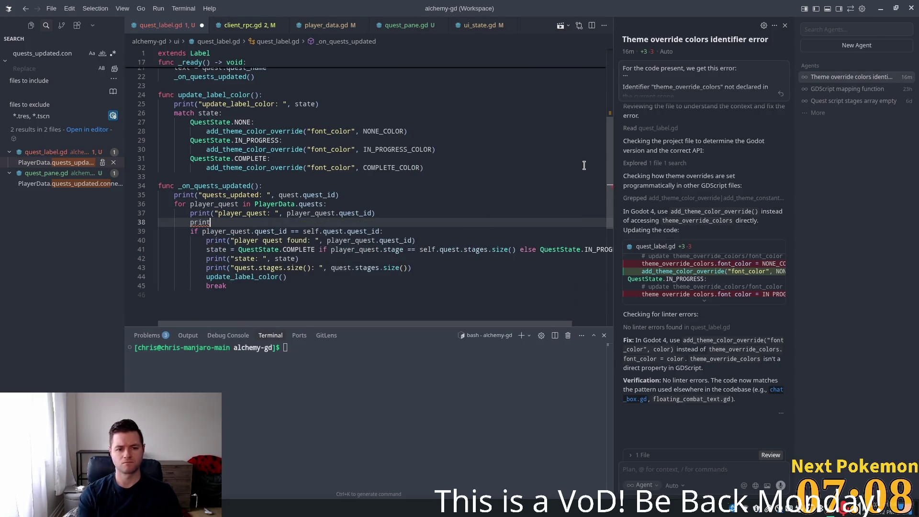
type("\"player")
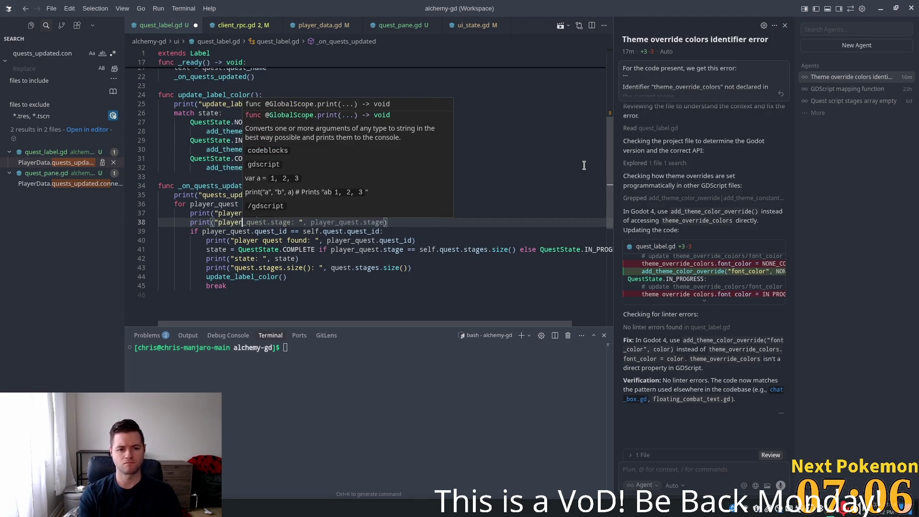
key("Tab")
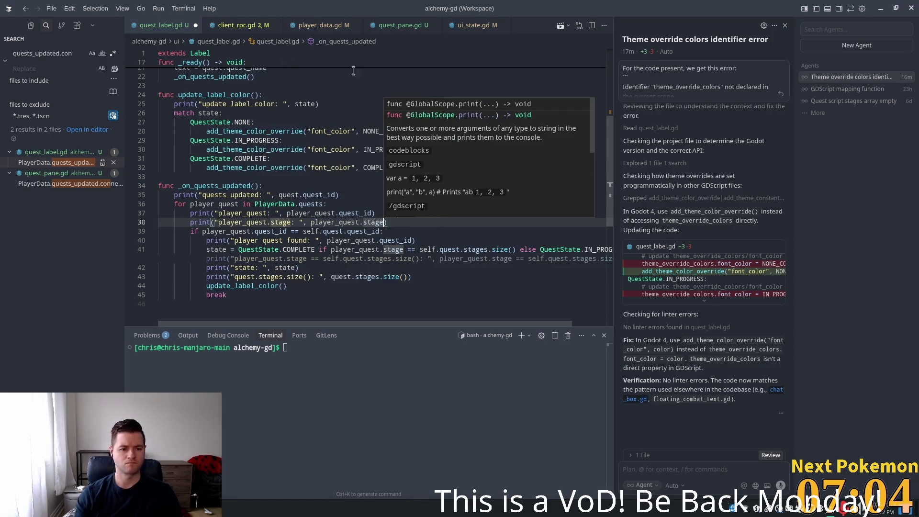
- Delete the quests_updated print line, save quest_label.gd, and switch to Godot to run
left_click_drag(348, 195, 124, 197)
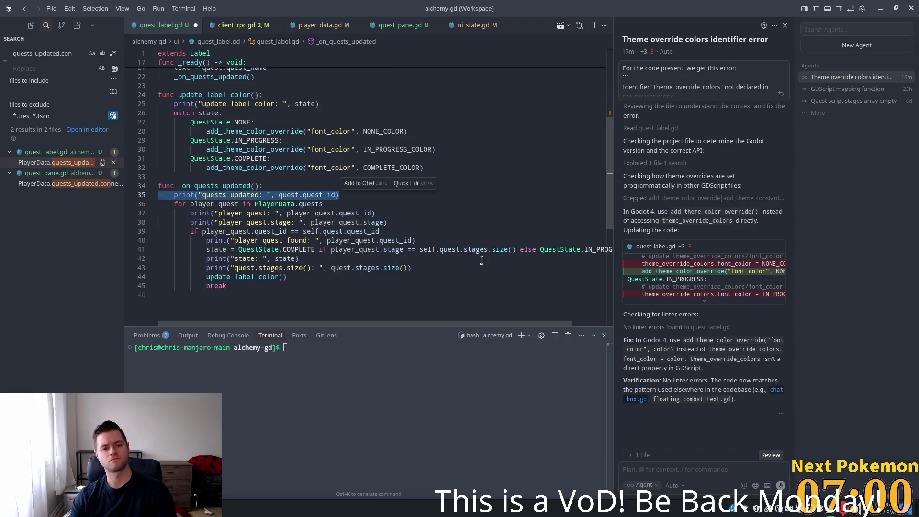
key("ctrl+shift+k")
left_click(296, 180)
key("ctrl+s")
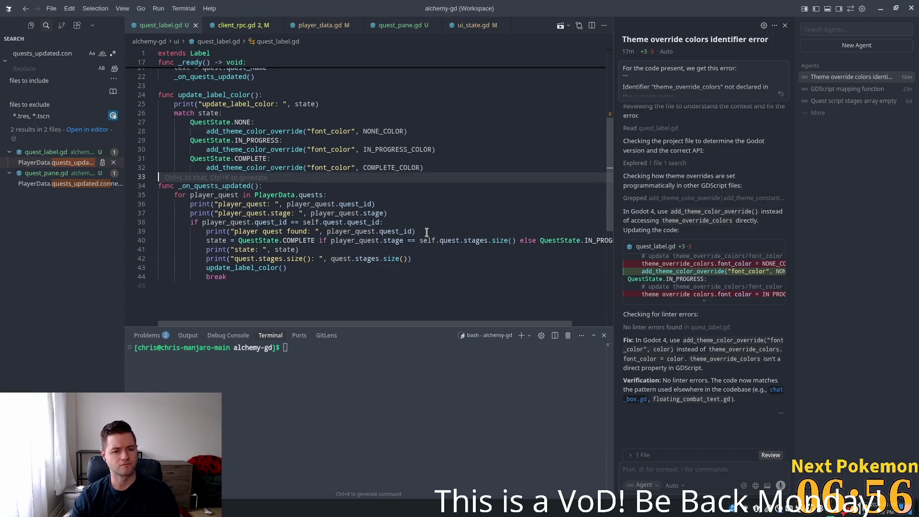
key("alt+Tab")
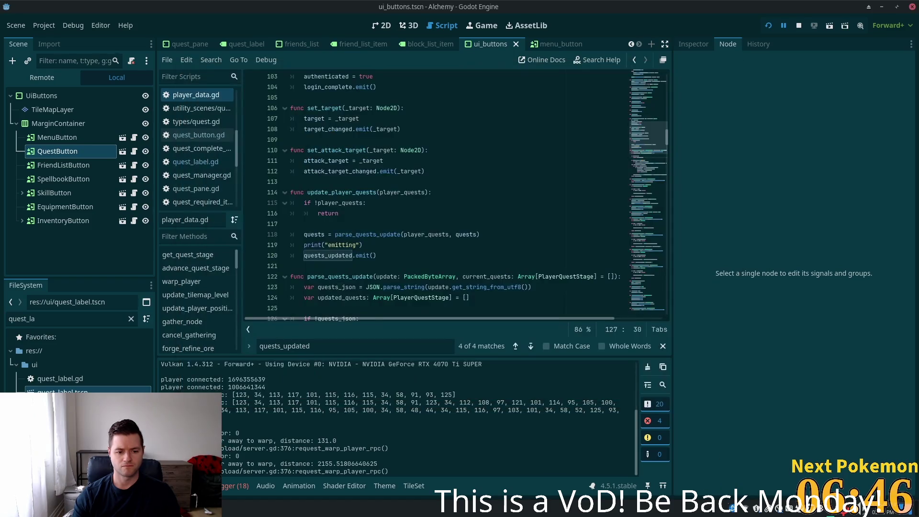
- Bring the Godot editor over the game and review the Output log
left_click(242, 454)
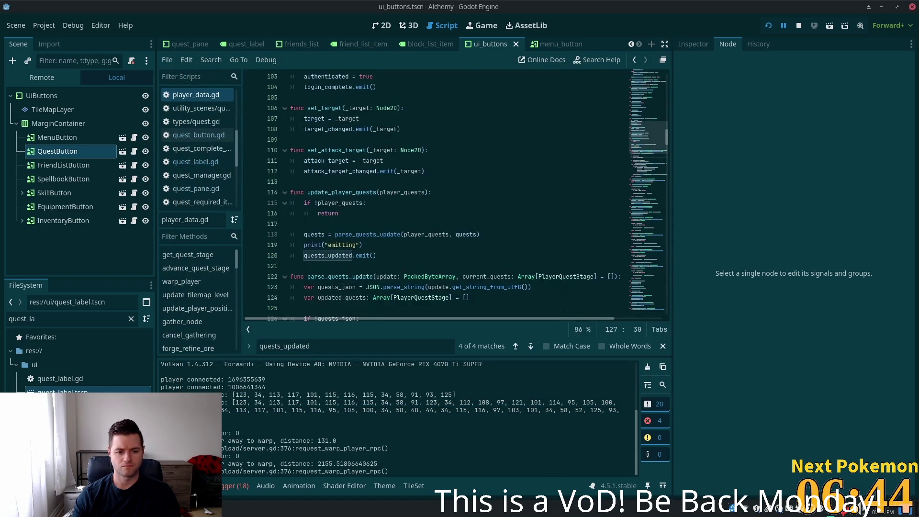
scroll(230, 401, "up", 5)
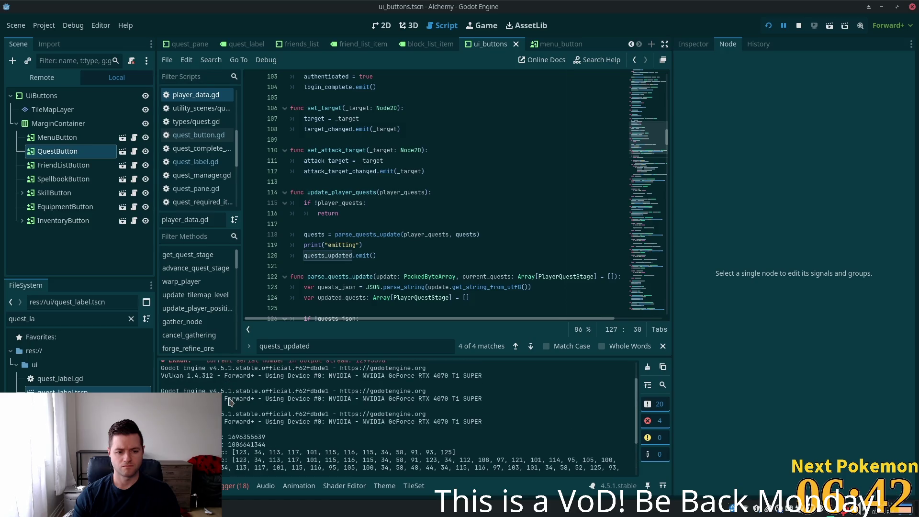
scroll(230, 402, "down", 2)
scroll(232, 407, "up", 2)
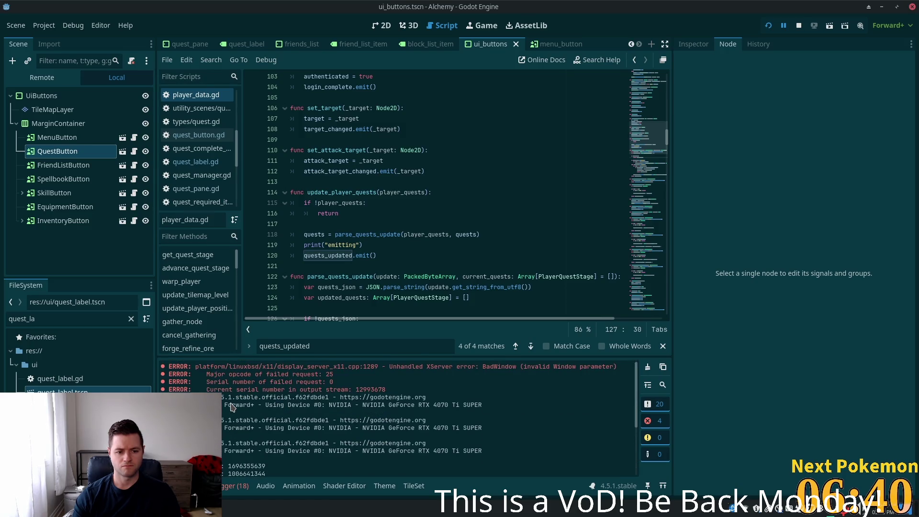
scroll(232, 406, "down", 6)
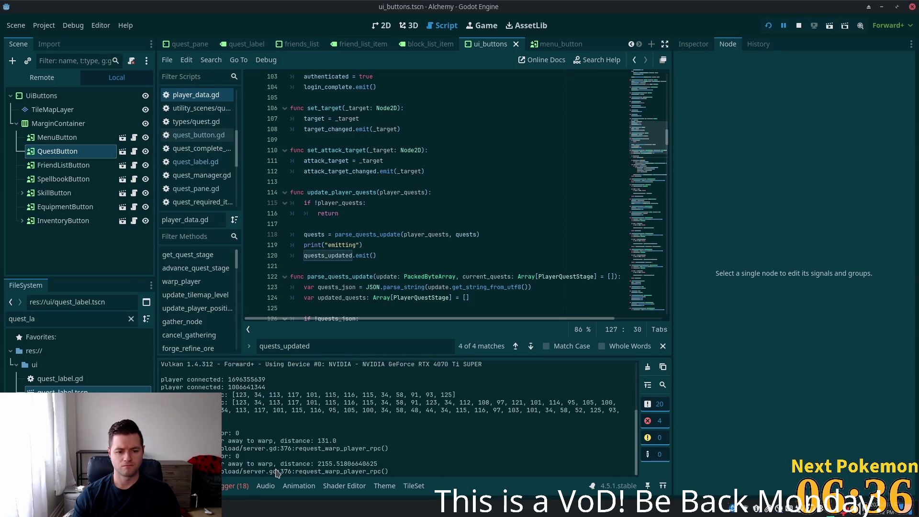
- Check the words on line 35 in Cursor, then switch to the phpMyAdmin player_quests tab
key("alt+Tab")
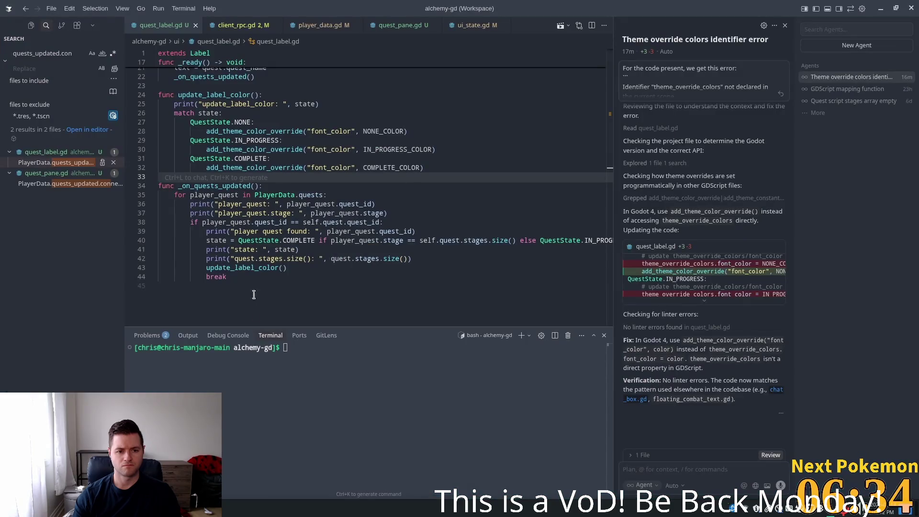
double_click(232, 194)
double_click(291, 193)
double_click(308, 190)
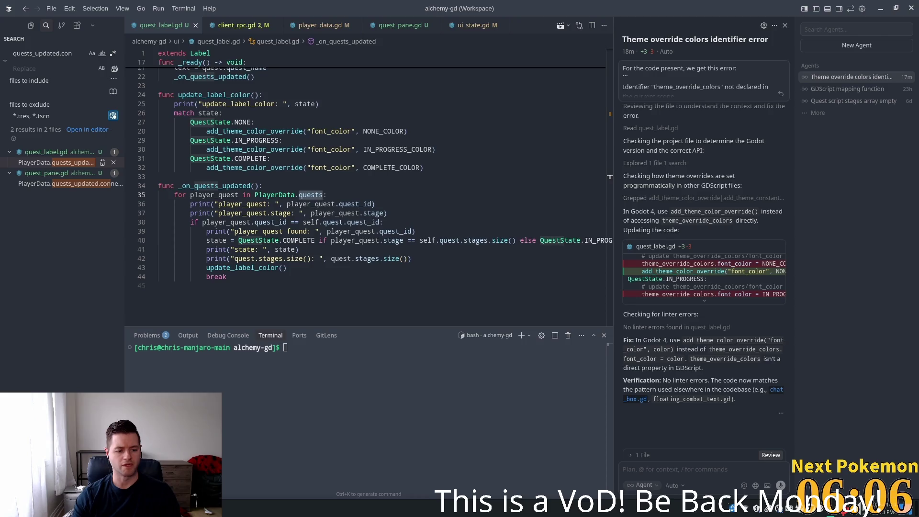
key("alt+Tab")
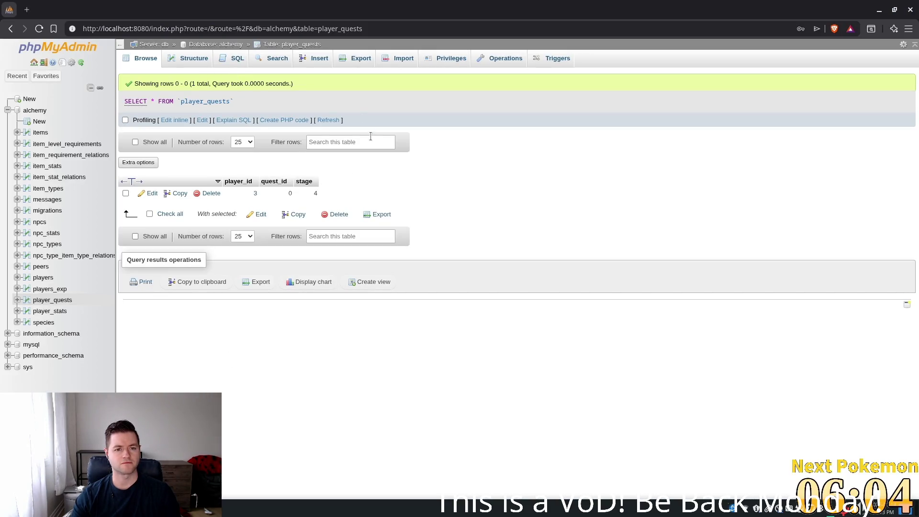
- Refresh the player_quests table, then talk to the Camper in the game and continue
left_click(325, 121)
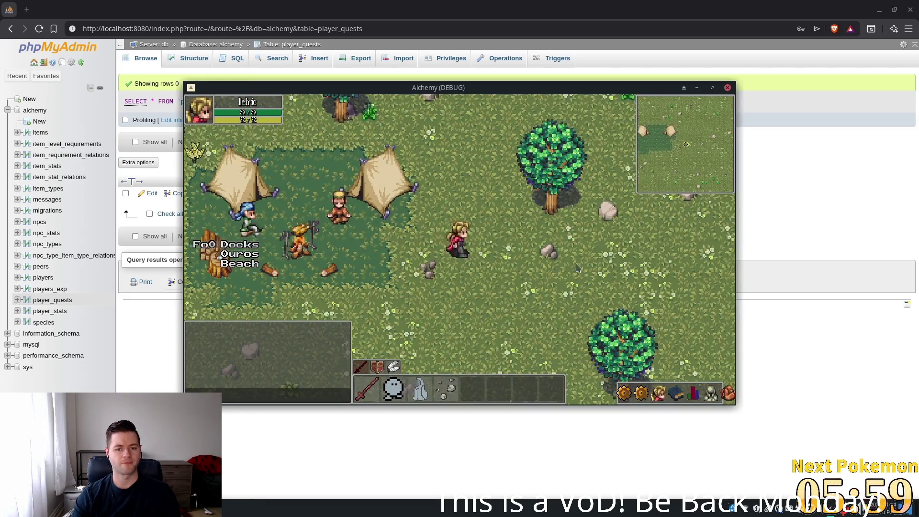
left_click(246, 218)
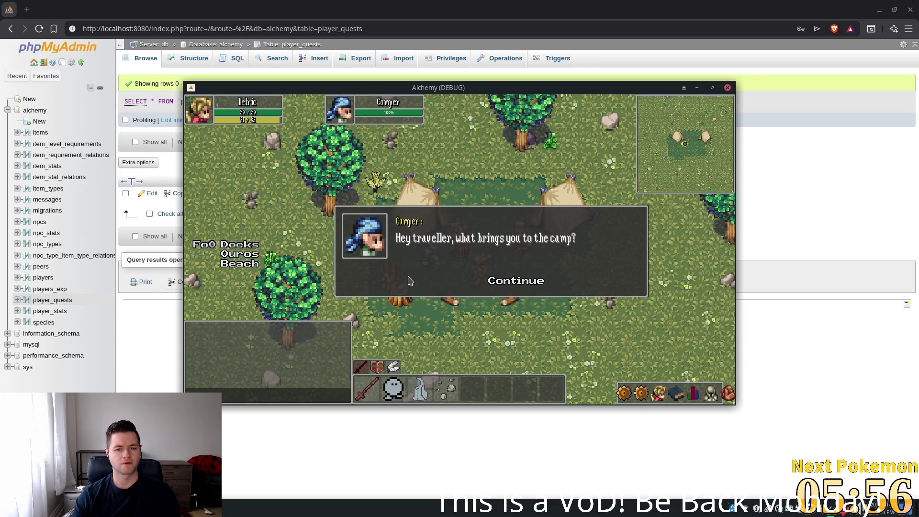
left_click(516, 281)
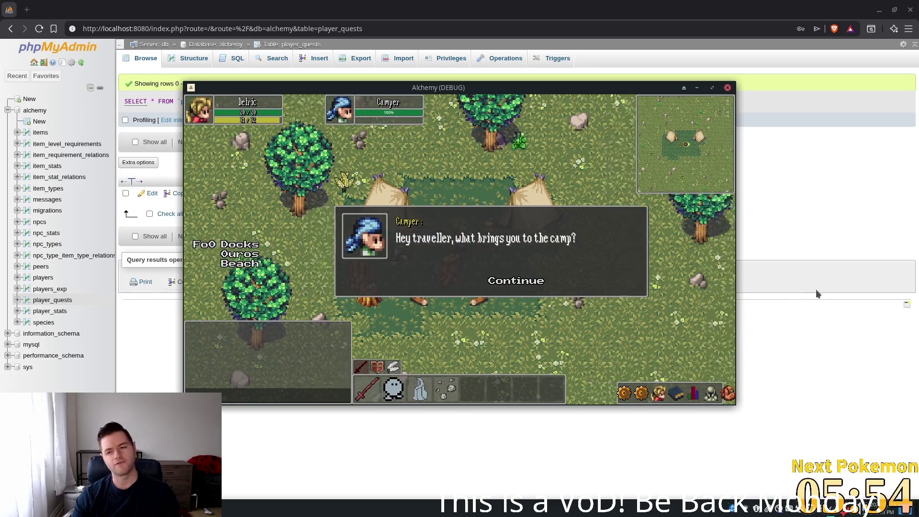
- Cycle back through the windows and maximize the code editor showing quest_label.gd
left_click(523, 30)
key("alt+Tab")
left_click(375, 196)
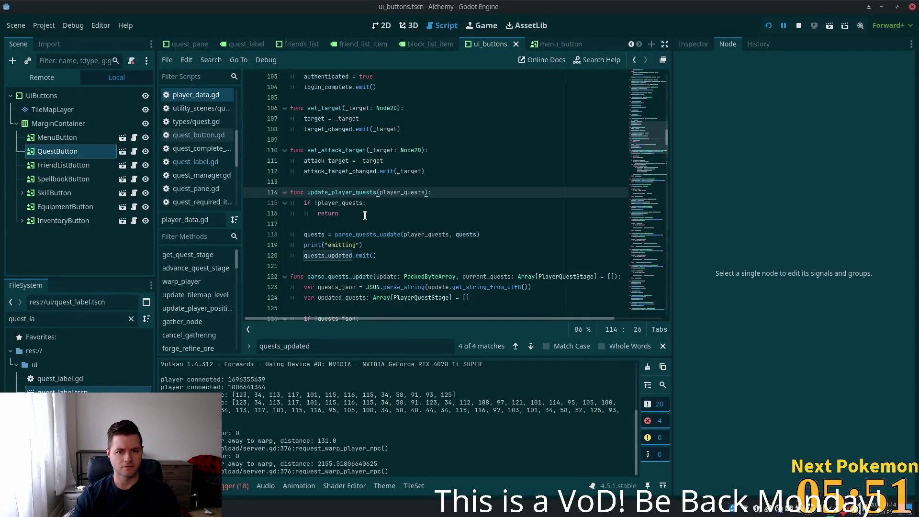
key("alt+Tab")
key("Tab")
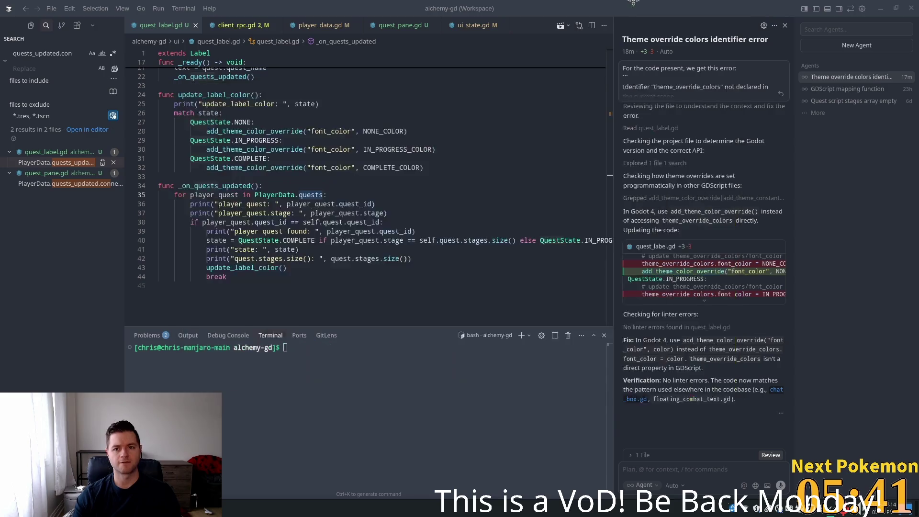
mouse_move(635, 10)
left_mouse_down()
mouse_move(276, 158)
mouse_move(607, 45)
left_mouse_up()
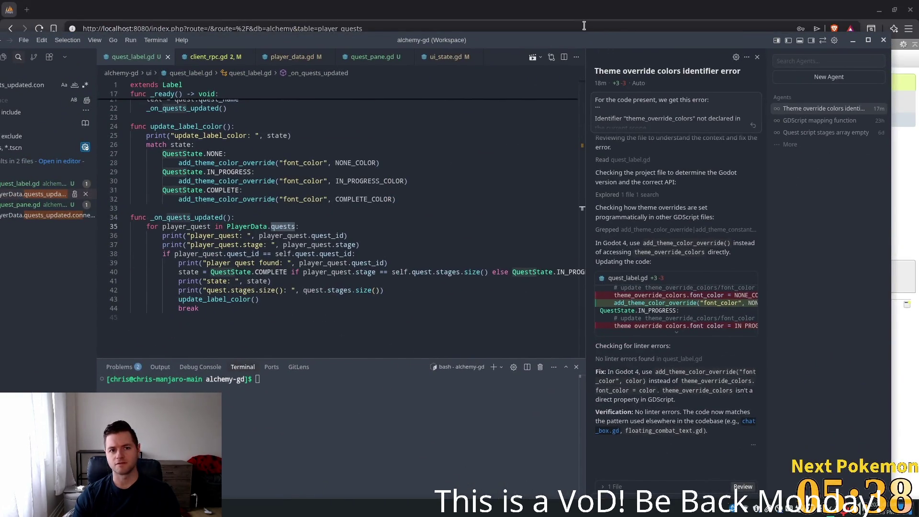
double_click(567, 43)
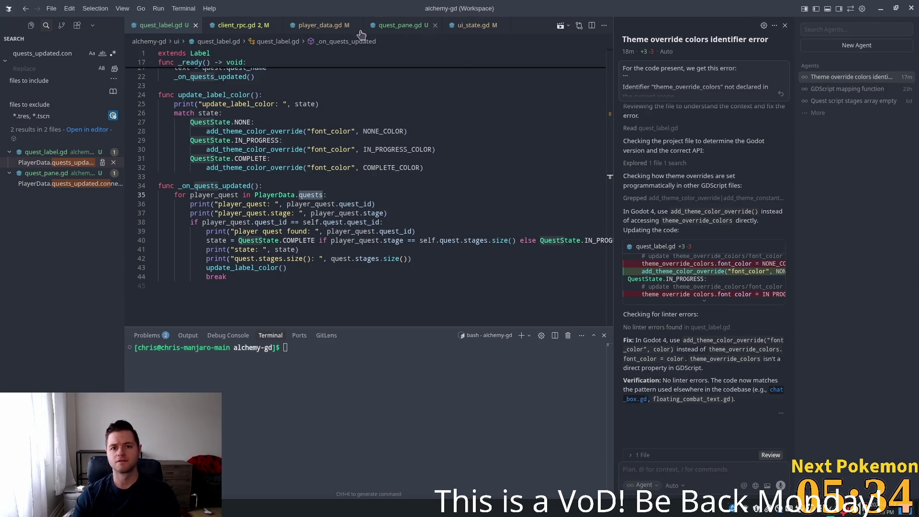
- Go to the parse_quests_update definition in player_data.gd
left_click(303, 26)
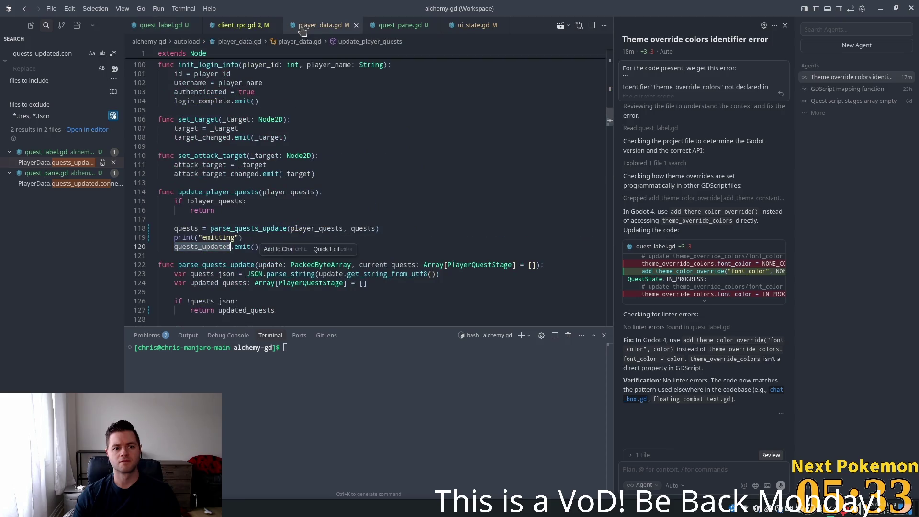
left_click(252, 230)
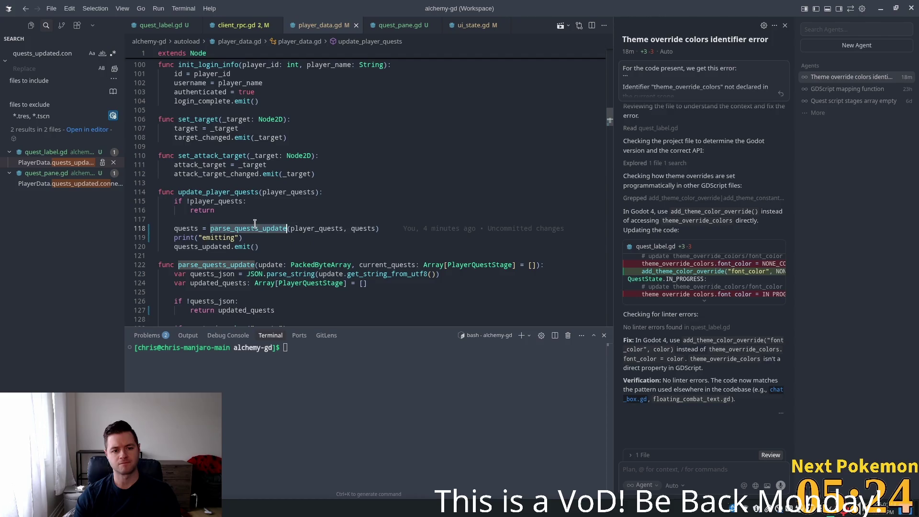
left_click(313, 265)
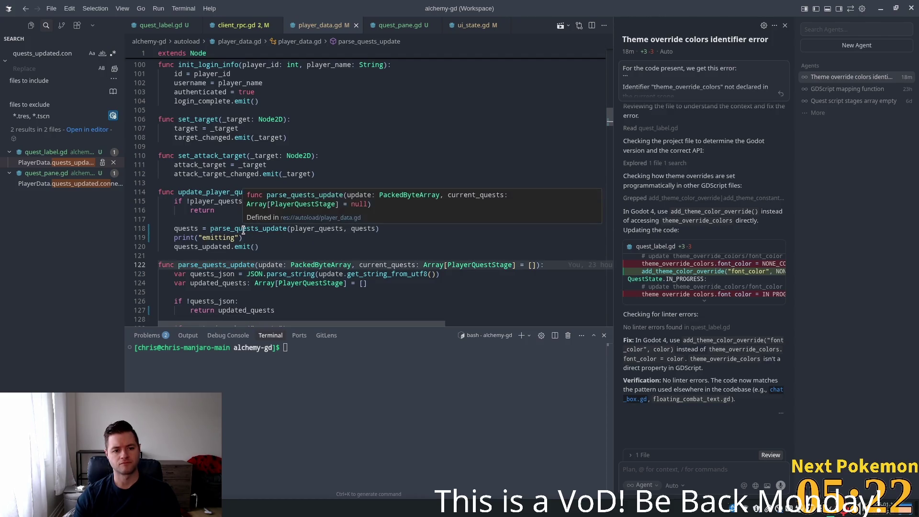
left_click(242, 228, "ctrl")
left_click(210, 201)
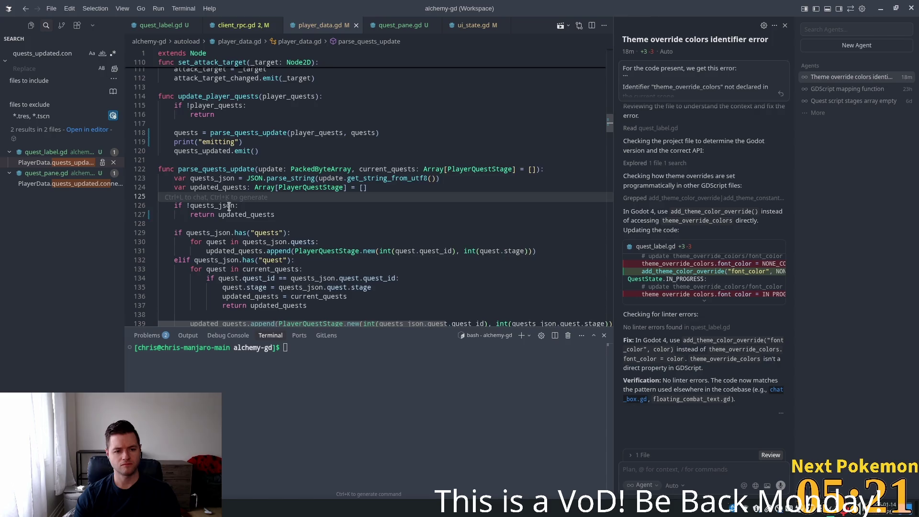
- Toggle a breakpoint on line 125 on and off, then return to Godot
scroll(229, 206, "down", 1)
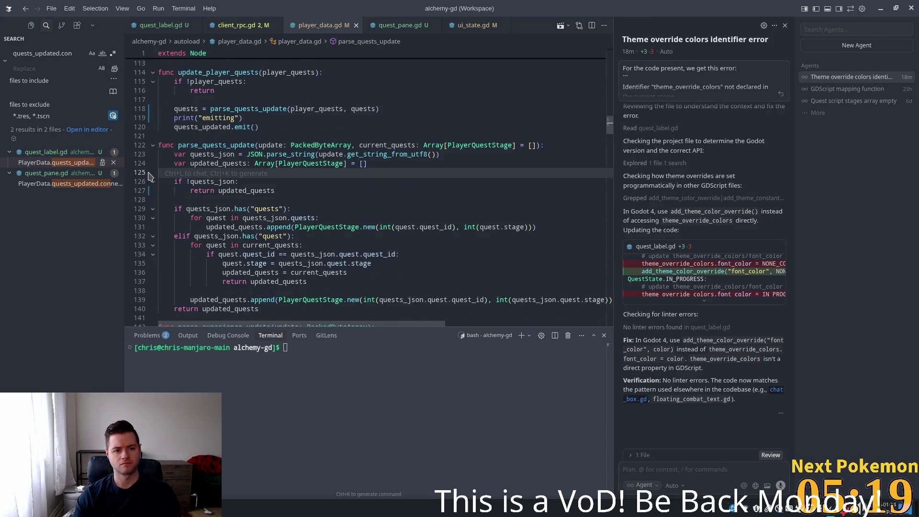
left_click(129, 173)
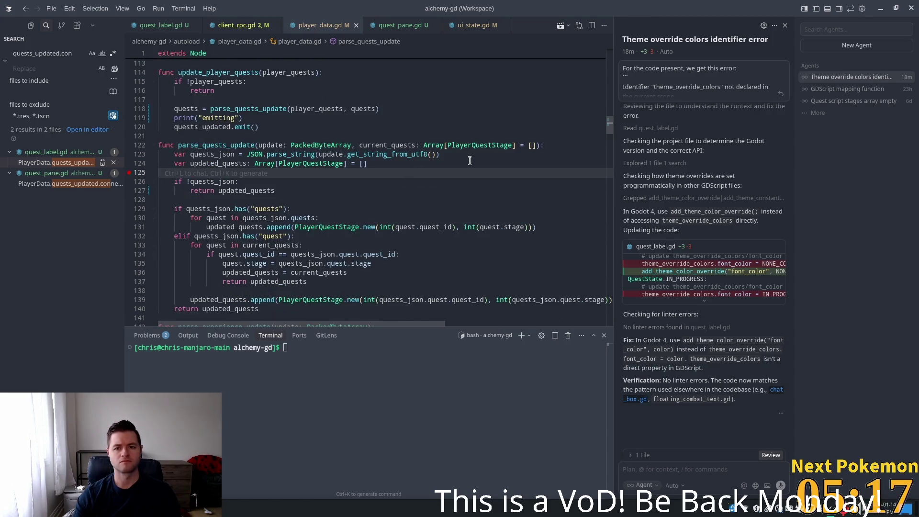
left_click(130, 172)
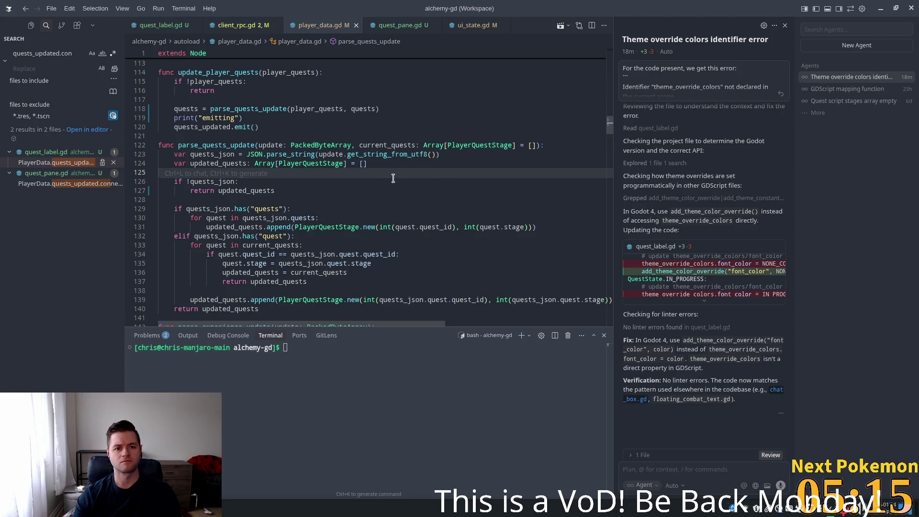
key("alt+Tab")
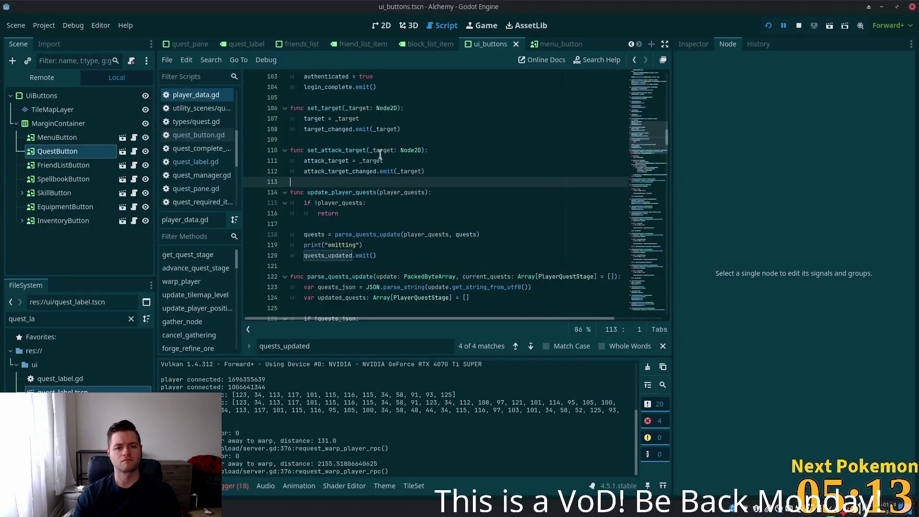
- Return to the parse_quests_update code in Godot's script editor
key("alt+shift+o")
type("player")
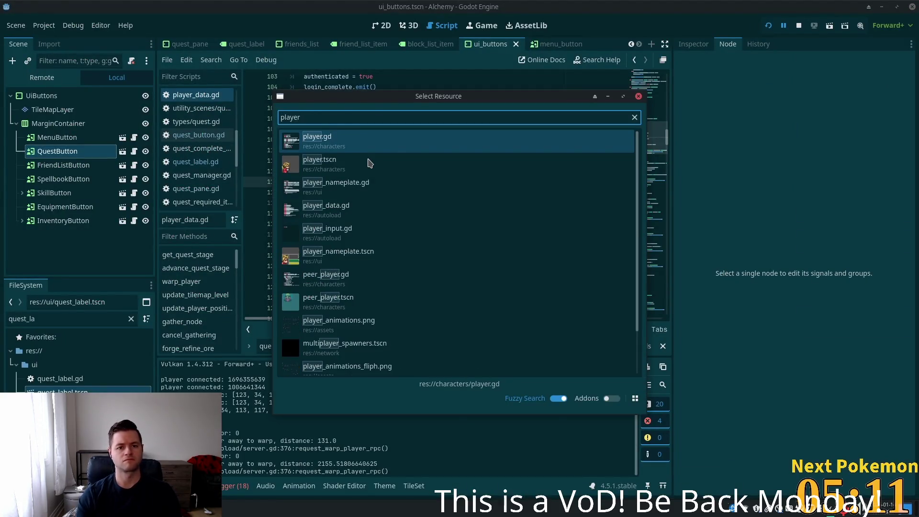
key("Escape")
left_click(404, 225)
scroll(404, 225, "down", 4)
left_click(358, 150)
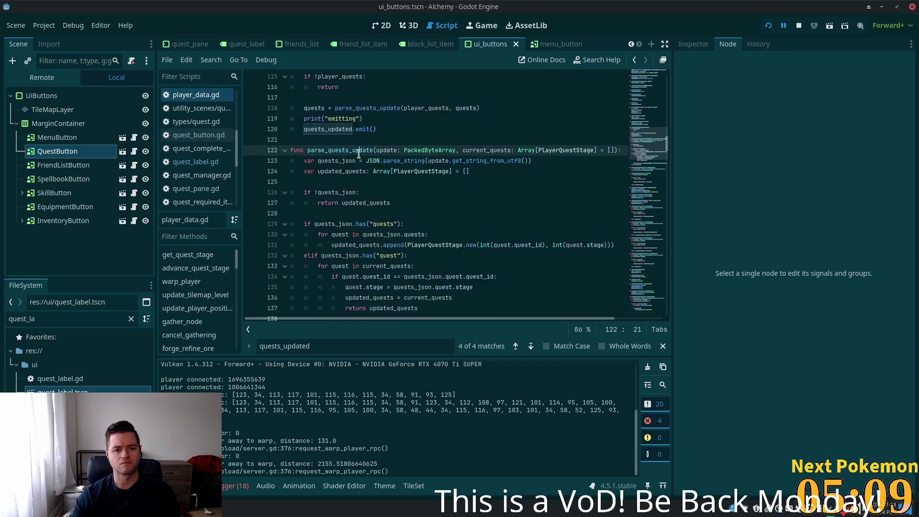
left_click(321, 185)
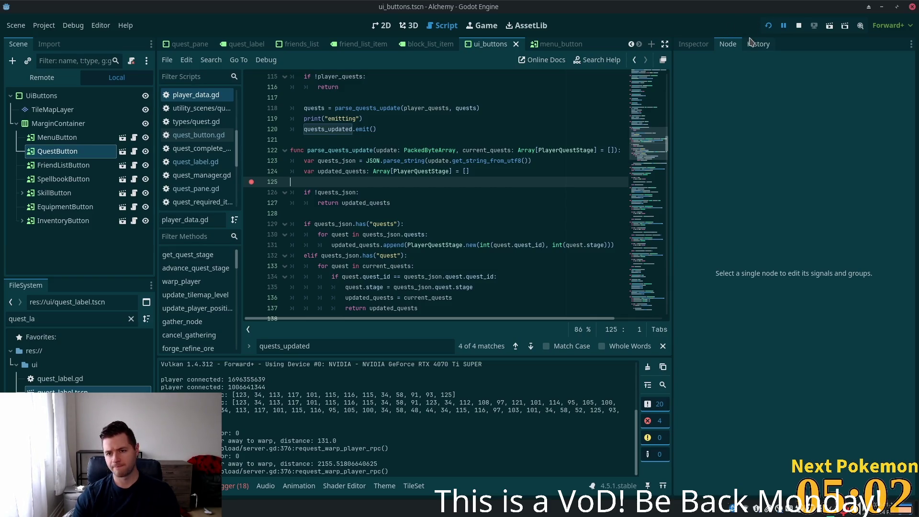
- Run the project in debug and set a breakpoint on line 126
left_click(767, 27)
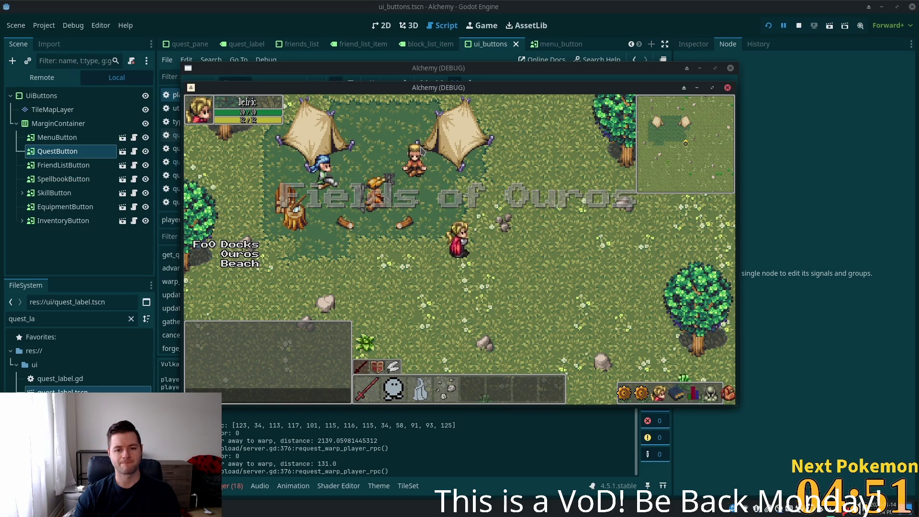
left_click(858, 176)
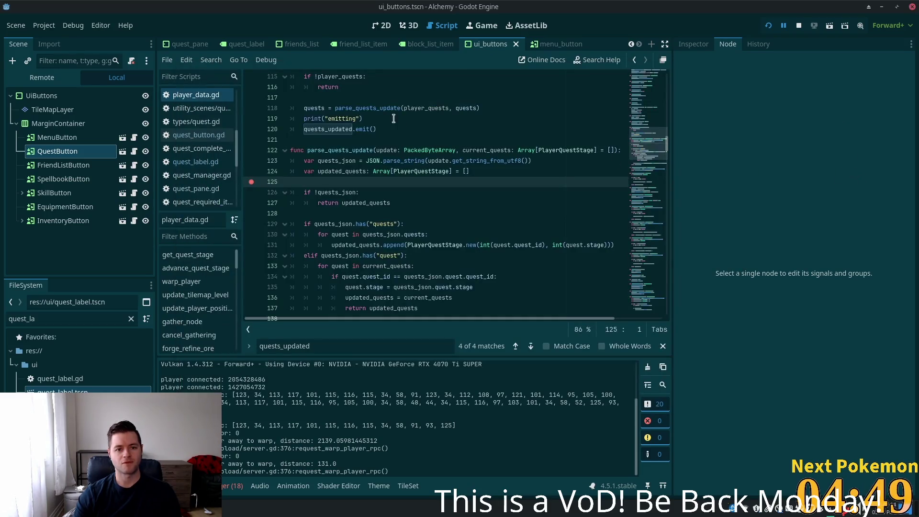
double_click(346, 153)
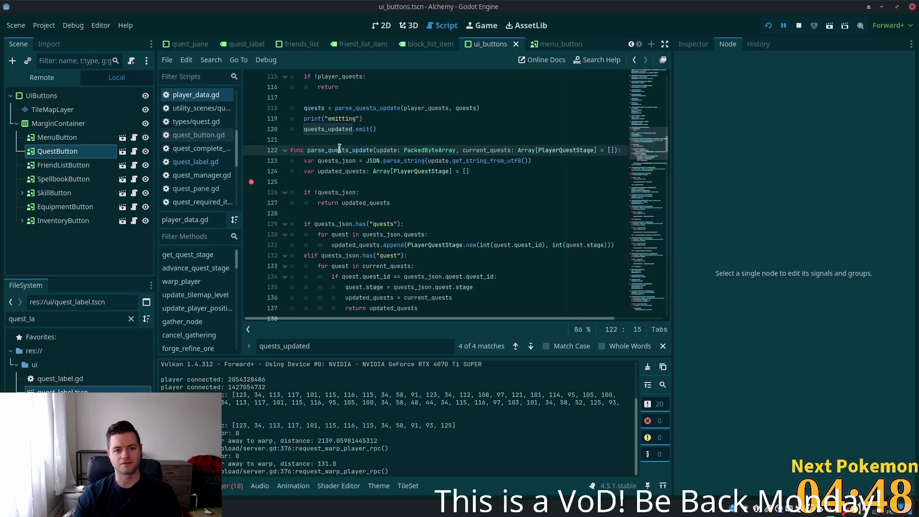
left_click(251, 193)
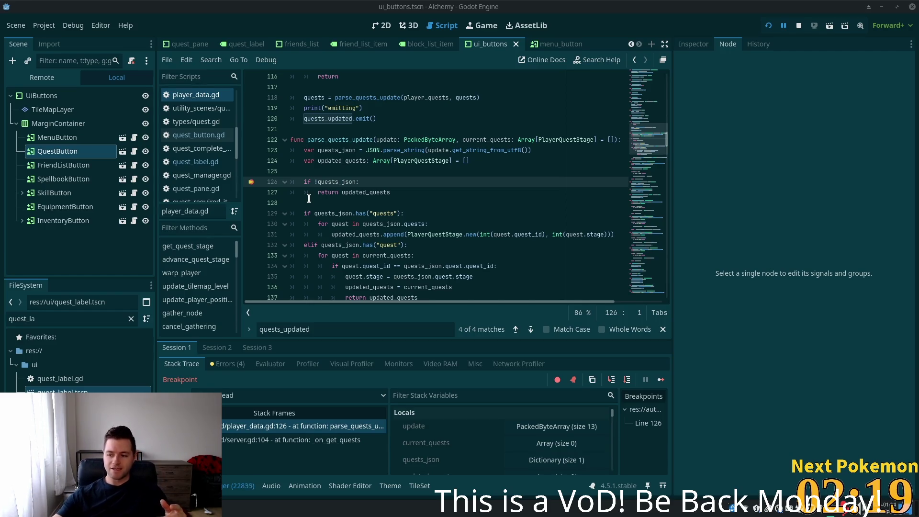
- Inspect current_quests and quests_json in the debugger Locals at the parse_quests_update break
left_click(407, 204)
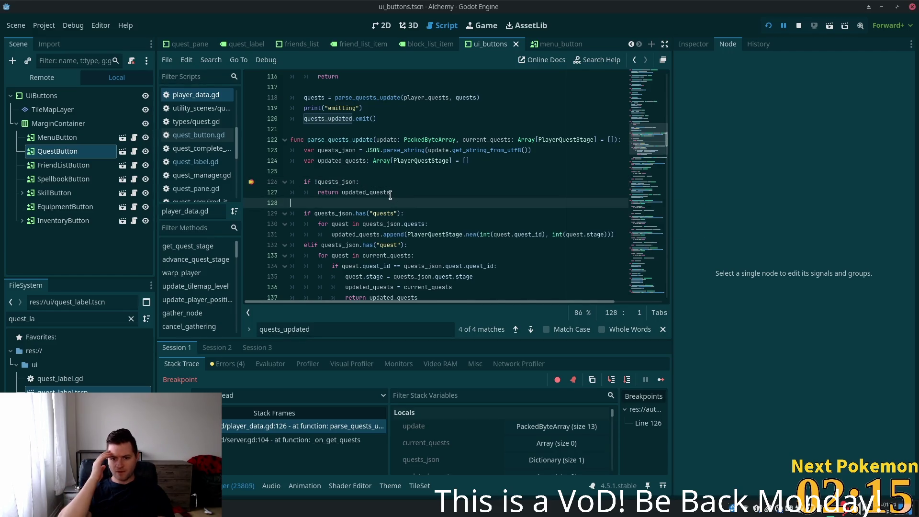
left_click(565, 445)
left_click(565, 444)
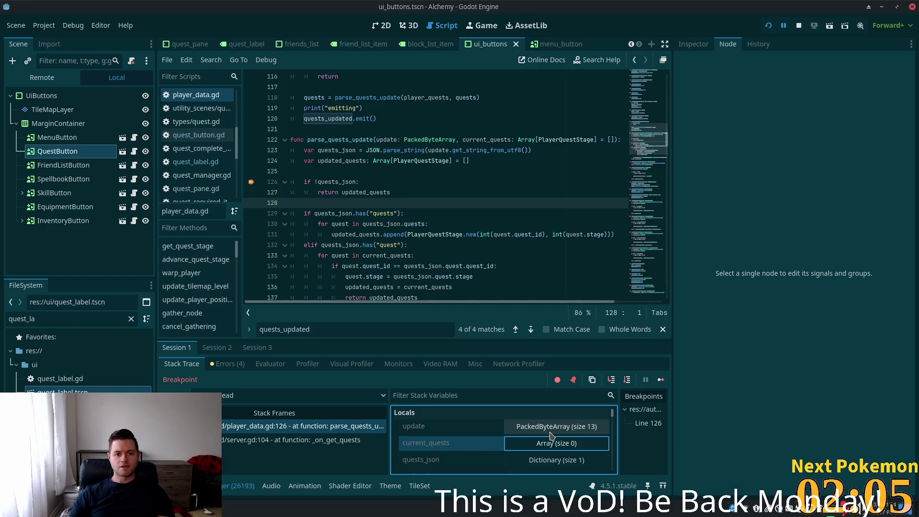
left_click(555, 458)
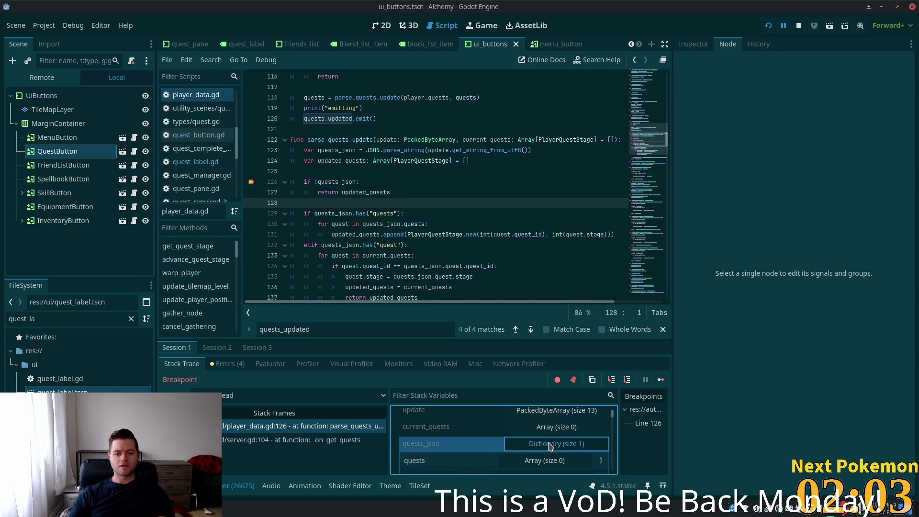
scroll(558, 440, "down", 3)
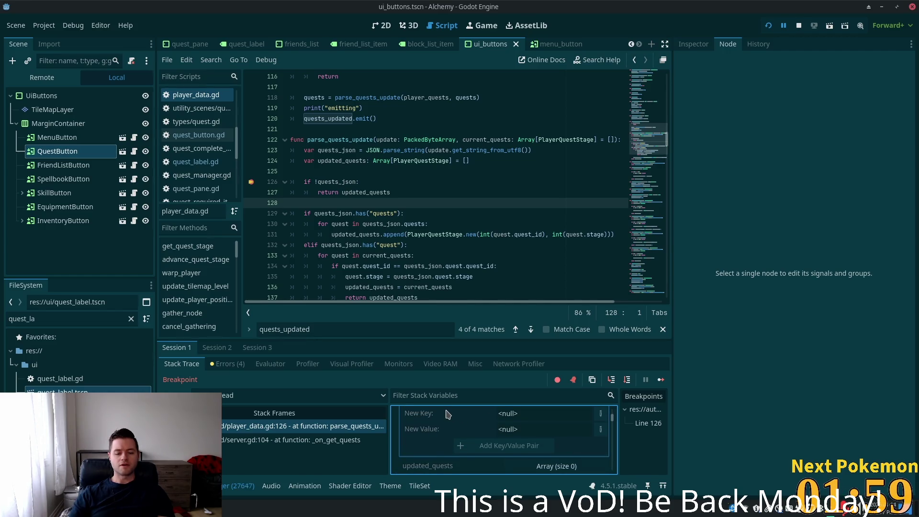
scroll(489, 428, "up", 1)
scroll(489, 429, "up", 1)
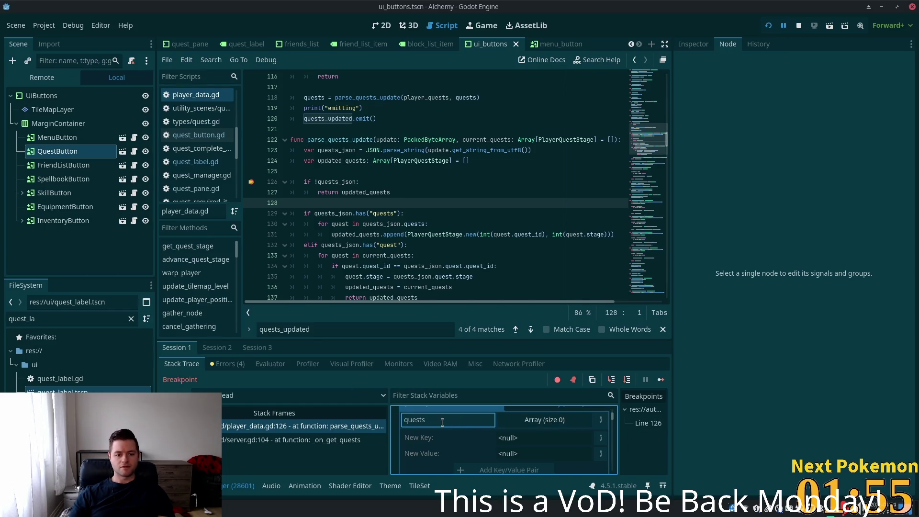
scroll(479, 434, "up", 1)
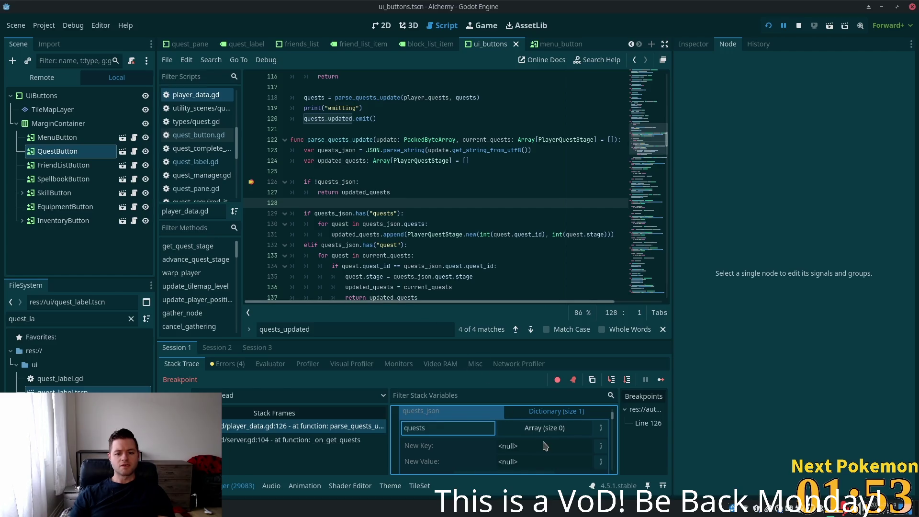
left_click_drag(614, 419, 615, 429)
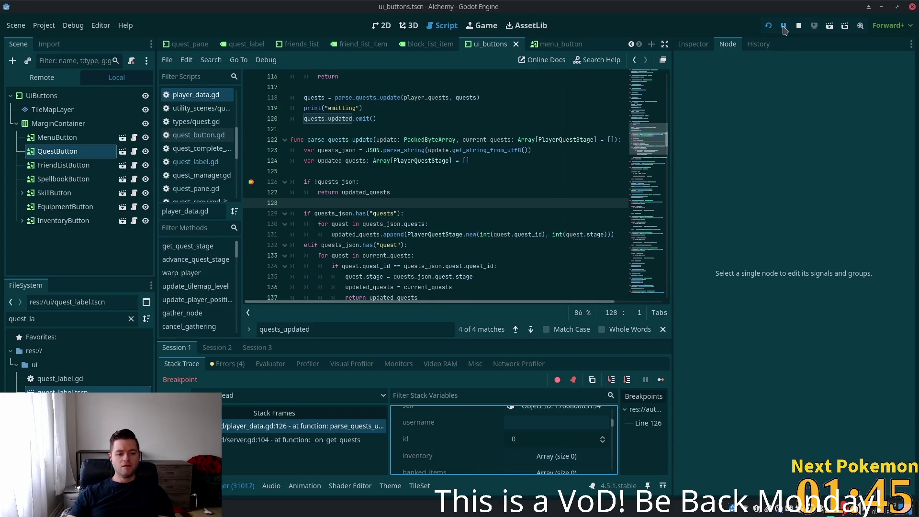
- Stop the session, then at the next break expand quests_json's first quest: quest_id 0.0, stage 4.0
left_click(799, 27)
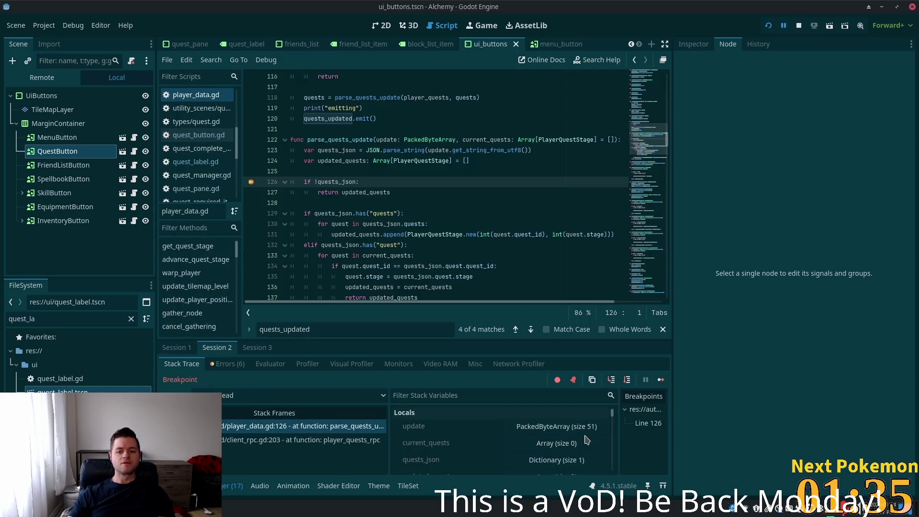
scroll(586, 440, "down", 3)
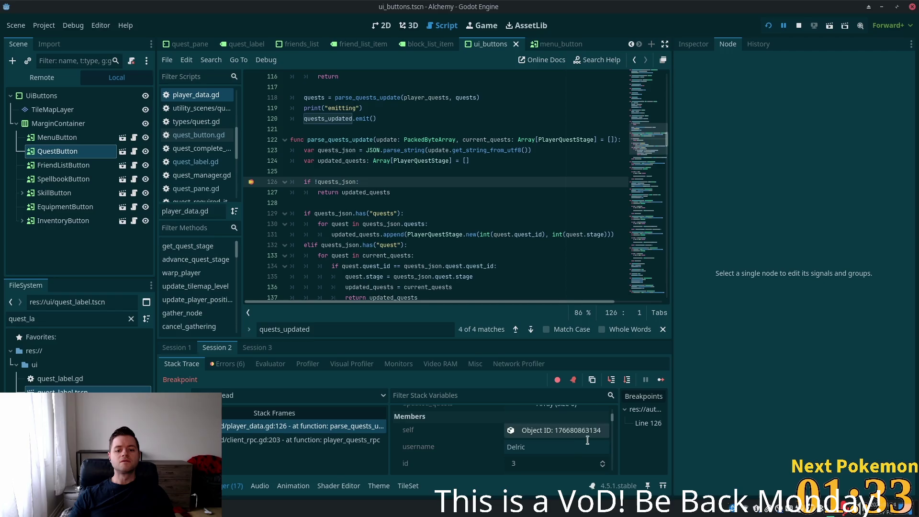
scroll(587, 440, "up", 3)
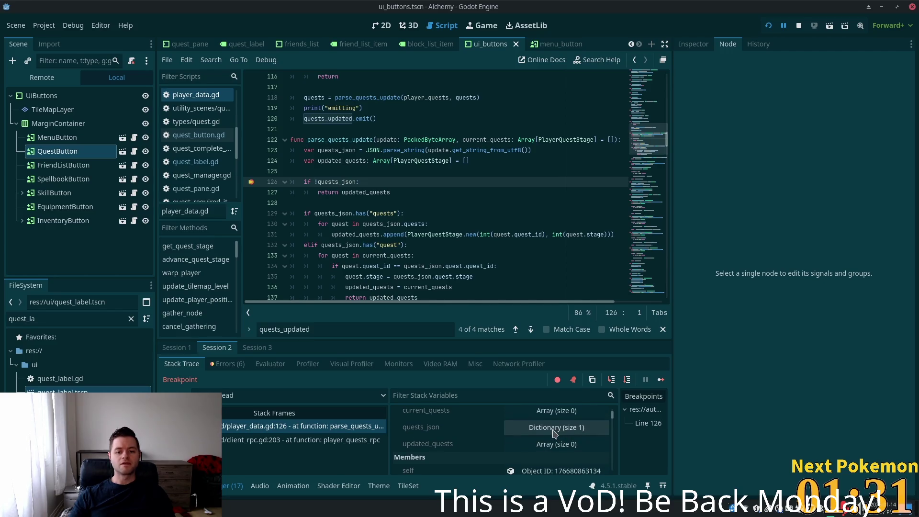
left_click(555, 433)
left_click(562, 447)
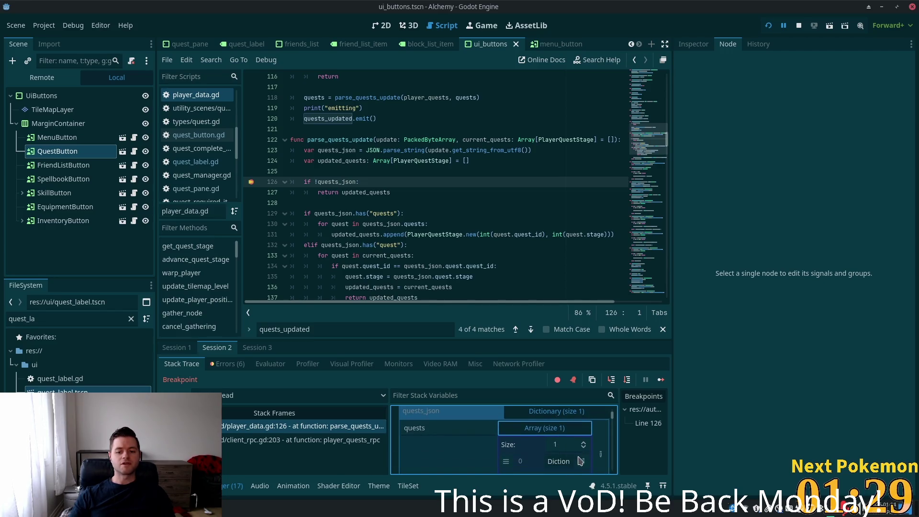
scroll(557, 433, "down", 2)
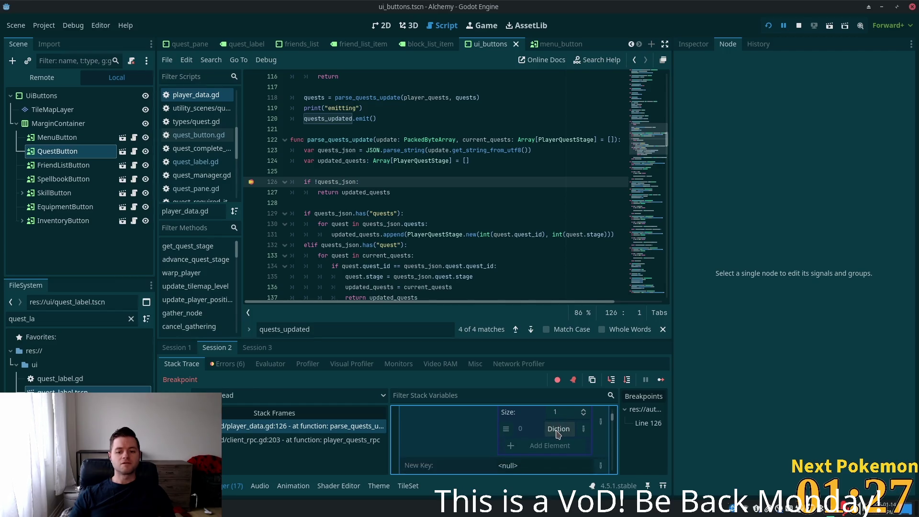
left_click(558, 433)
scroll(557, 434, "down", 1)
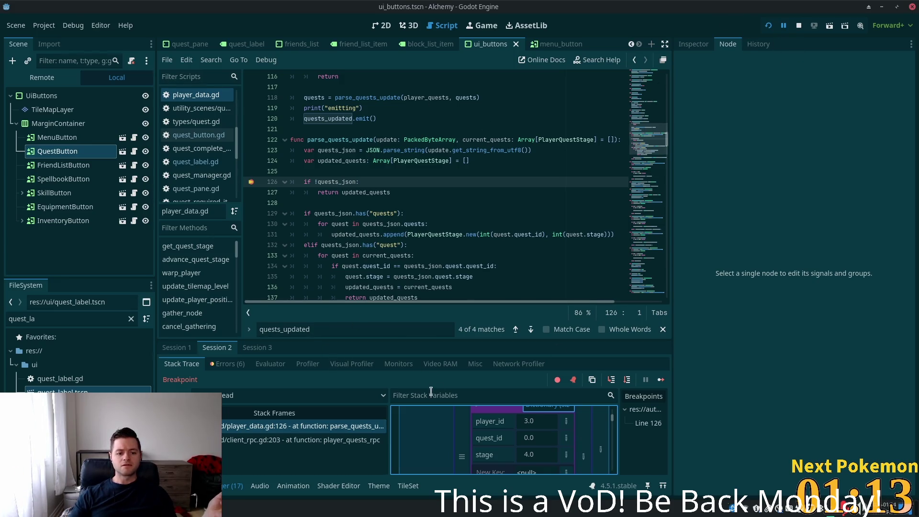
- Step through lines 129–131 and quest_stage.gd _init back to update_player_quests line 115
left_click(613, 381)
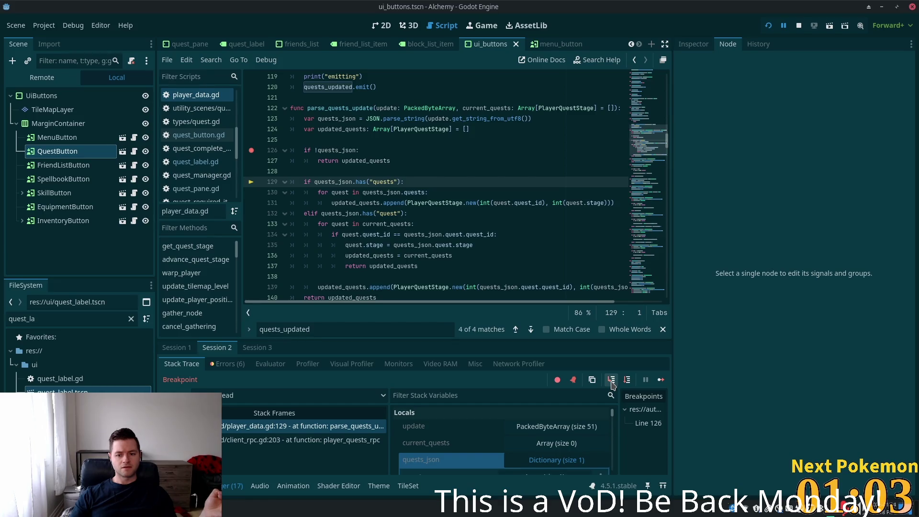
left_click(612, 380)
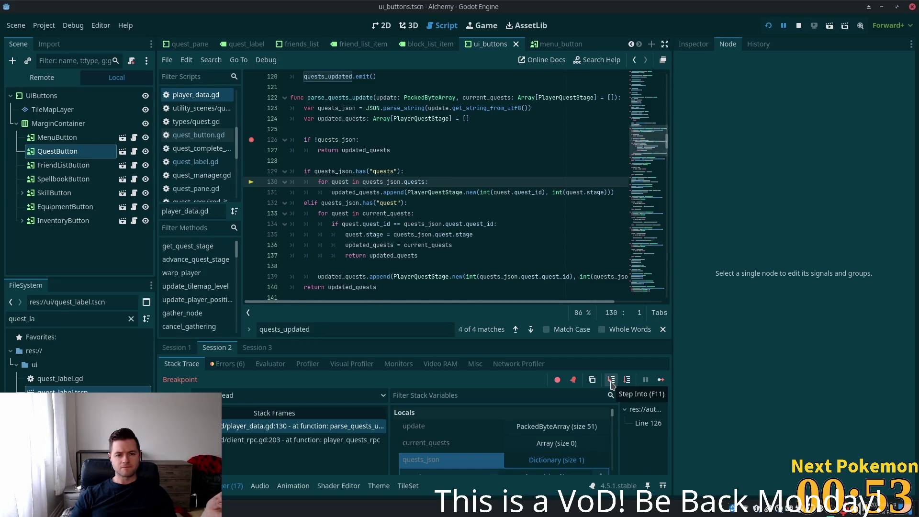
left_click(612, 380)
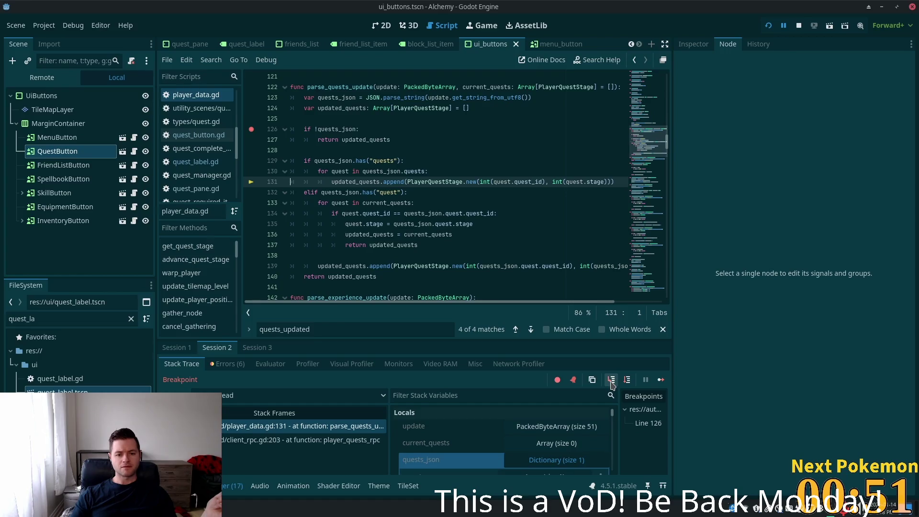
left_click(611, 381)
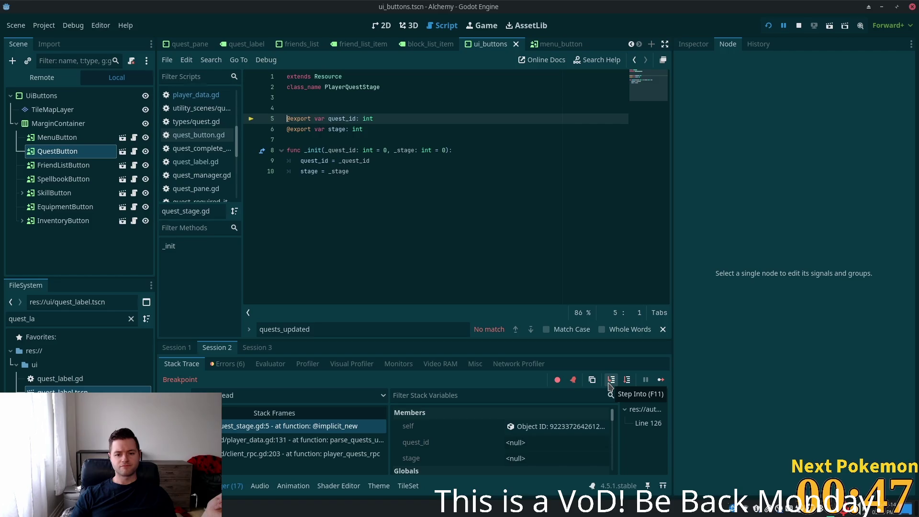
left_click(610, 381)
left_click(611, 384)
left_click(610, 383)
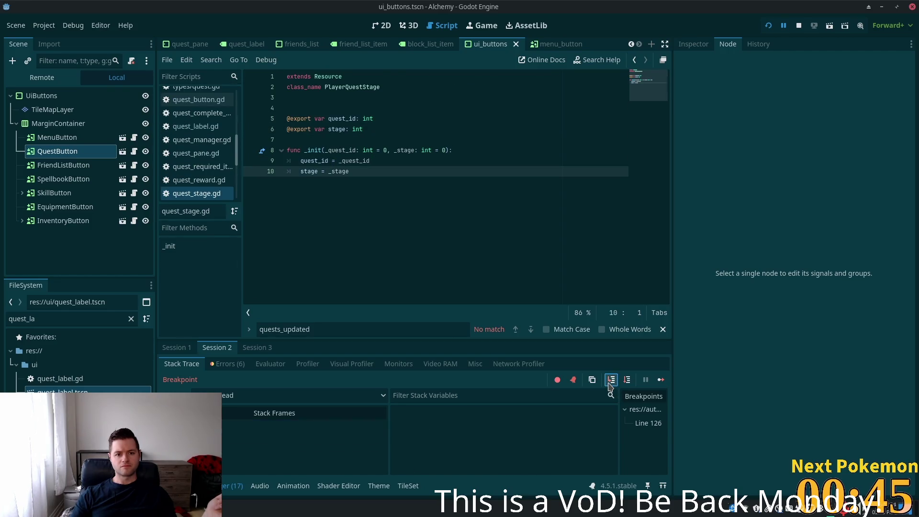
left_click(609, 384)
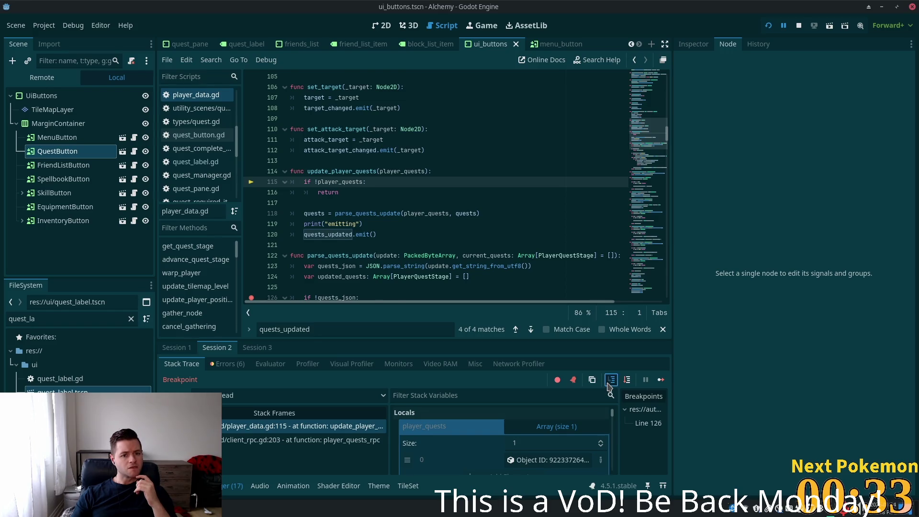
- Step from line 118 into parse_quests_update until the early return on line 127
left_click(610, 381)
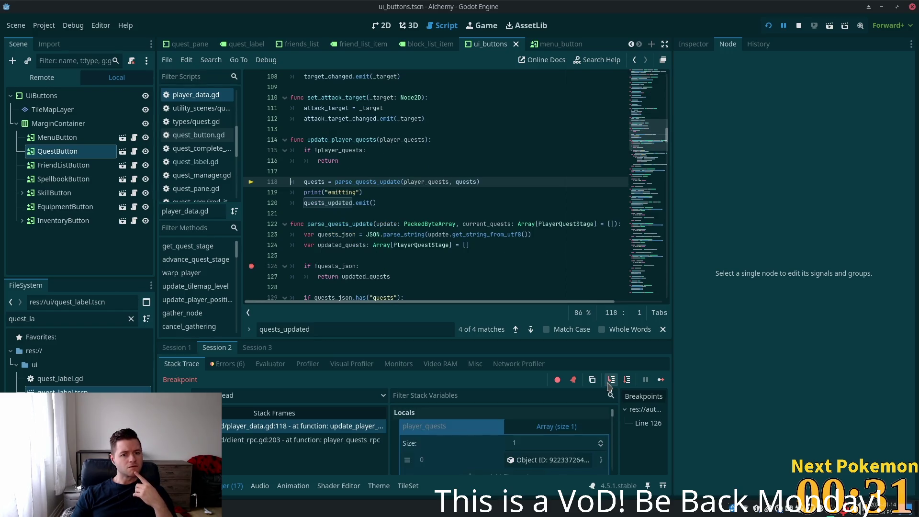
left_click(609, 384)
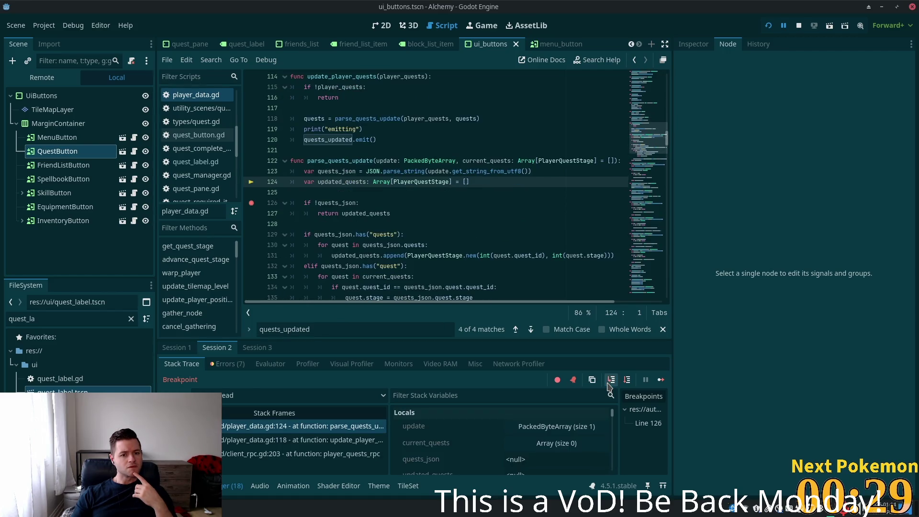
left_click(608, 384)
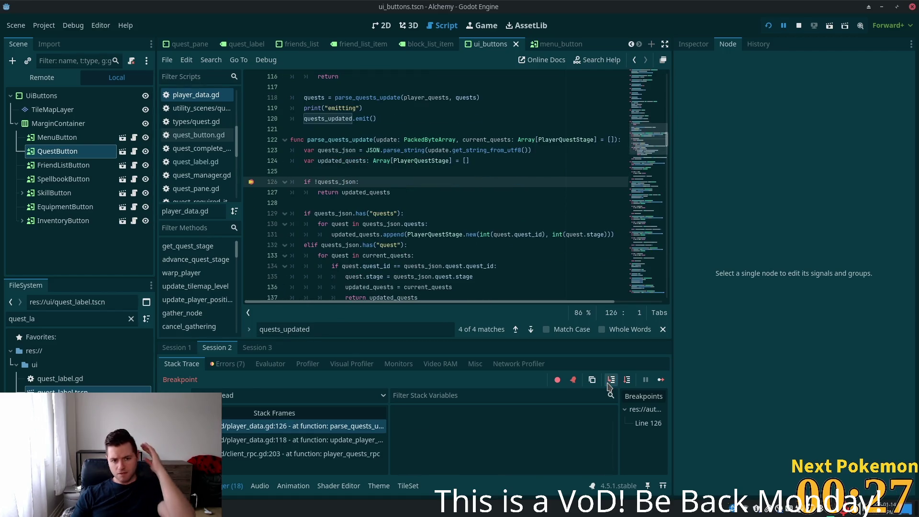
left_click(609, 385)
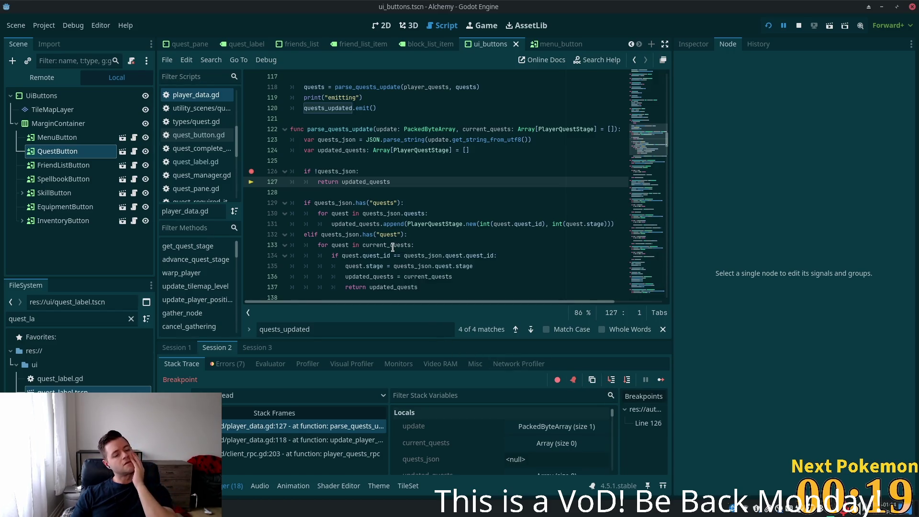
mouse_move(390, 249)
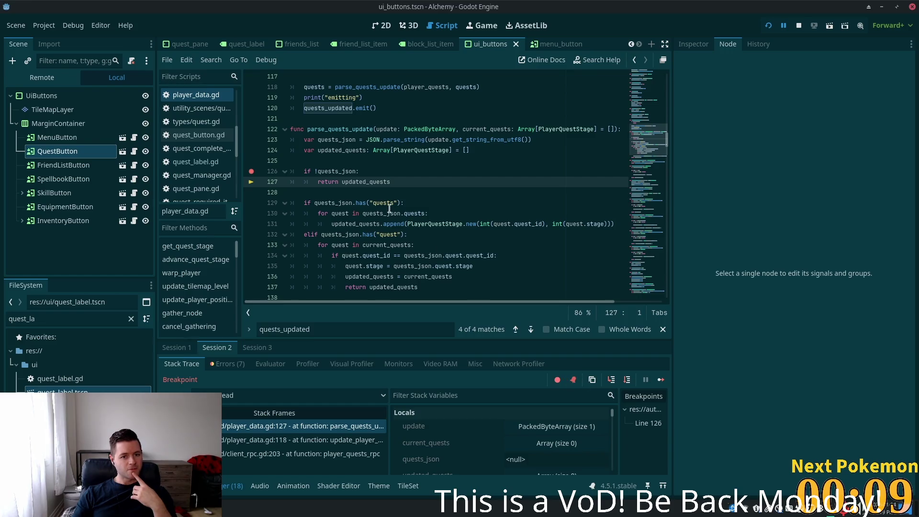
- Inspect player_quests in the player_data.gd:118 frame, then go to the client_rpc.gd:203 caller
left_click(298, 440)
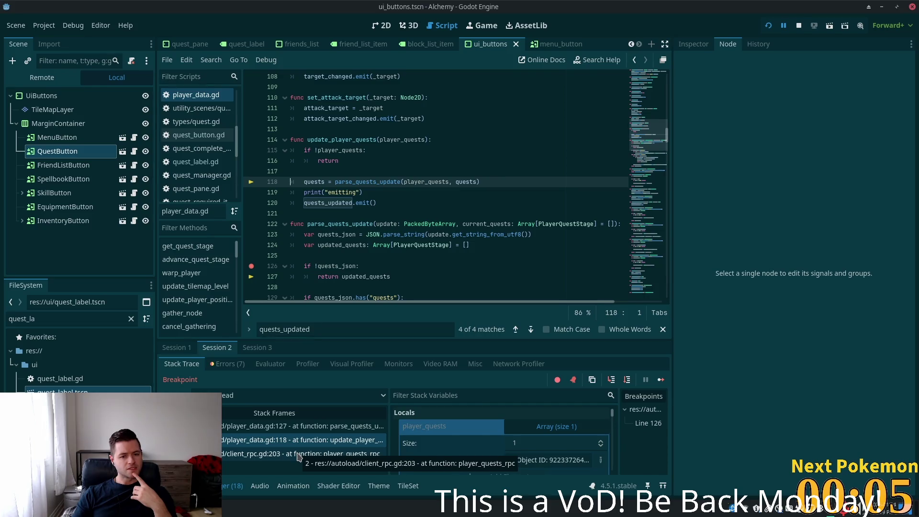
scroll(504, 426, "down", 4)
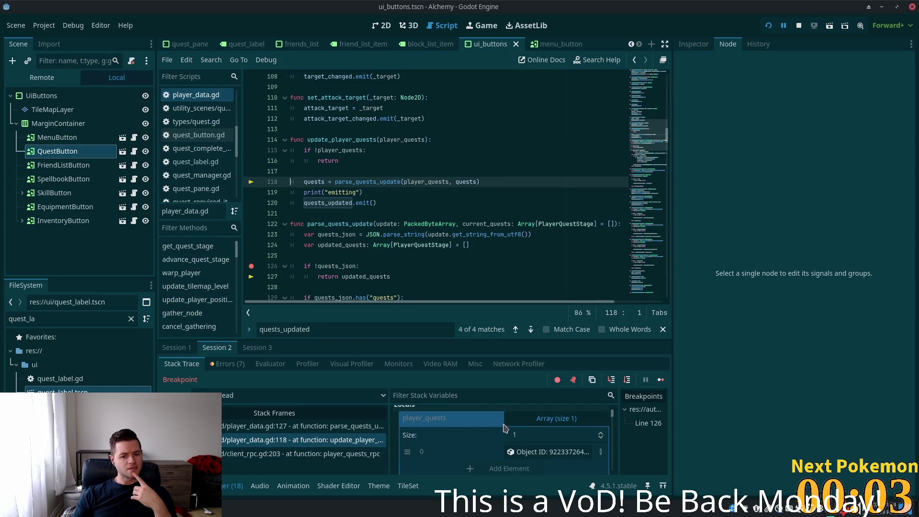
scroll(504, 434, "up", 3)
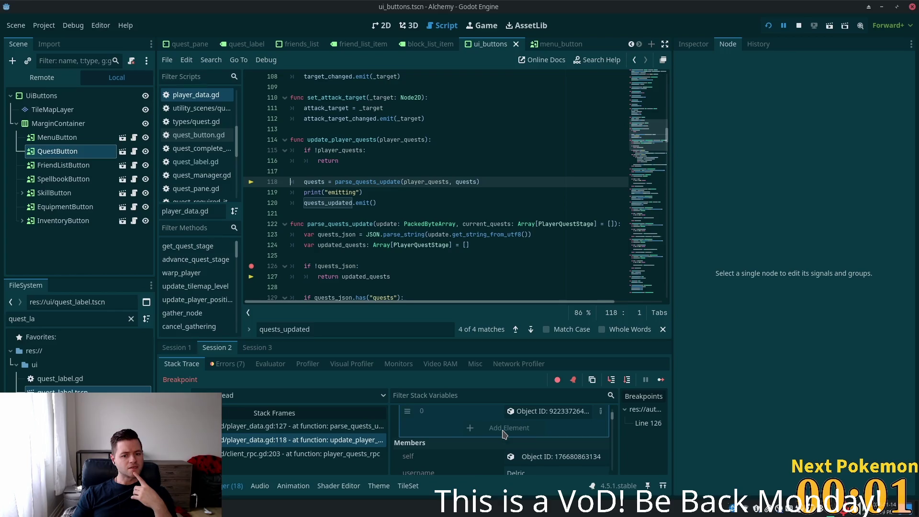
scroll(504, 434, "up", 1)
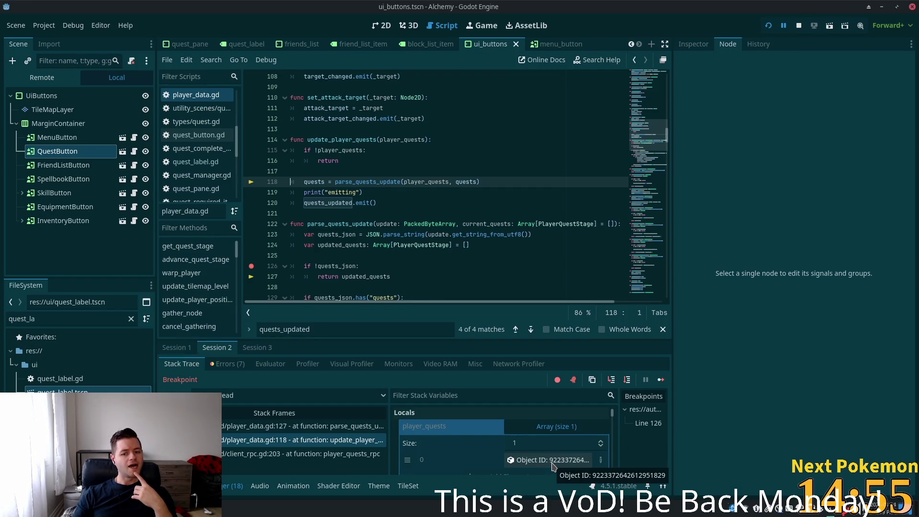
left_click(553, 465)
scroll(546, 455, "down", 2)
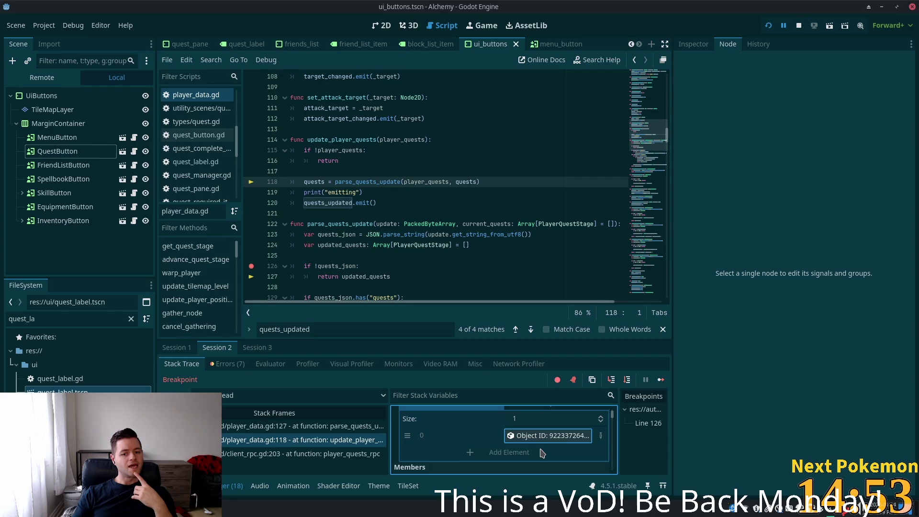
left_click(371, 171)
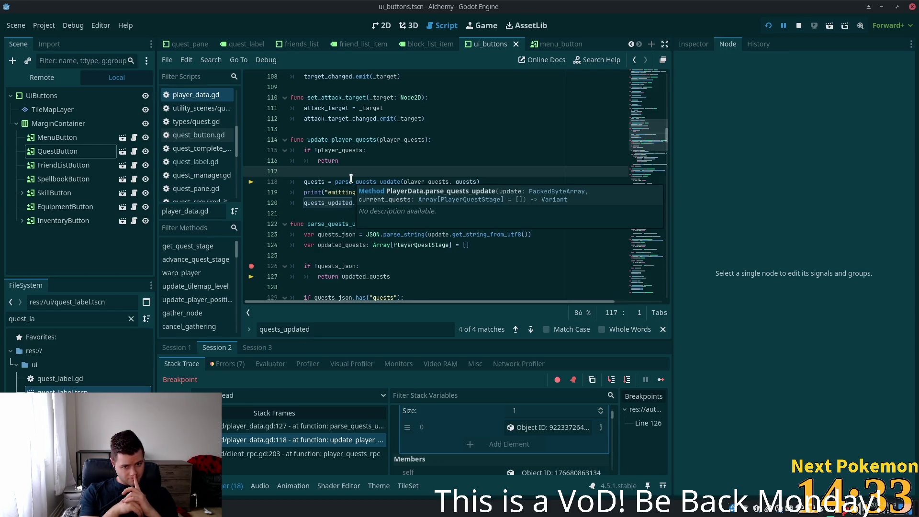
left_click(290, 454)
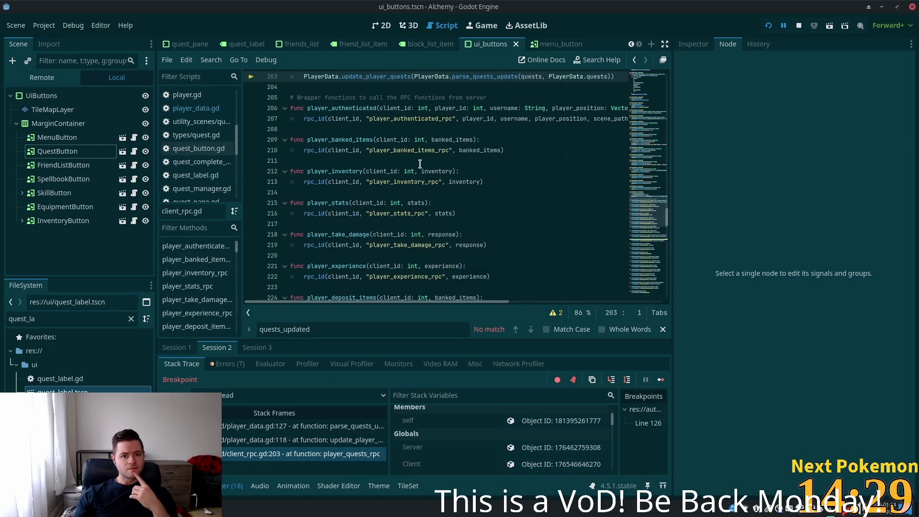
- Check the line 203 call and the stored PlayerData.quests value, then stop the game
scroll(420, 164, "up", 4)
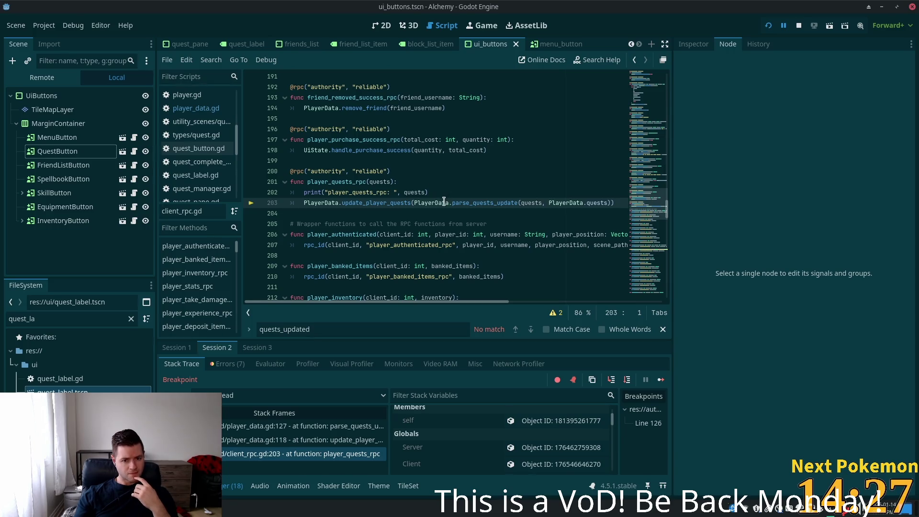
left_click(526, 207)
key("Left")
key("Left")
key("Left")
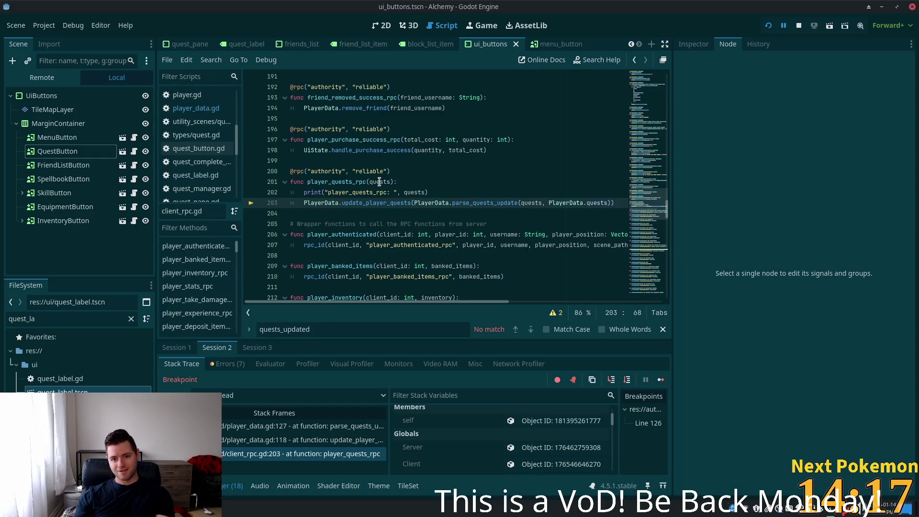
mouse_move(379, 182)
left_click(546, 171)
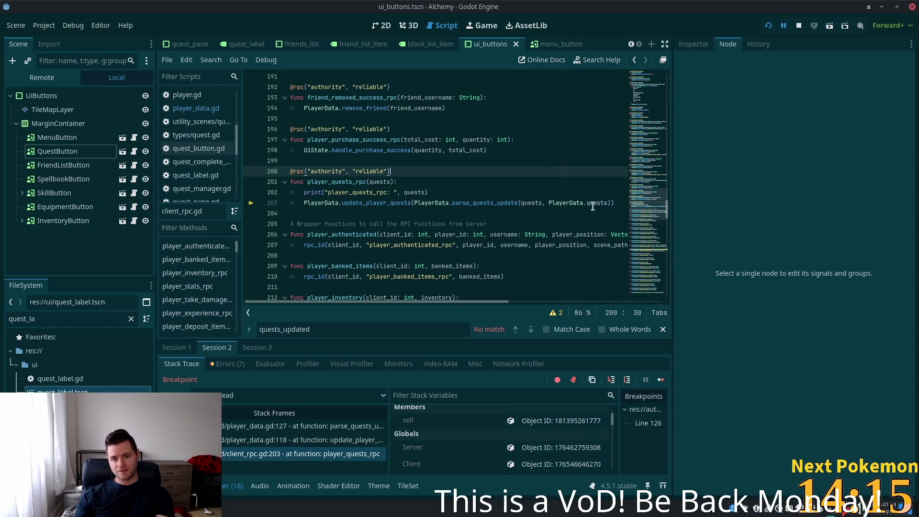
mouse_move(594, 204)
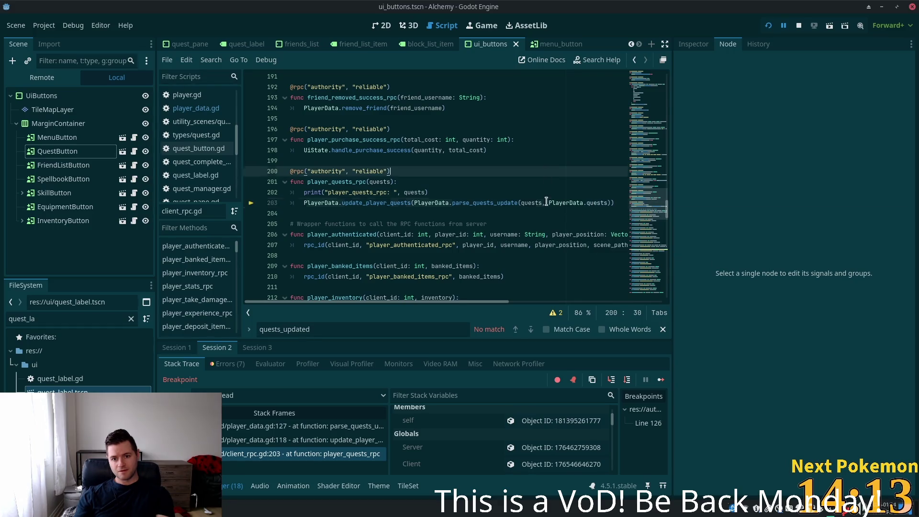
left_click(517, 202)
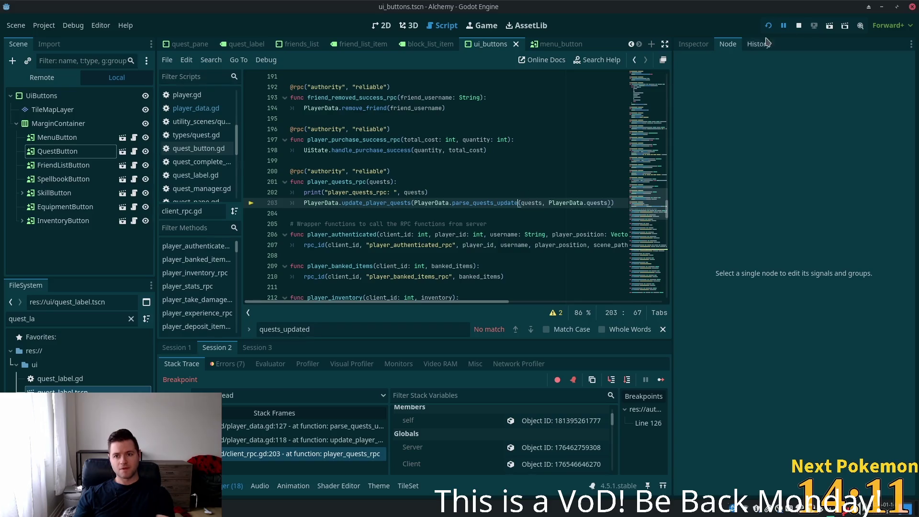
left_click(797, 28)
- Remove the parse_quests_update wrapper and the extra PlayerData.quests argument from line 203
left_click_drag(519, 203, 414, 204)
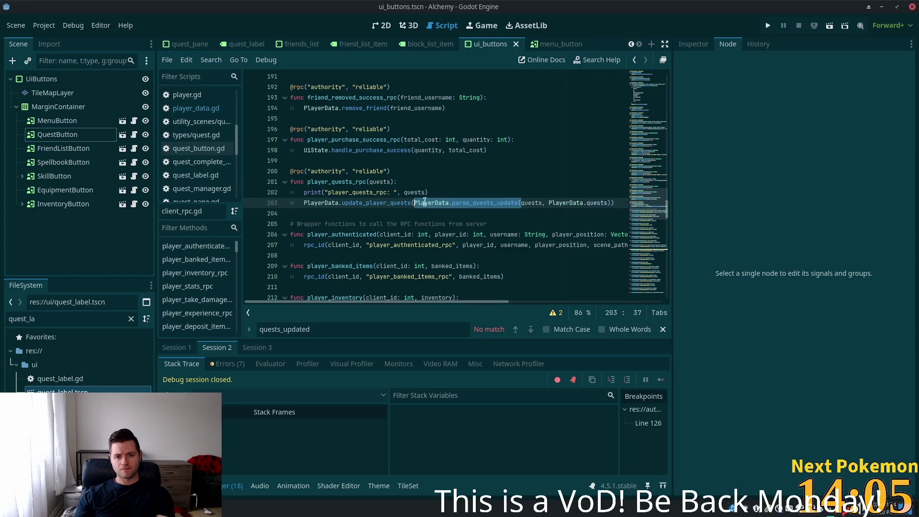
key("BackSpace")
left_click(503, 202)
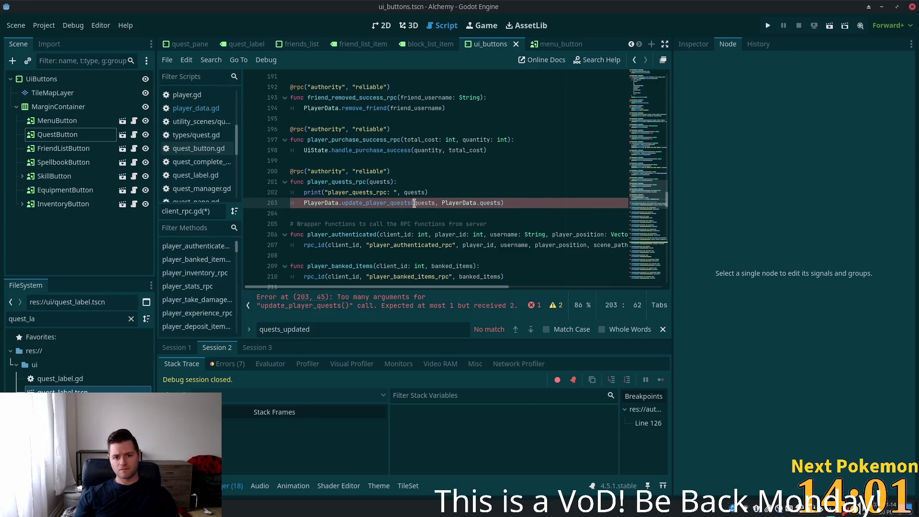
mouse_move(372, 201)
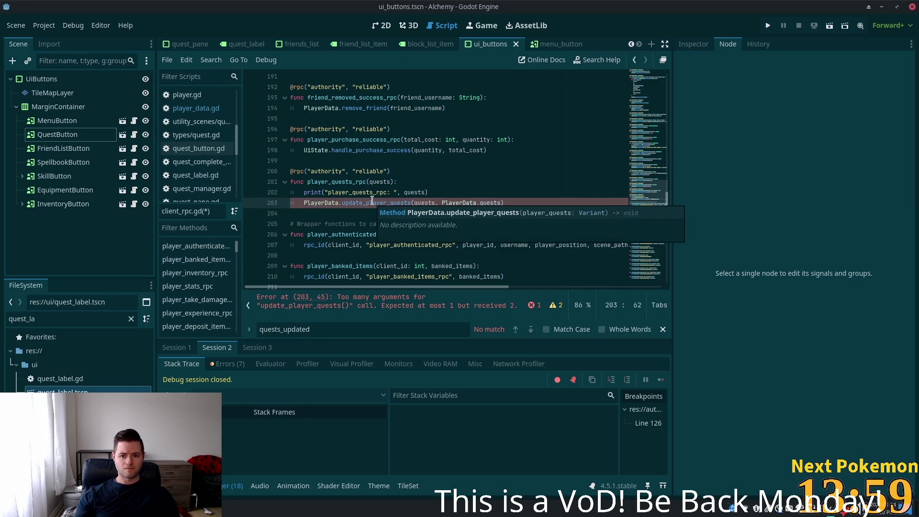
key("ctrl+shift+Left")
key("ctrl+shift+Left")
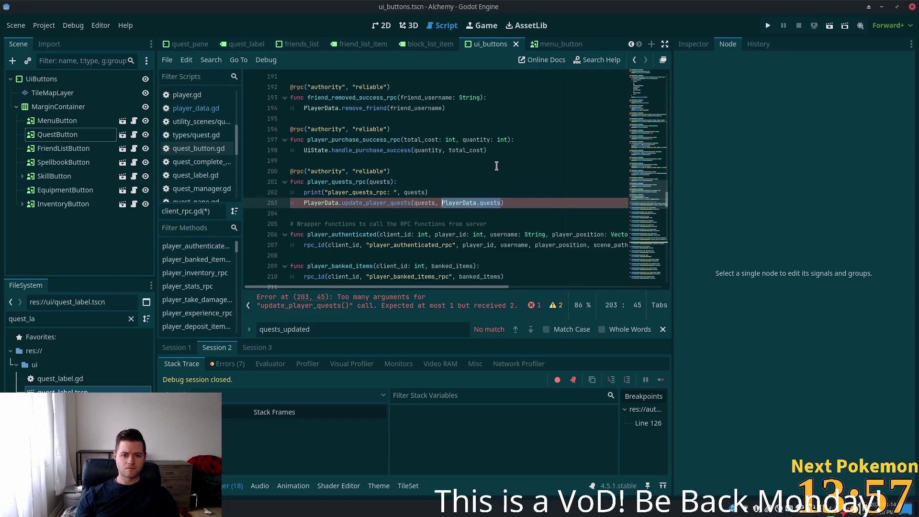
key("BackSpace")
key("BackSpace")
key("BackSpace")
left_click(462, 180)
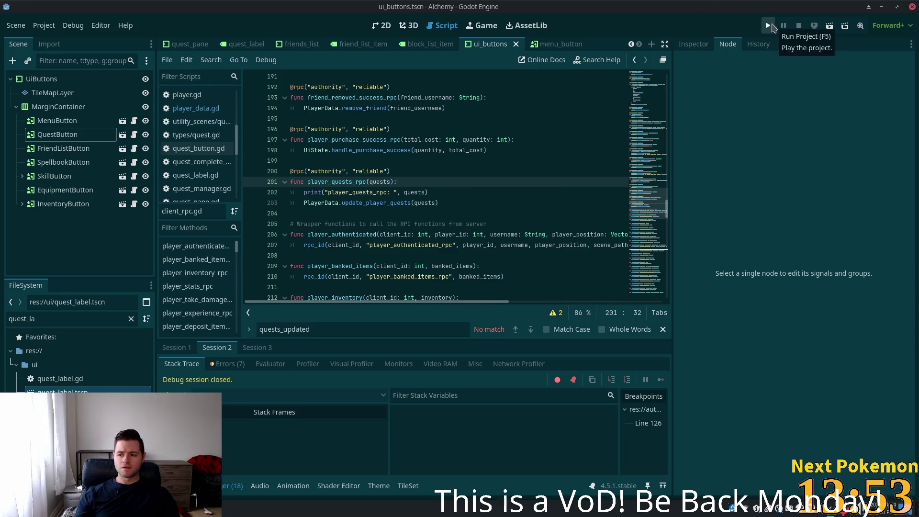
- Run the project, QuickLogin, continue past the debugger break, and reload the game
left_click(772, 27)
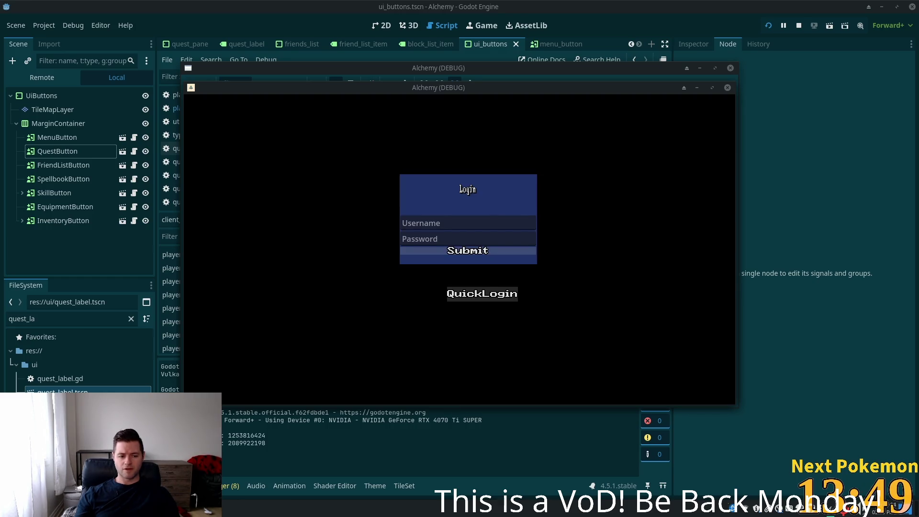
left_click(482, 294)
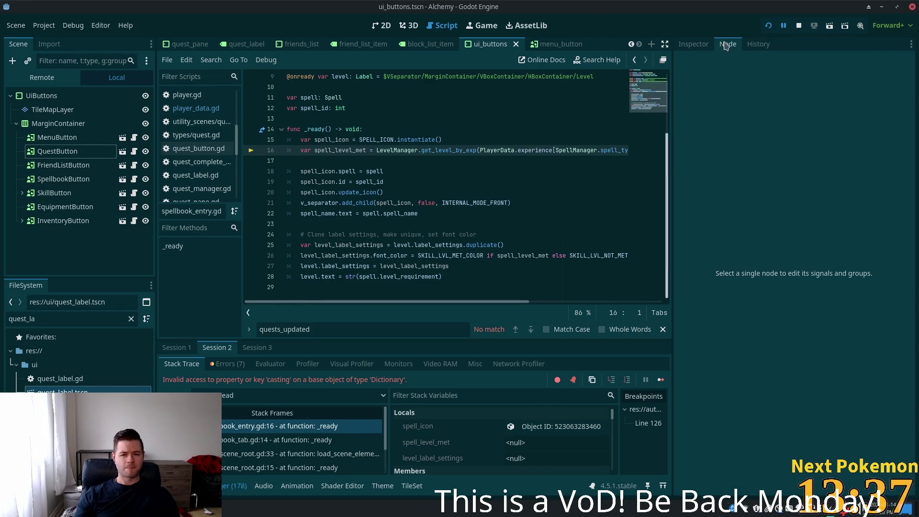
left_click(769, 26)
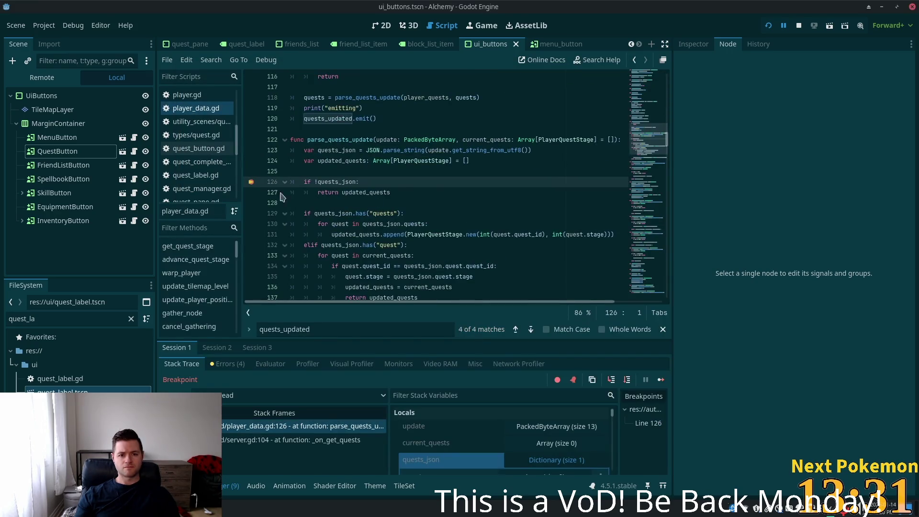
left_click(768, 25)
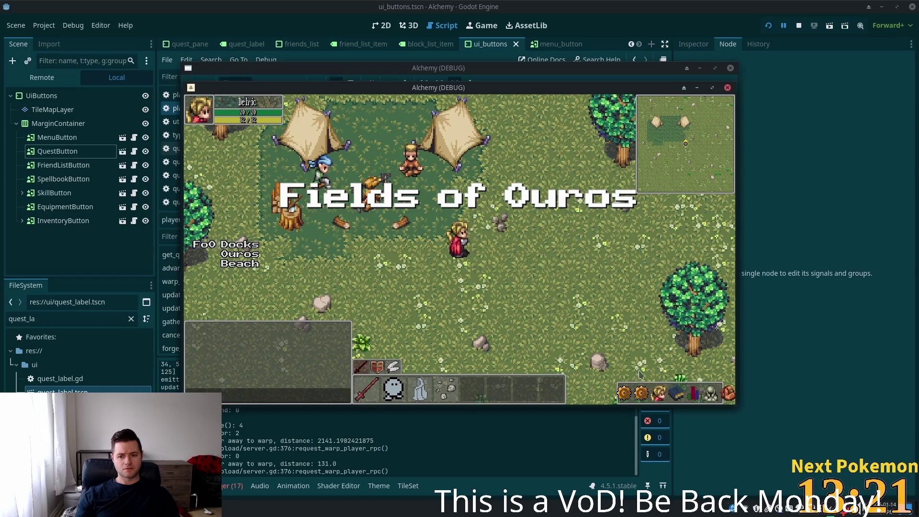
- Toggle the quest and menu panels in the first client, then move its window aside
left_click(644, 389)
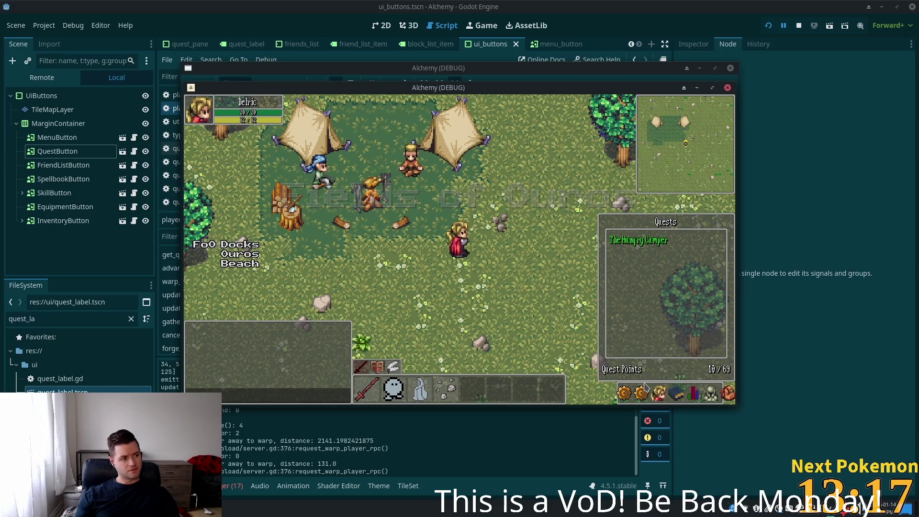
left_click(642, 391)
left_click(624, 392)
left_click(641, 392)
left_click(641, 391)
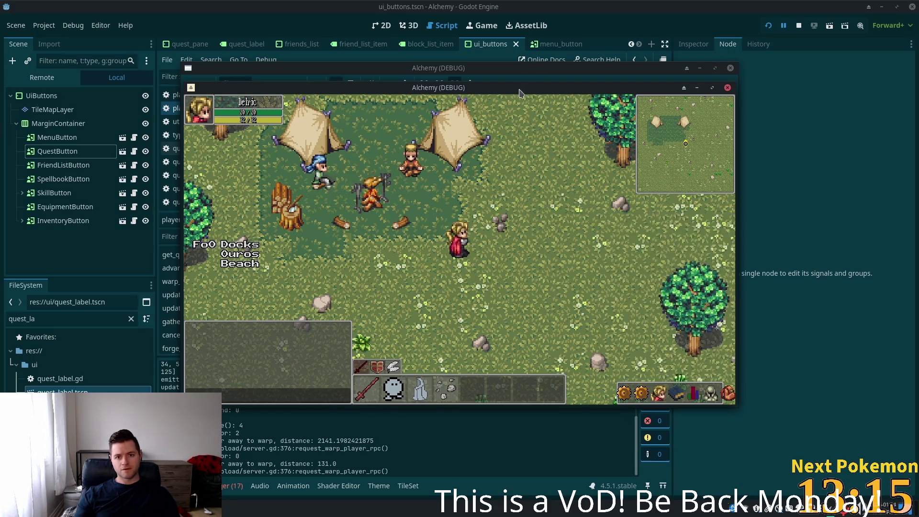
left_click_drag(521, 89, 619, 167)
- Check the second client's Quests pane for The Hungry Camper with 10/69 points
left_click(645, 397)
left_click(645, 398)
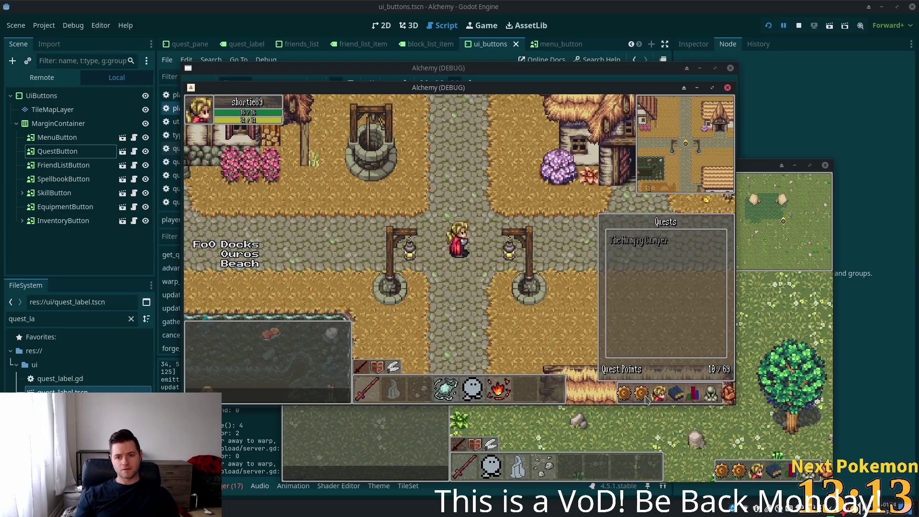
left_click(646, 397)
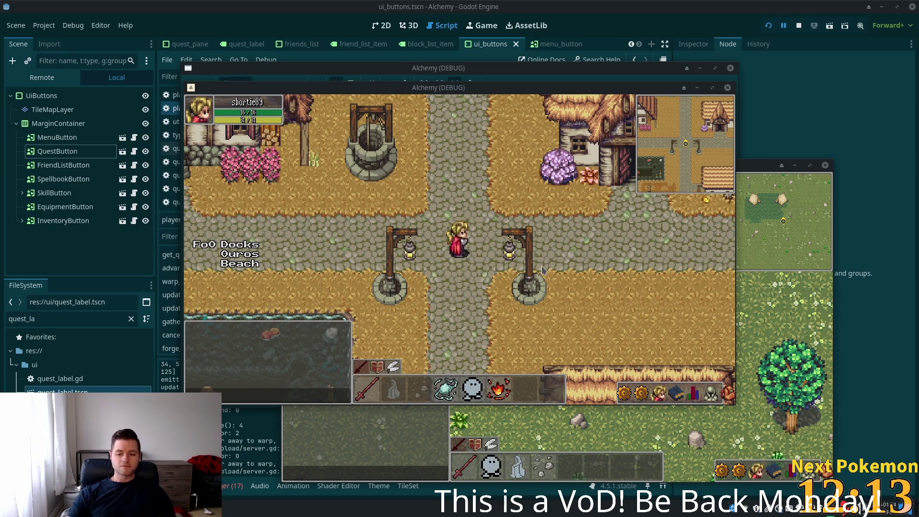
left_click(746, 472)
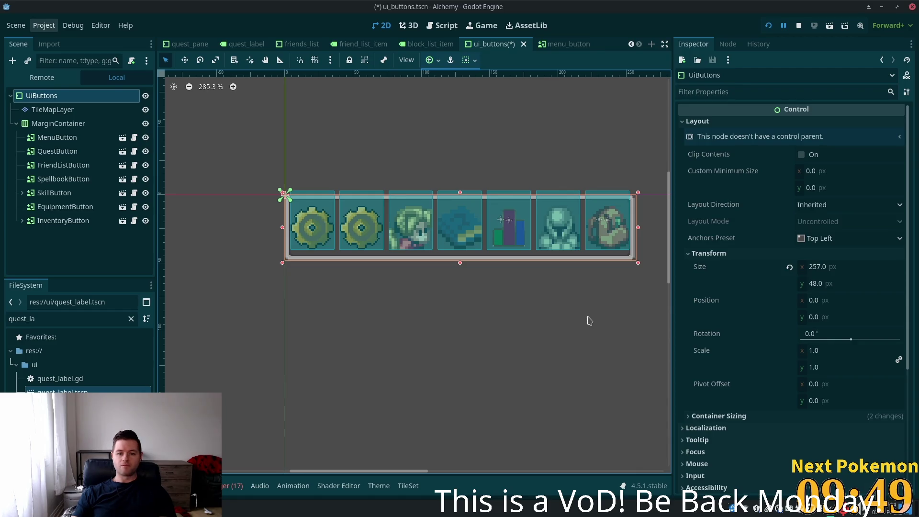
- Save the ui_buttons scene and relaunch the game to test it
key("ctrl+s")
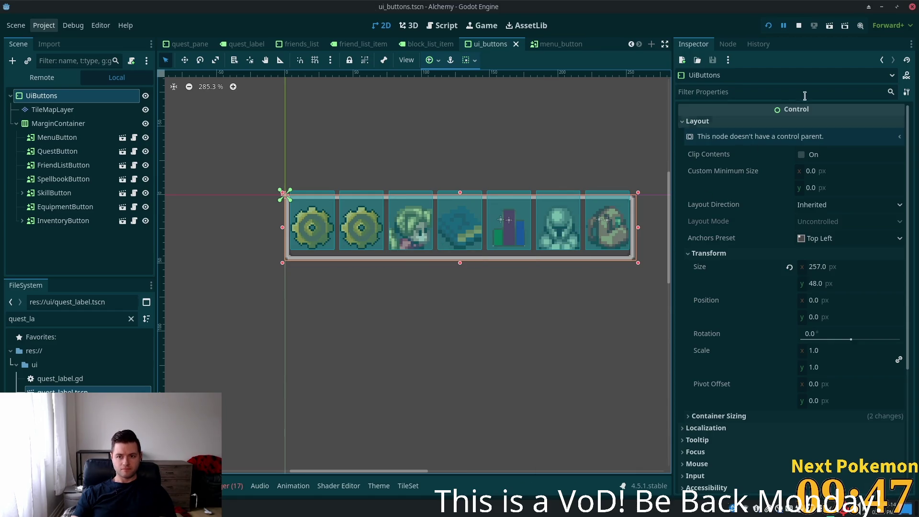
key("alt+Tab")
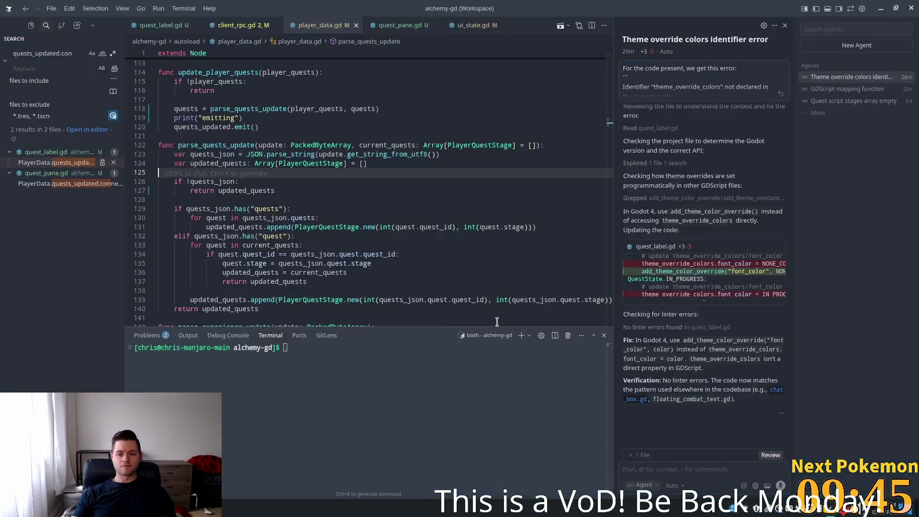
key("alt+Tab")
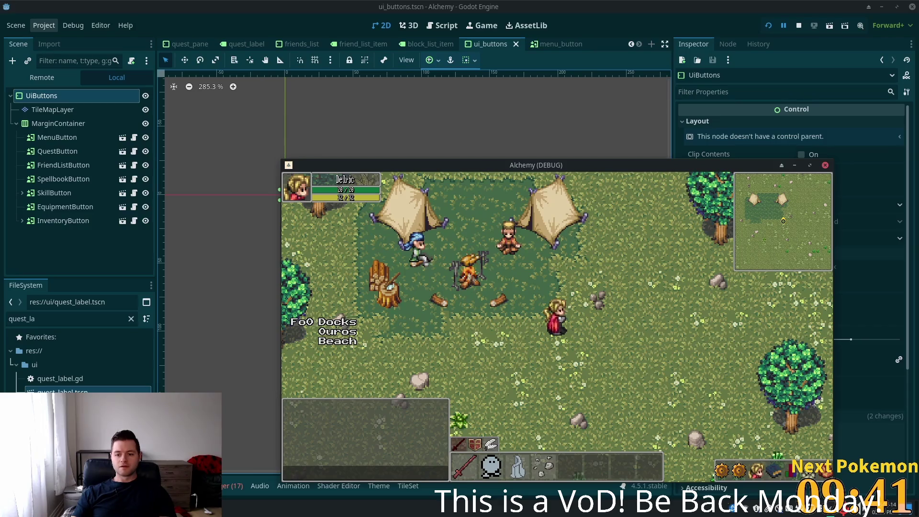
left_click(769, 26)
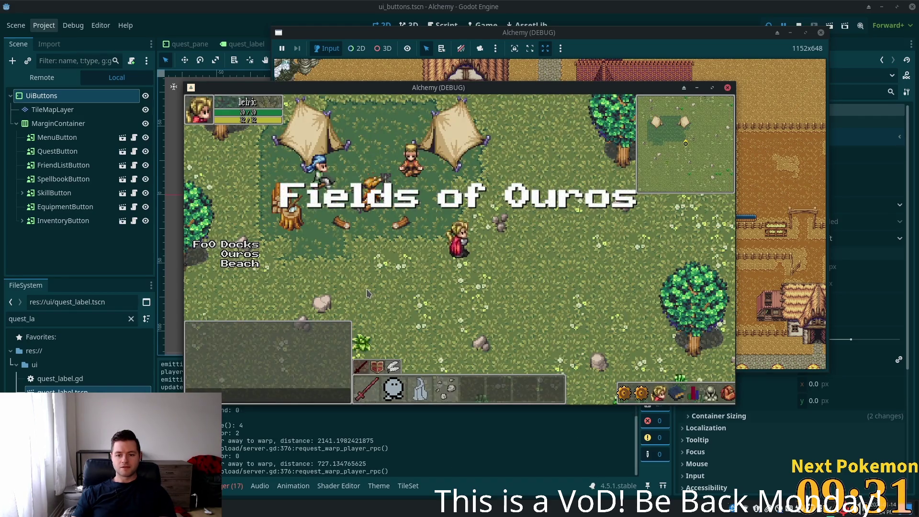
left_click(697, 5)
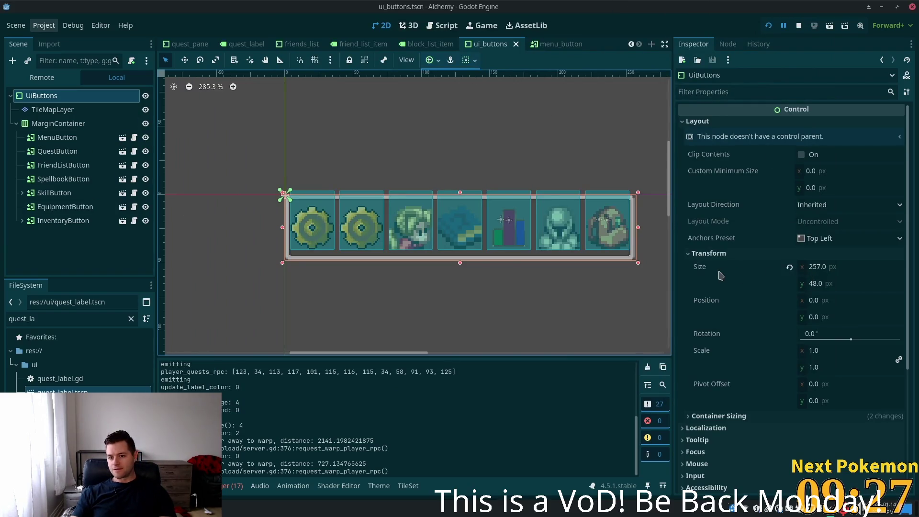
- Copy the bar's 257 × 48 Size into Custom Minimum Size and run the game
right_click(699, 269)
left_click(728, 274)
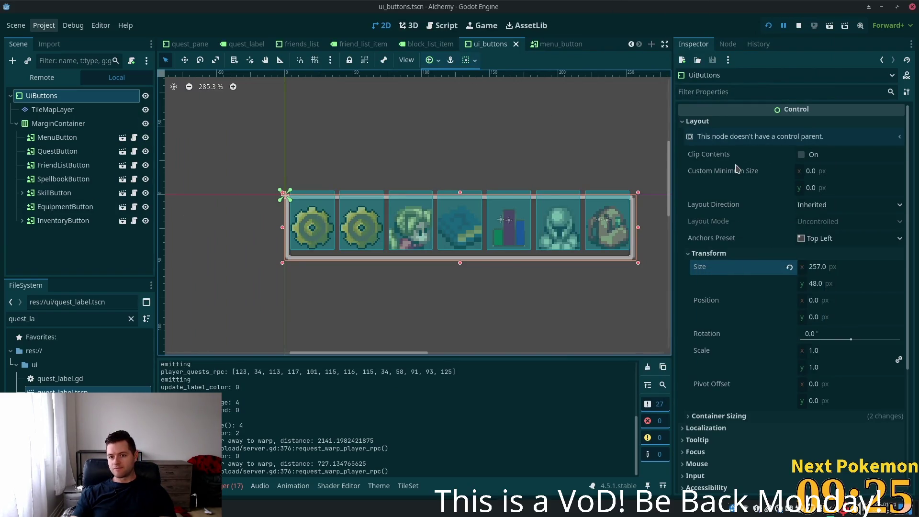
right_click(736, 173)
left_click(764, 193)
key("F5")
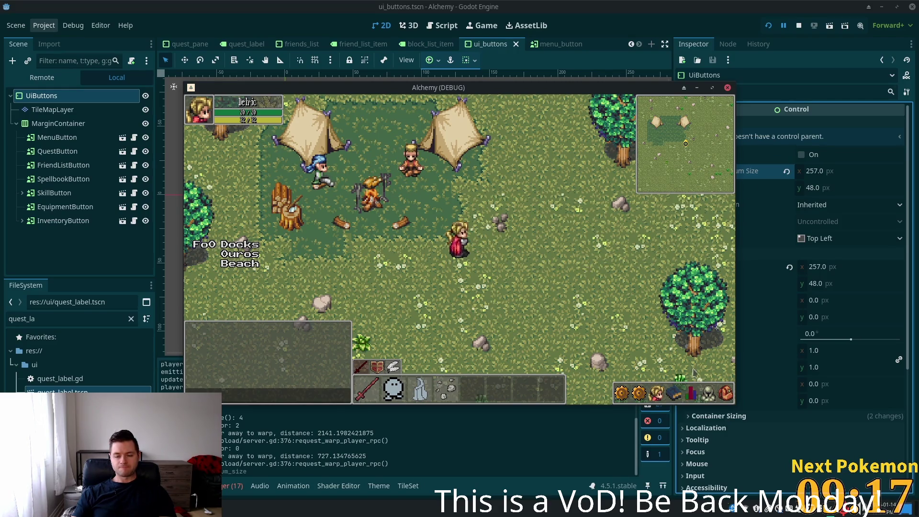
- Toggle the in-game Quests pane to reconfirm 10/69 points, then switch to Cursor
left_click(643, 393)
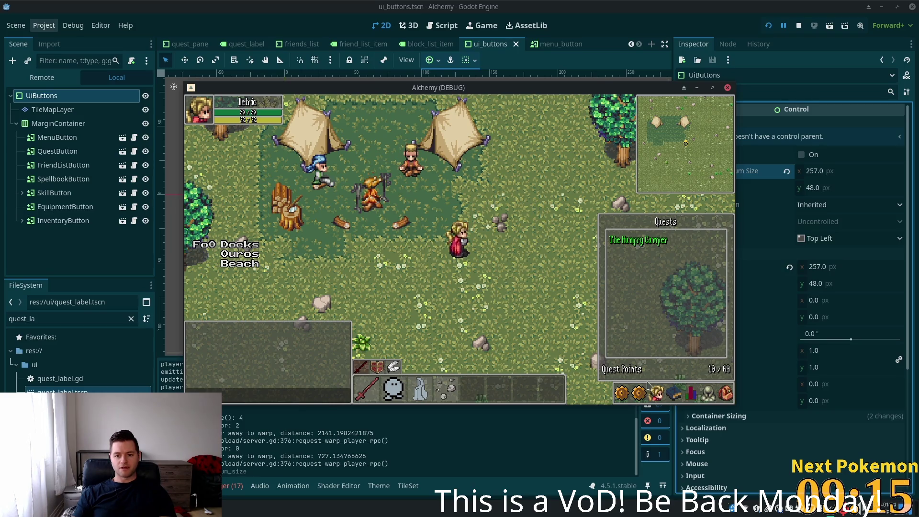
left_click(644, 393)
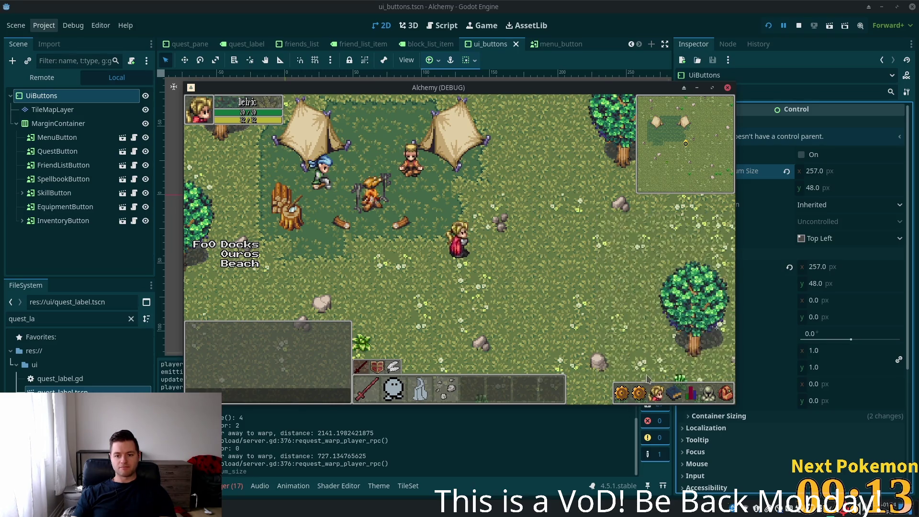
left_click(618, 5)
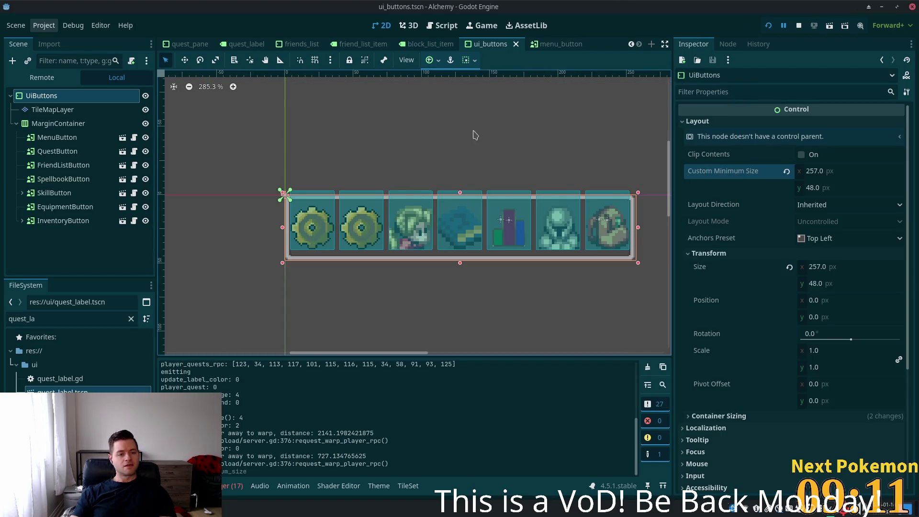
key("alt+Tab")
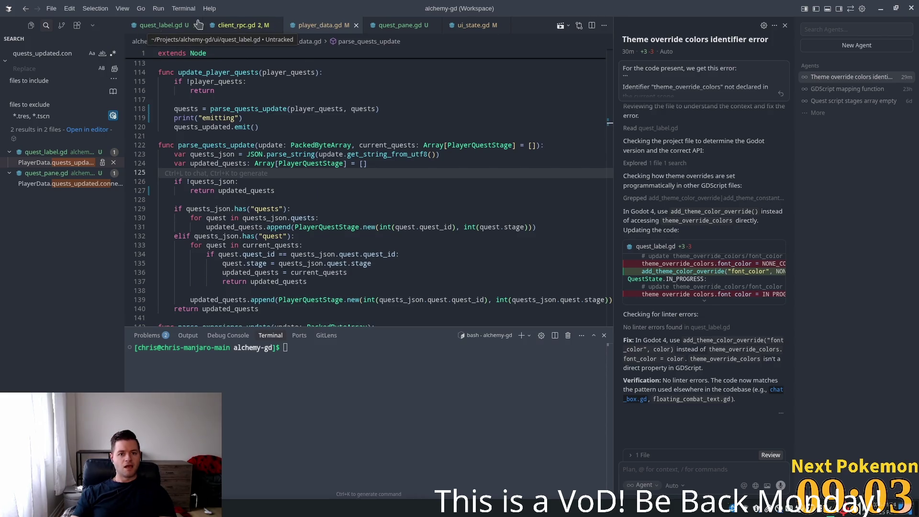
- Show quest_pane.gd in Cursor to review its _ready quests_updated connection
left_click(398, 25)
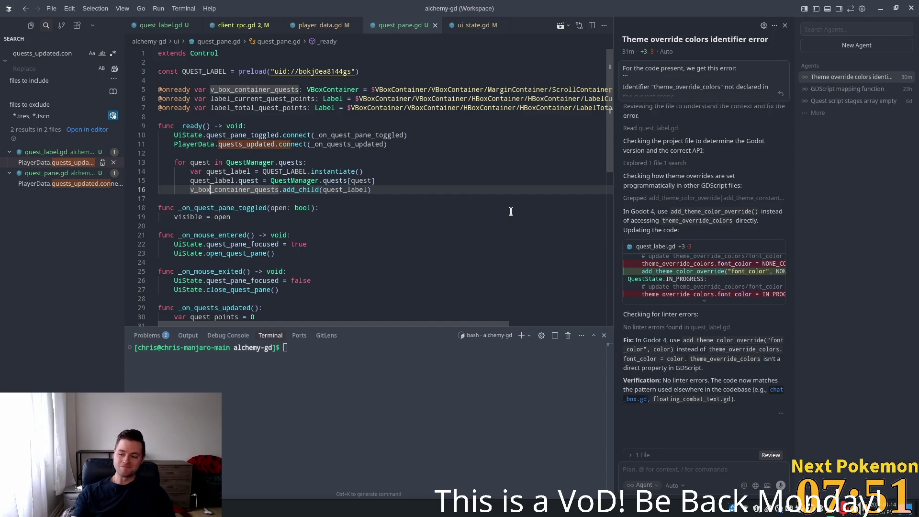
- Read quest_pane.gd from the QUEST_LABEL preload down to the quest points label update
left_click(300, 172)
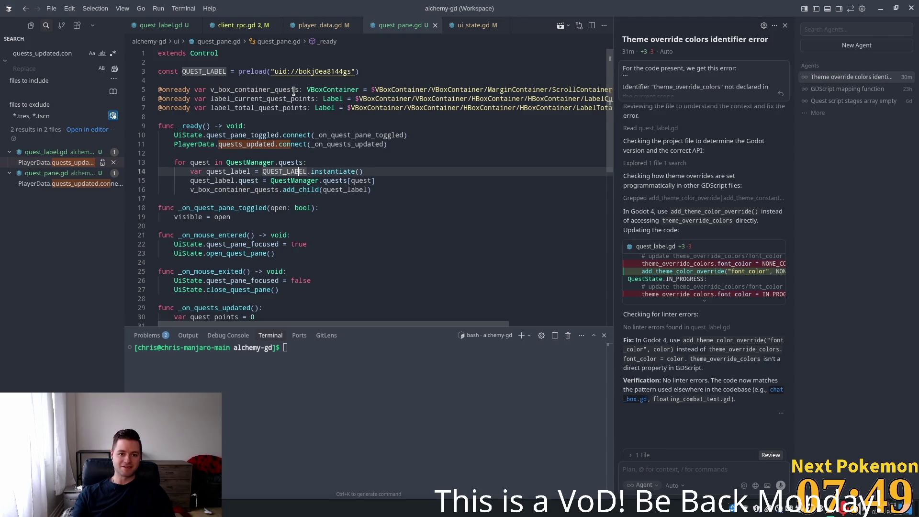
left_click(288, 71)
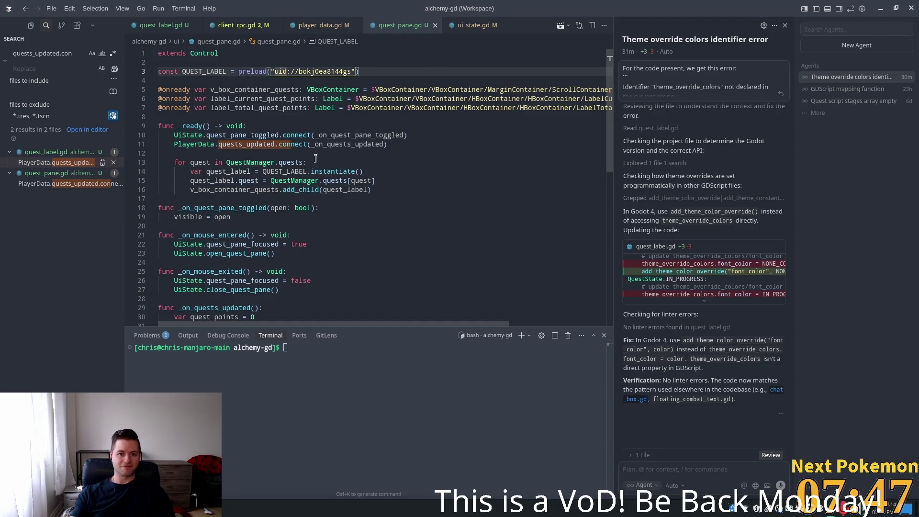
scroll(266, 206, "down", 3)
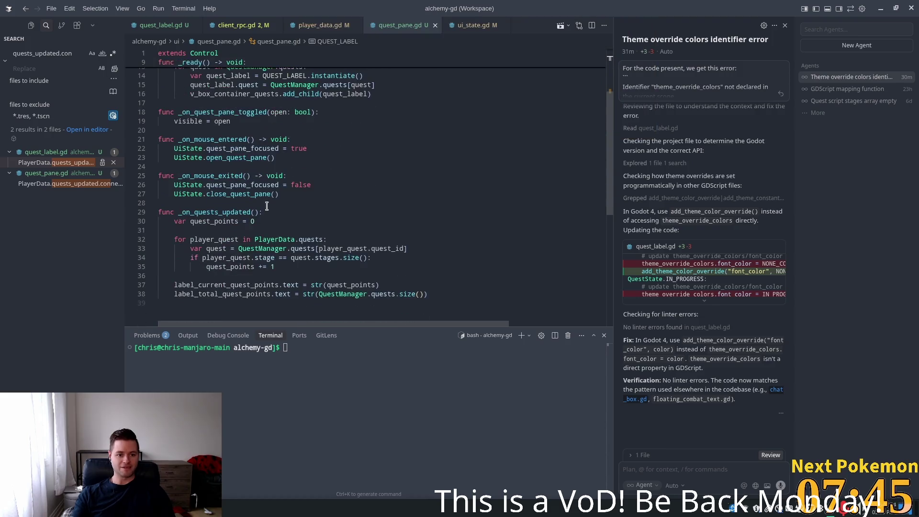
scroll(265, 211, "down", 2)
left_click(271, 217)
left_click(344, 237)
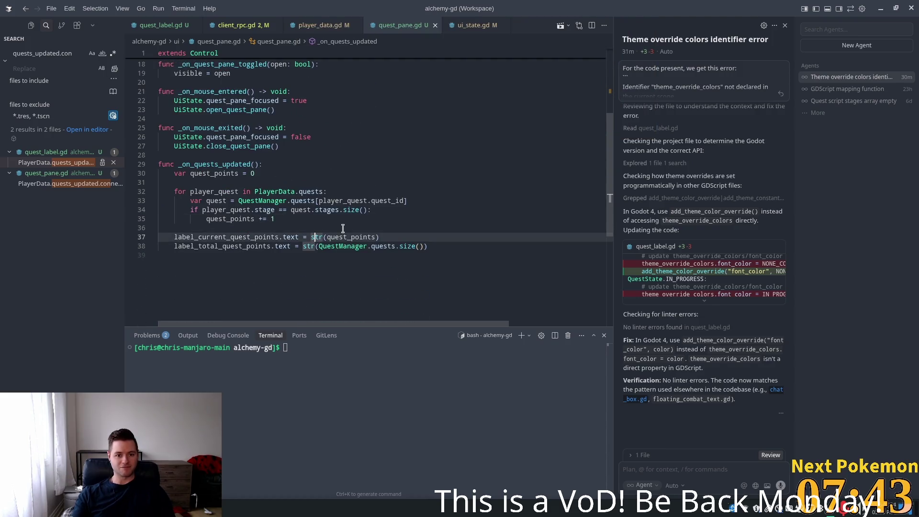
left_click(217, 192)
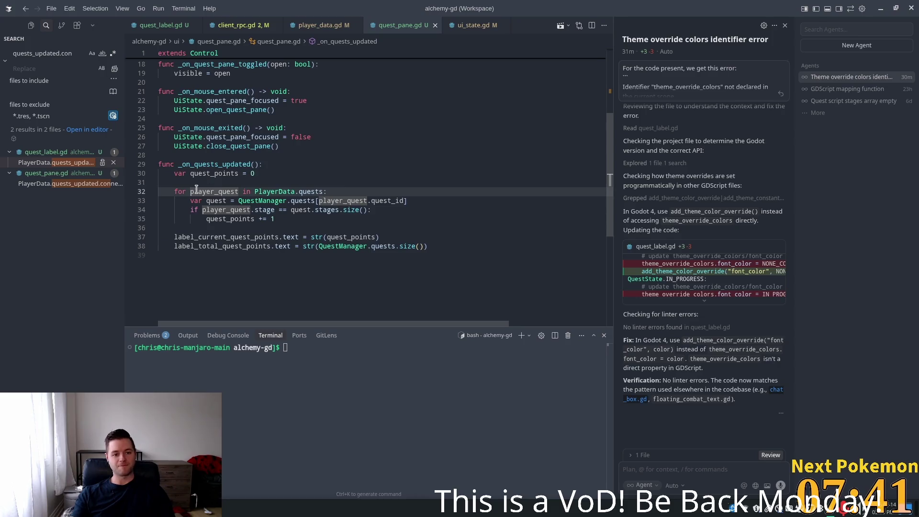
- Examine the player_quest loop and stage comparison on lines 32–34, then return to Godot
left_click_drag(187, 191, 239, 191)
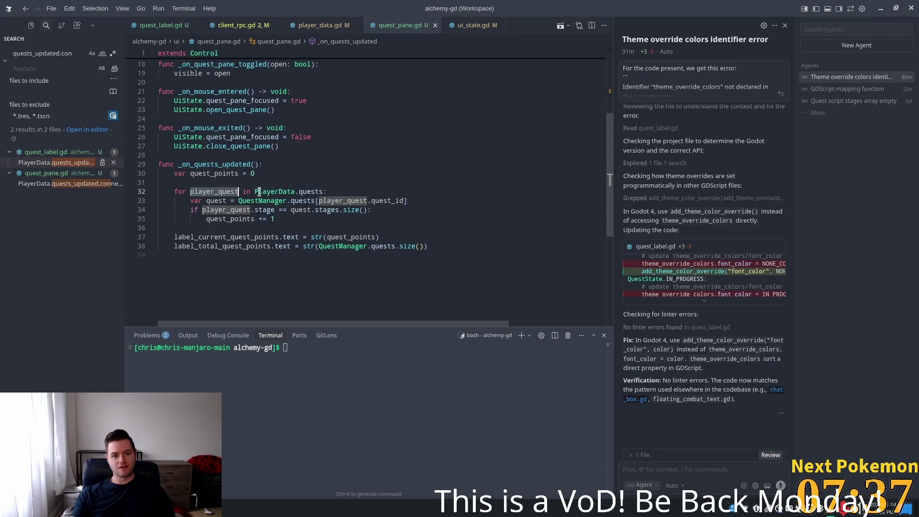
left_click_drag(254, 191, 315, 191)
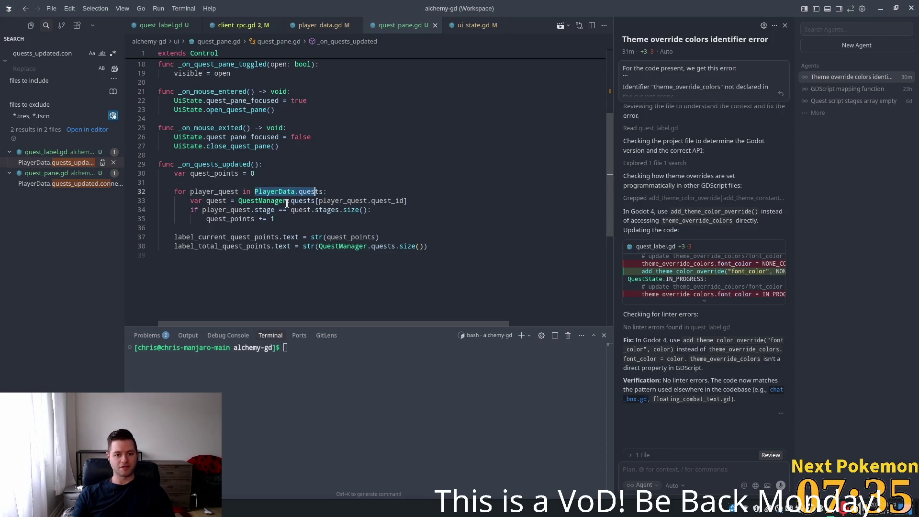
mouse_move(220, 191)
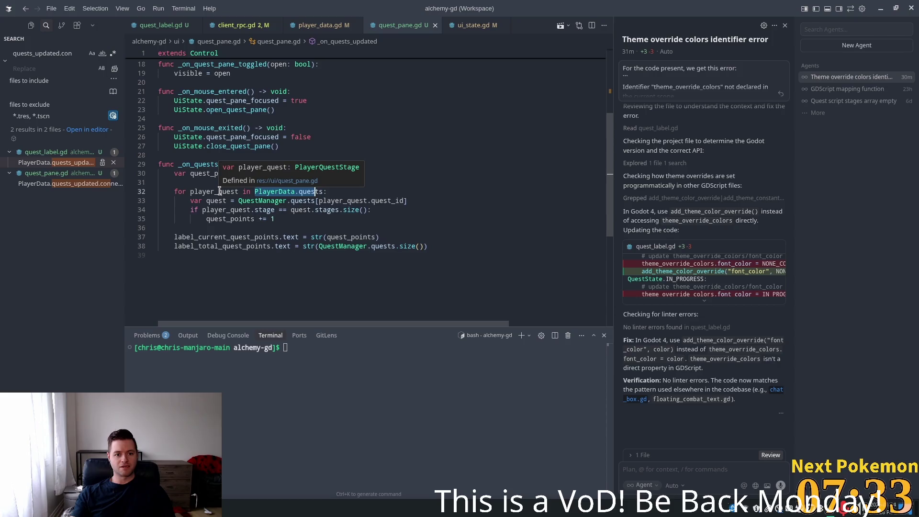
mouse_move(269, 203)
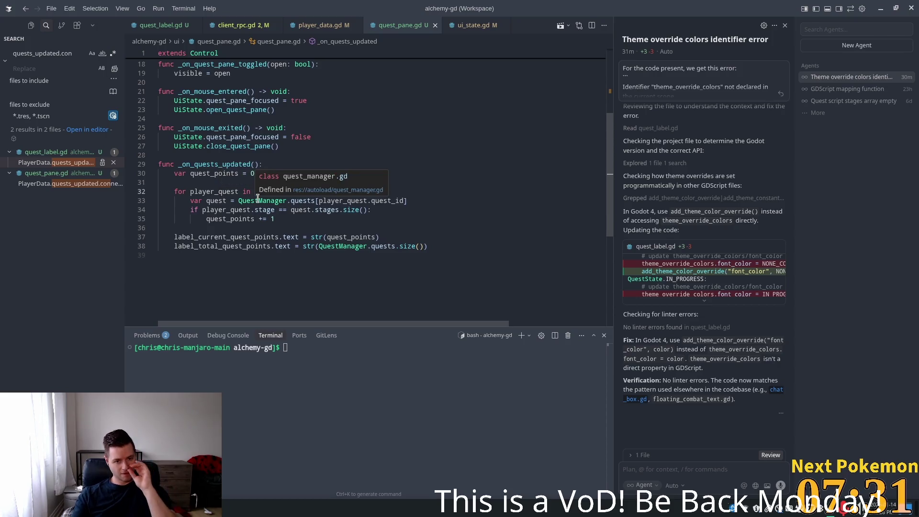
left_click(225, 201)
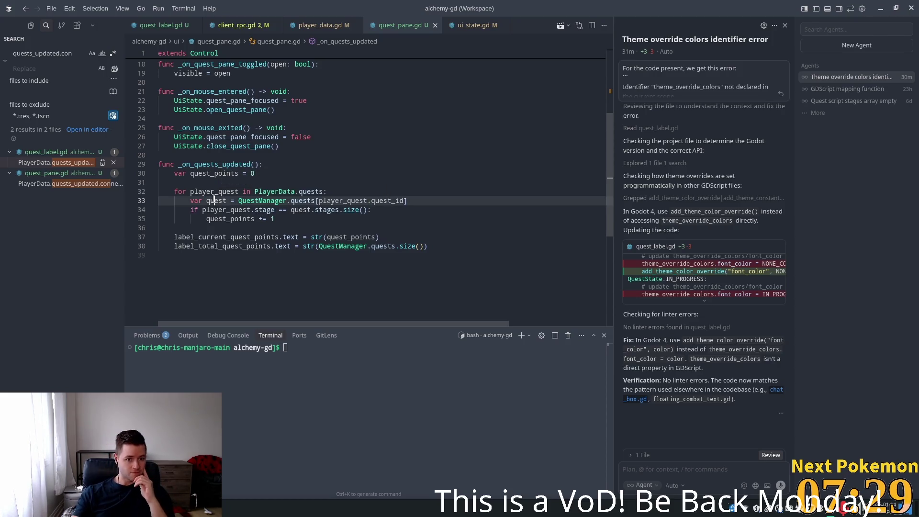
mouse_move(391, 201)
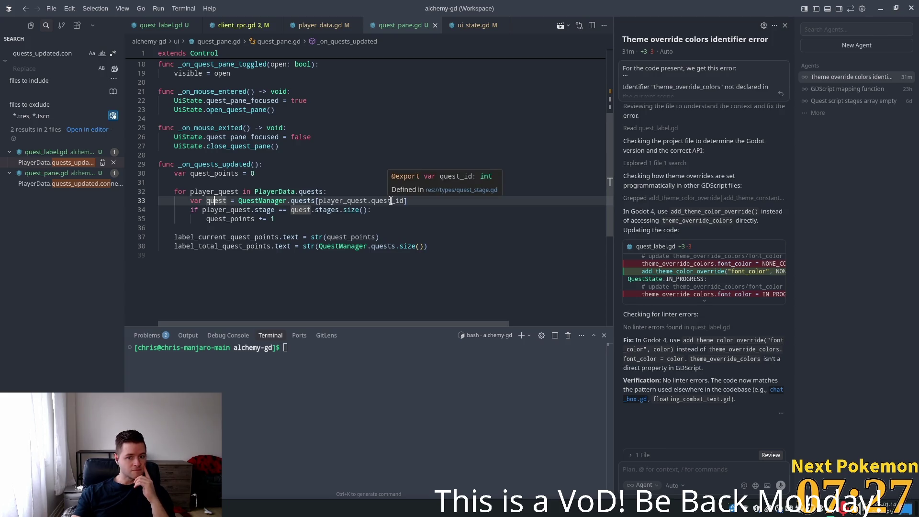
mouse_move(221, 215)
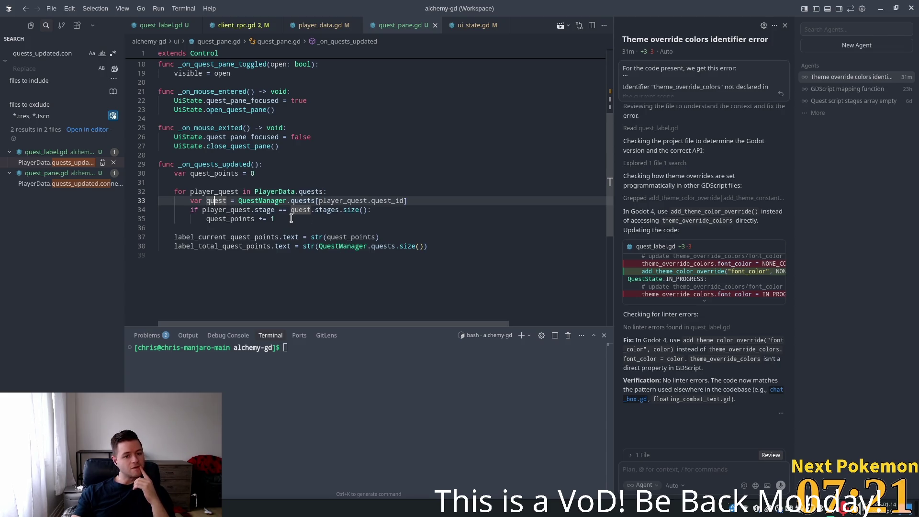
left_click(239, 211)
left_click(266, 212)
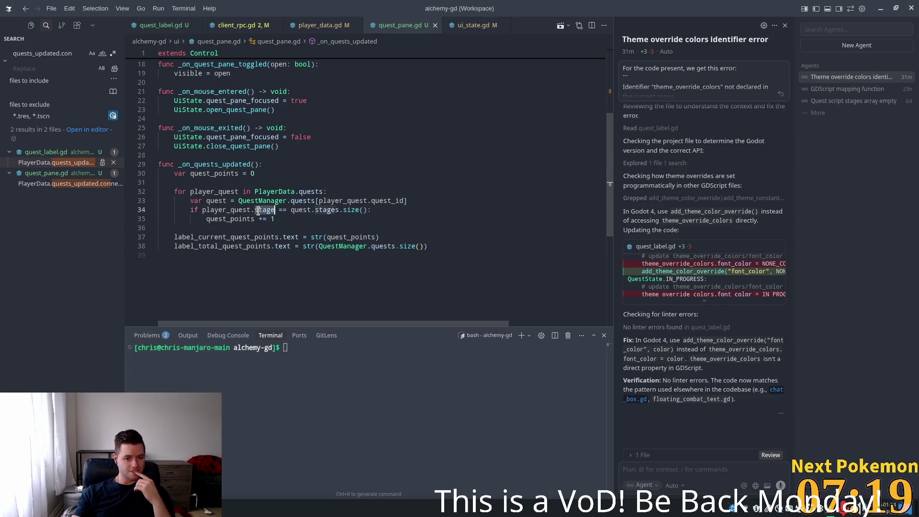
mouse_move(313, 212)
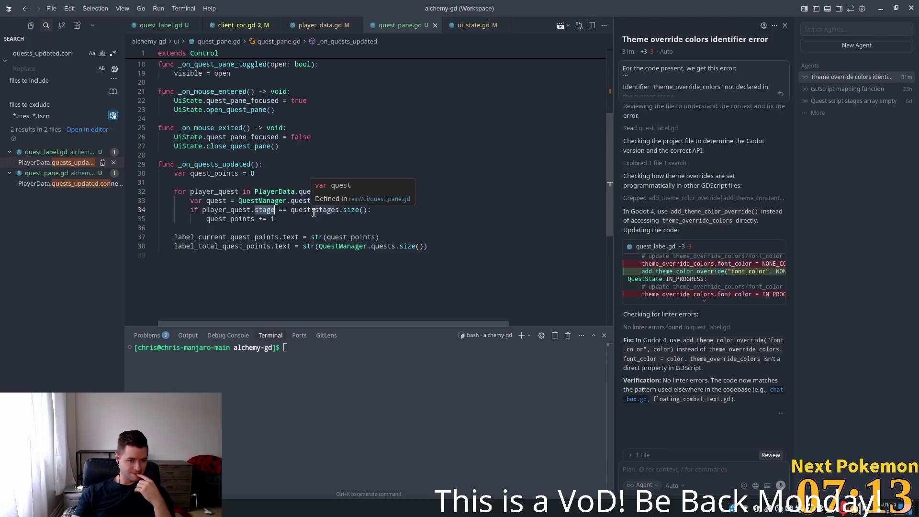
key("alt+Tab")
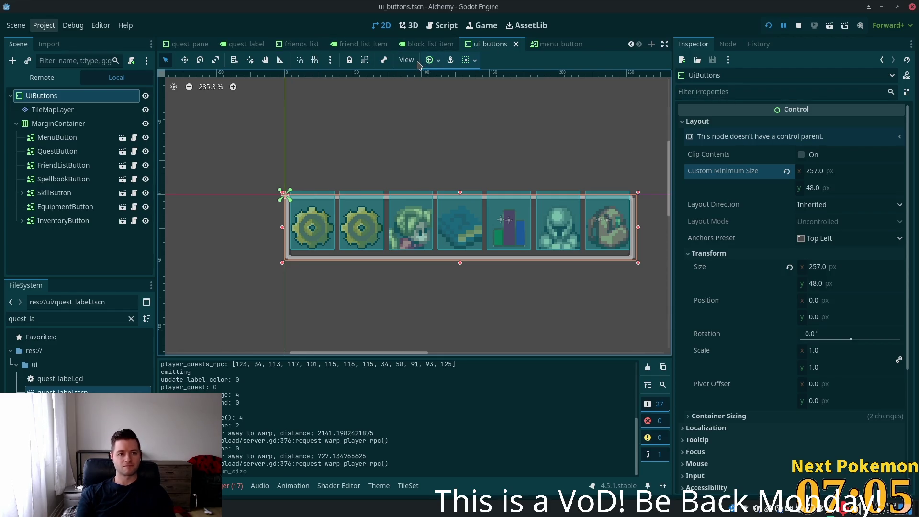
- Change LabelCurrentQuestPoints Text from 10 to 0 in the quest_pane scene and save it
left_click(189, 44)
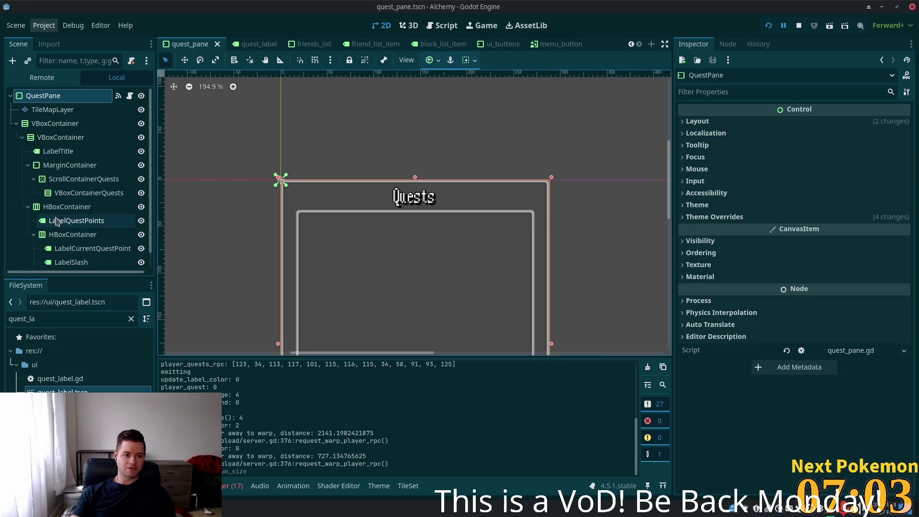
scroll(77, 225, "down", 1)
left_click(72, 234)
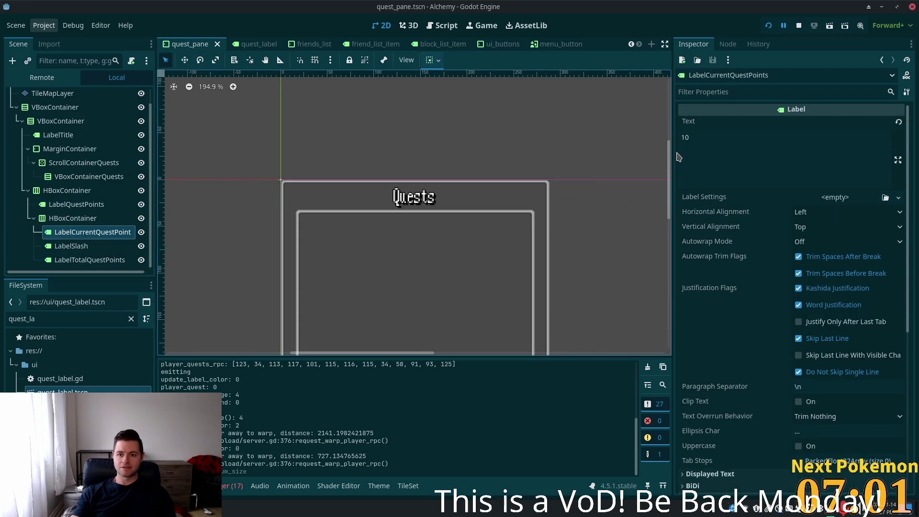
double_click(685, 138)
type("0")
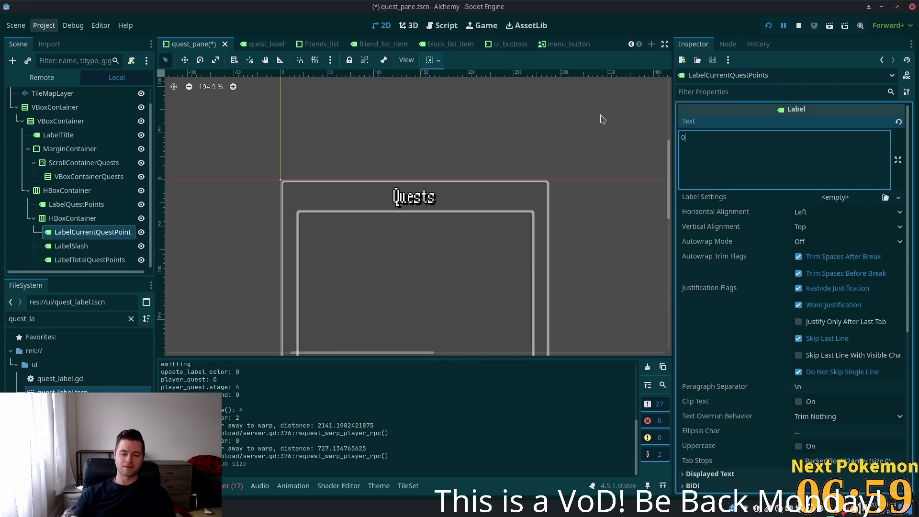
key("ctrl+s")
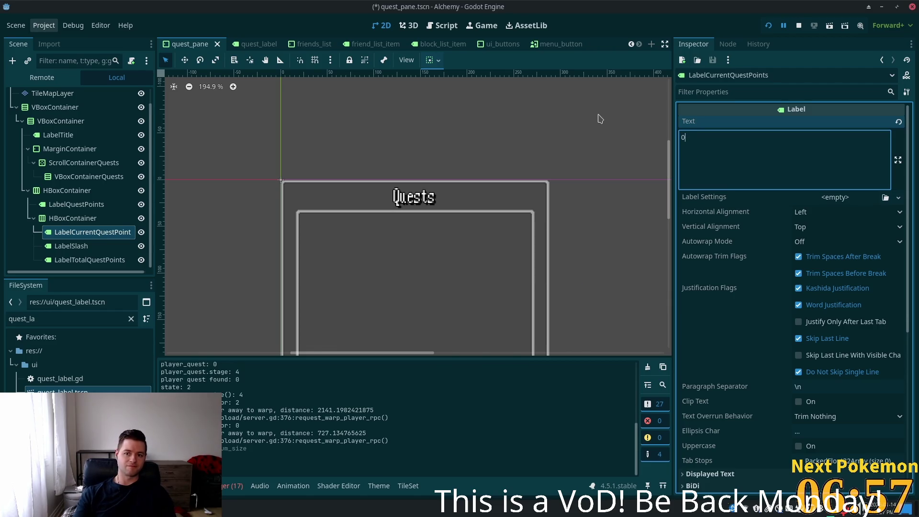
left_click(761, 319)
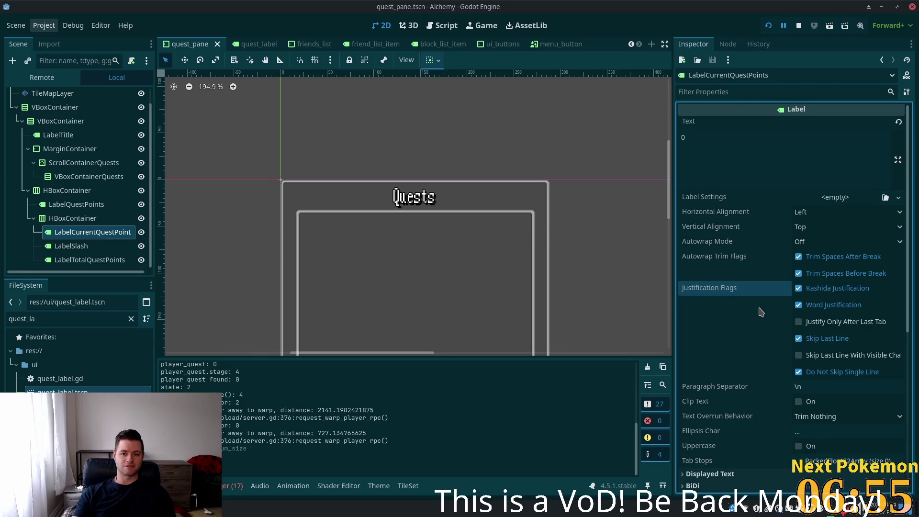
key("alt+Tab")
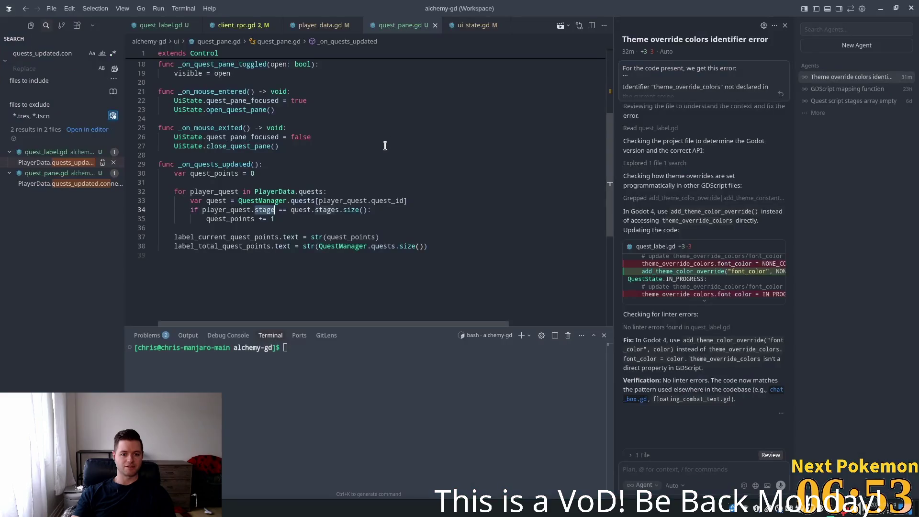
- Add a quests_updated print and per-quest quest_id and stage prints to _on_quests_updated, then save
double_click(214, 165)
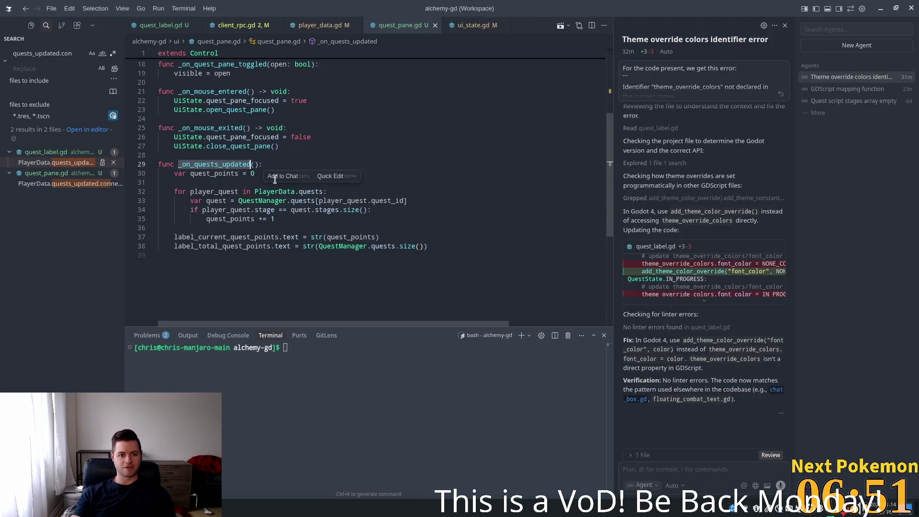
scroll(353, 242, "up", 1)
scroll(353, 242, "up", 4)
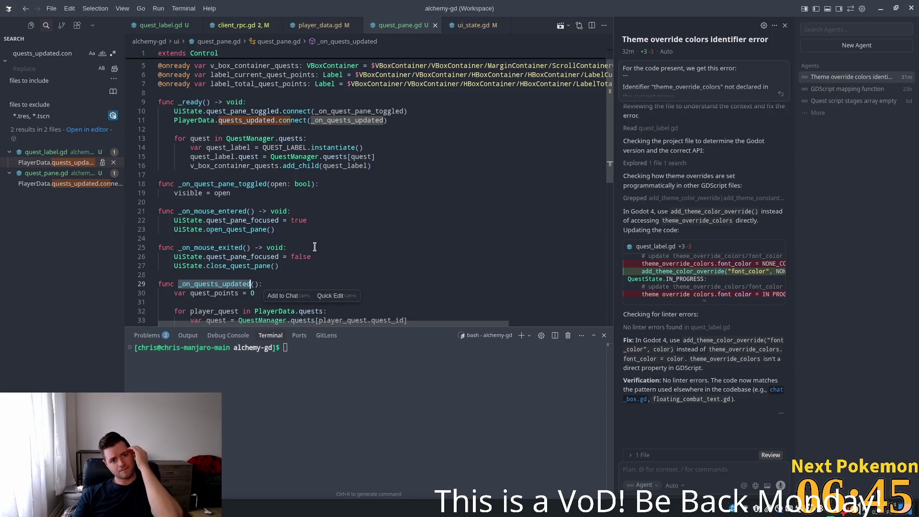
scroll(314, 248, "down", 4)
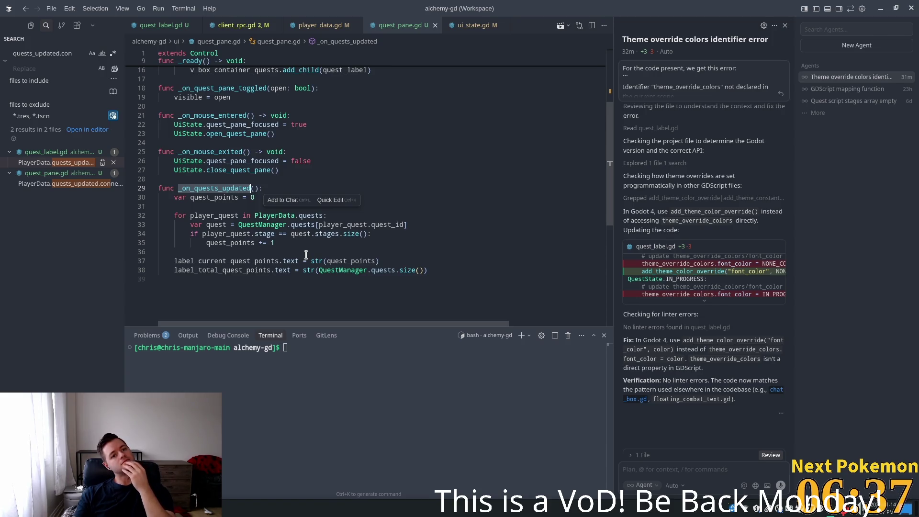
left_click(244, 204)
left_click(276, 194)
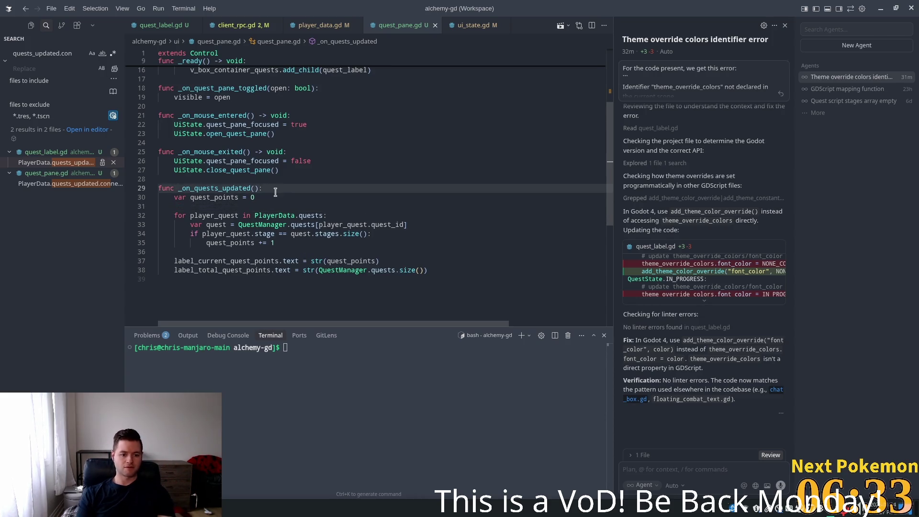
key("ctrl+shift+Return")
type("print")
key("Tab")
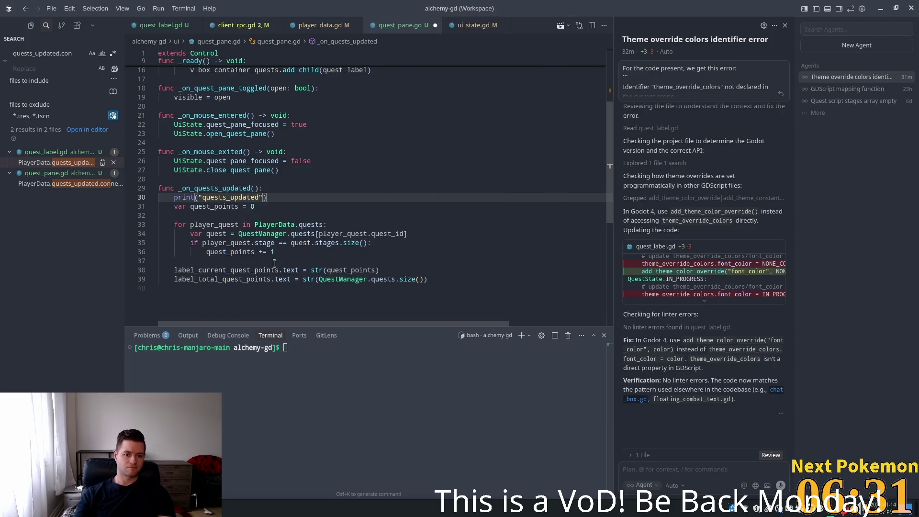
left_click(354, 224)
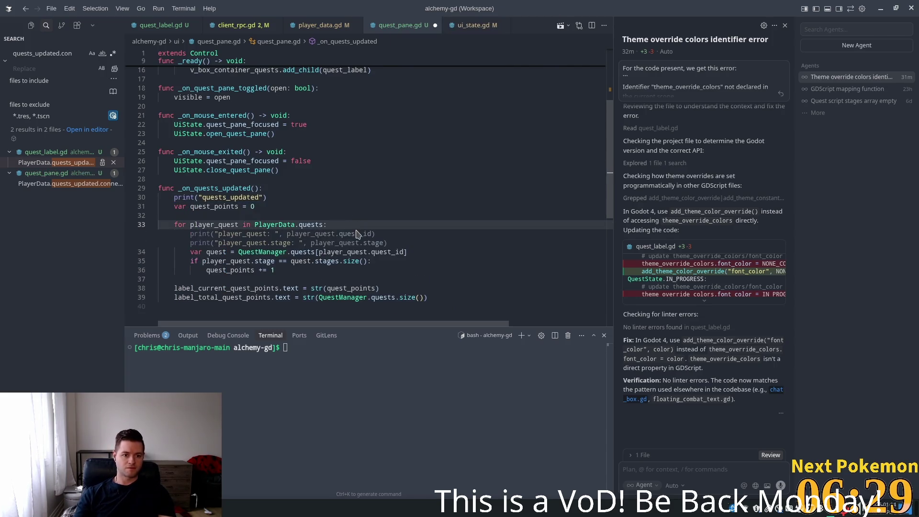
key("Tab")
key("ctrl+s")
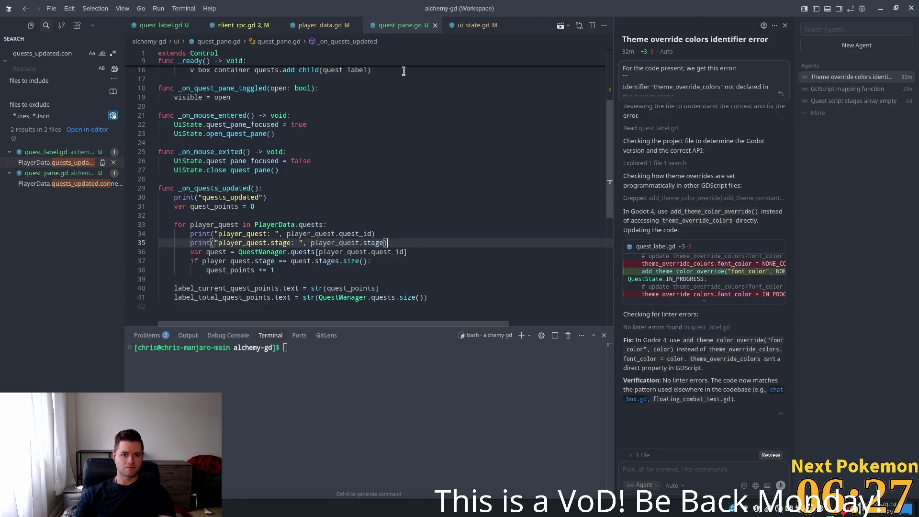
- Delete the player_quests_rpc print line from client_rpc.gd
left_click(272, 25)
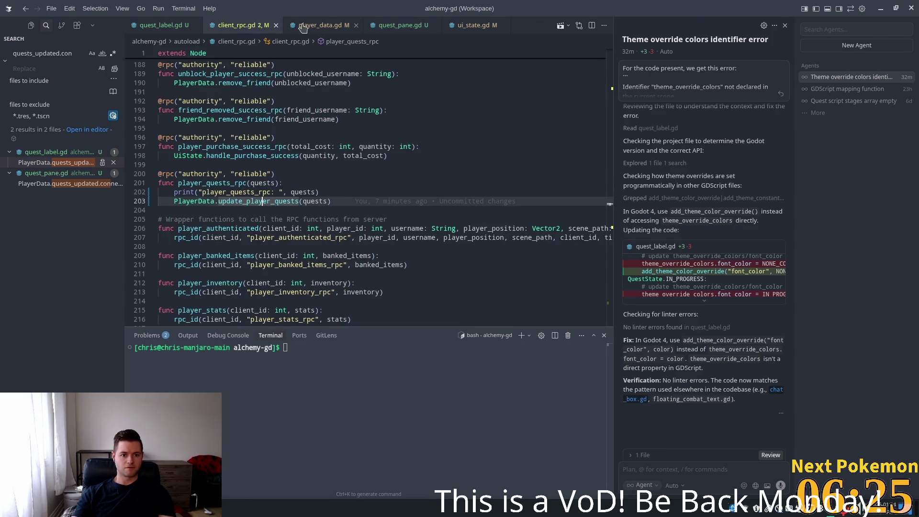
left_click(330, 192)
key("shift+Home")
key("shift+Home")
key("BackSpace")
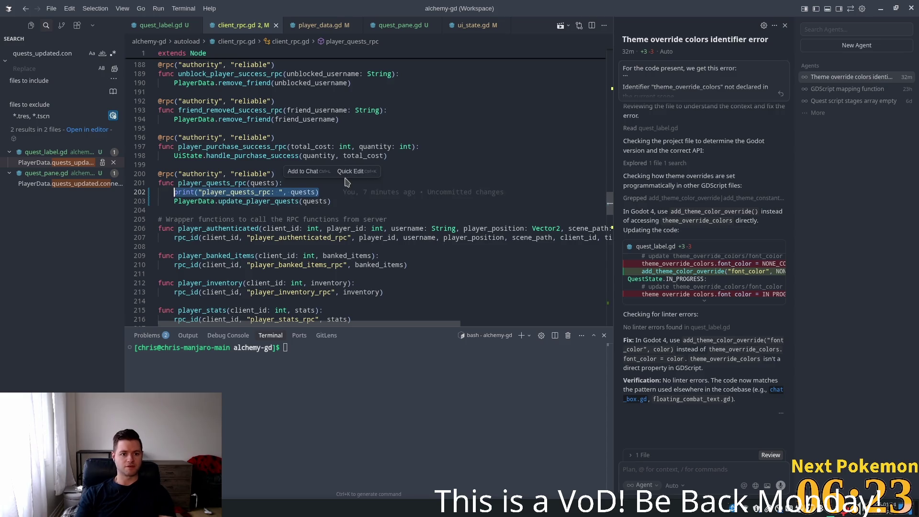
- Save client_rpc.gd and delete the player quest and update_label_color print lines in quest_label.gd
key("ctrl+s")
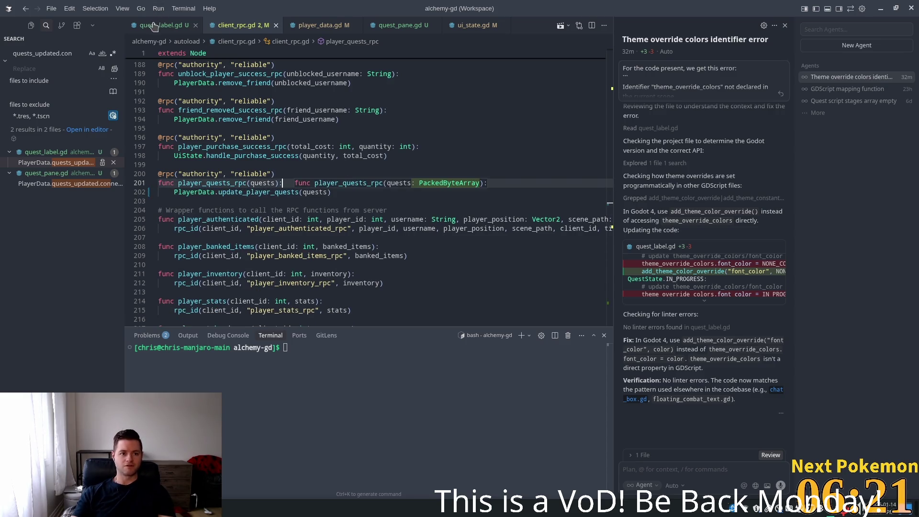
left_click(158, 25)
left_click_drag(397, 213, 159, 204)
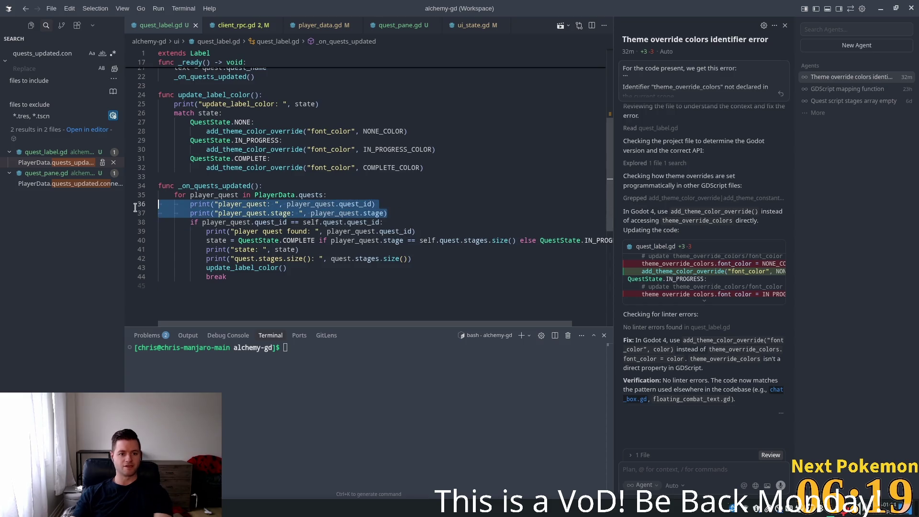
key("BackSpace")
key("BackSpace")
left_click_drag(354, 104, 72, 105)
key("BackSpace")
key("BackSpace")
- Delete the player quest found, state and stages print lines, save quest_label.gd, and return to Godot
left_click_drag(416, 208, 142, 206)
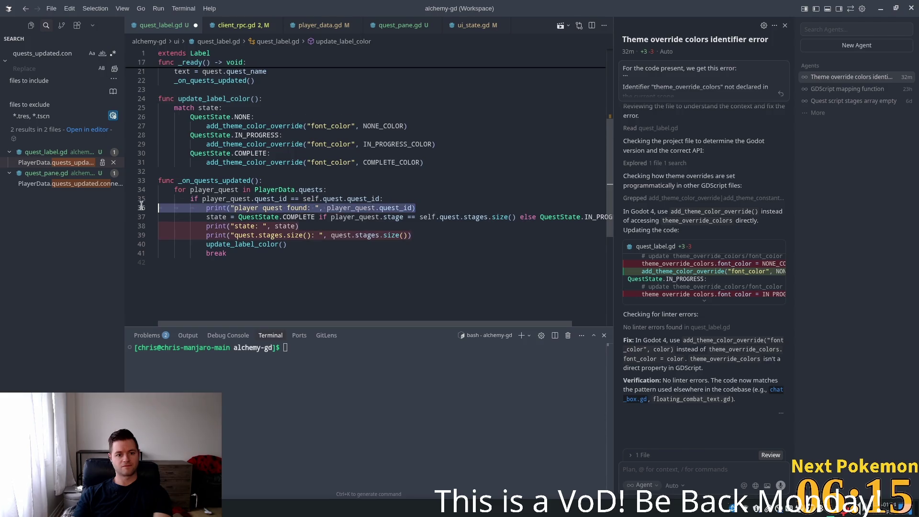
key("BackSpace")
key("BackSpace")
left_click_drag(431, 227, 159, 218)
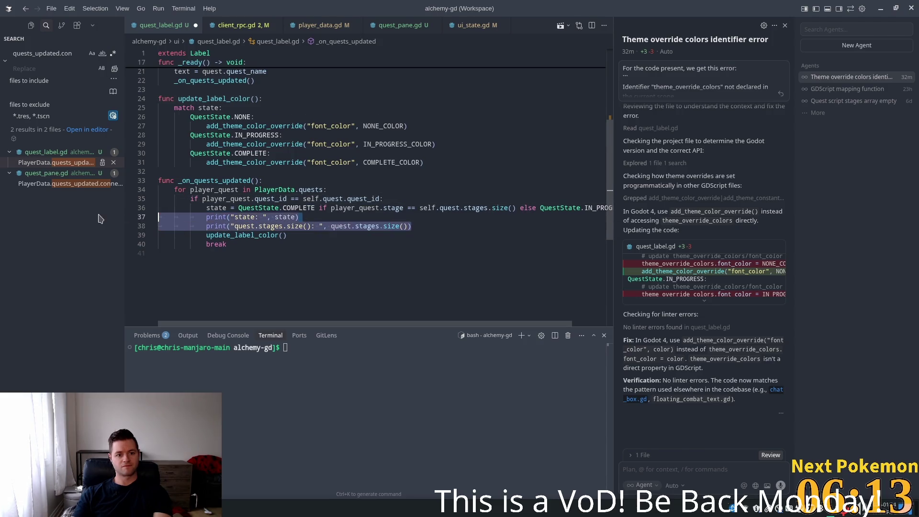
key("BackSpace")
key("BackSpace")
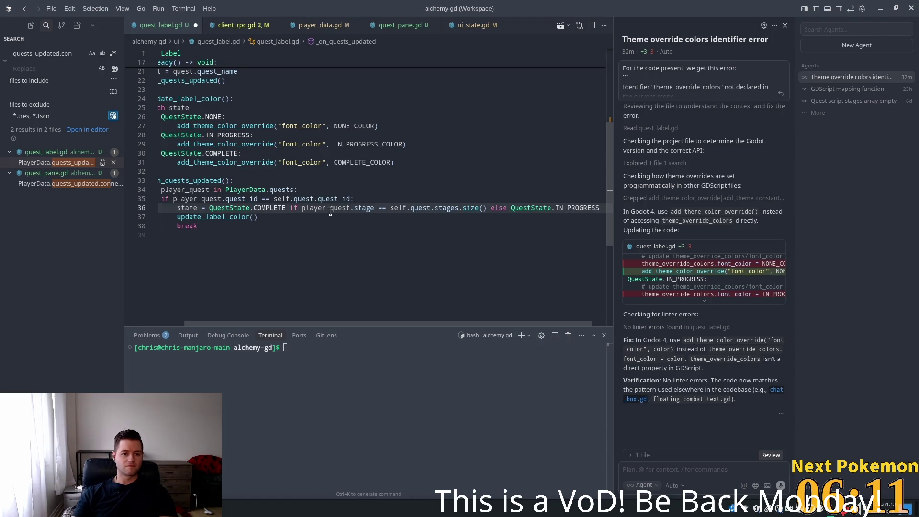
key("Return")
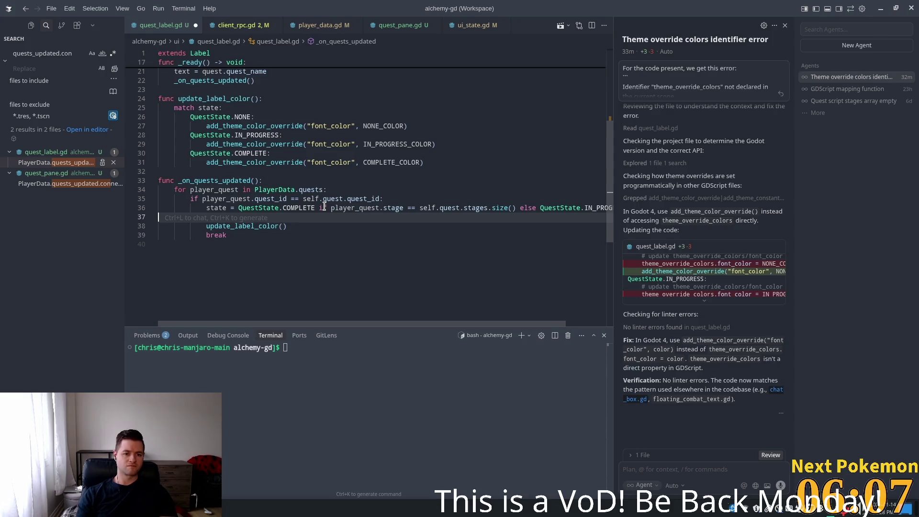
key("ctrl+s")
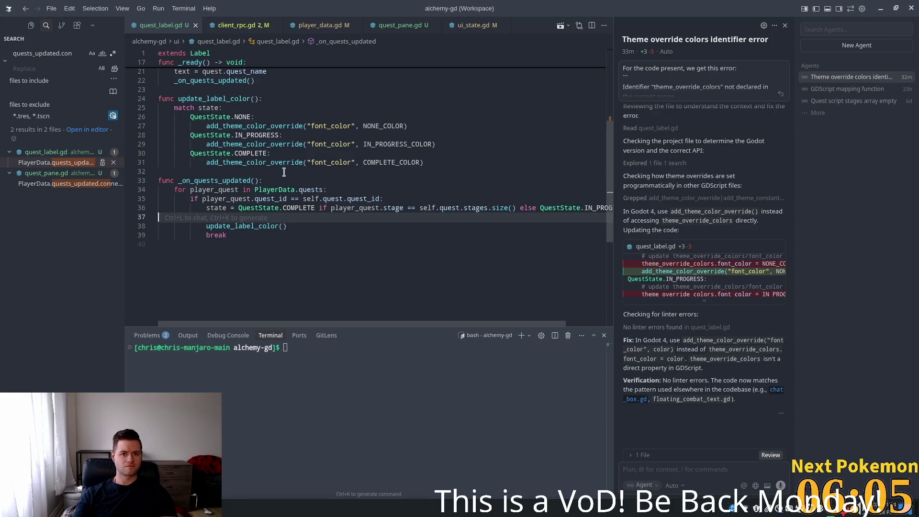
key("alt+Tab")
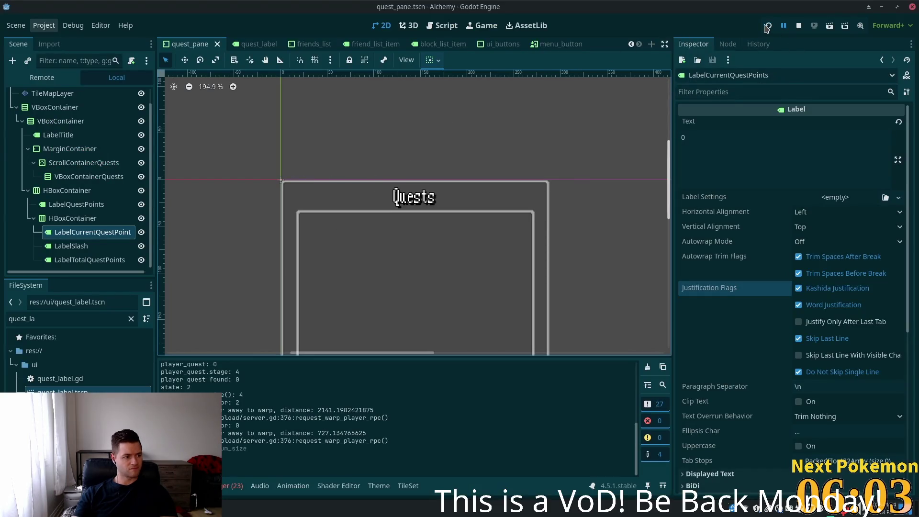
- Run the game and check both windows' Quests panels list The Hungry Camper at 0 / 69
left_click(769, 26)
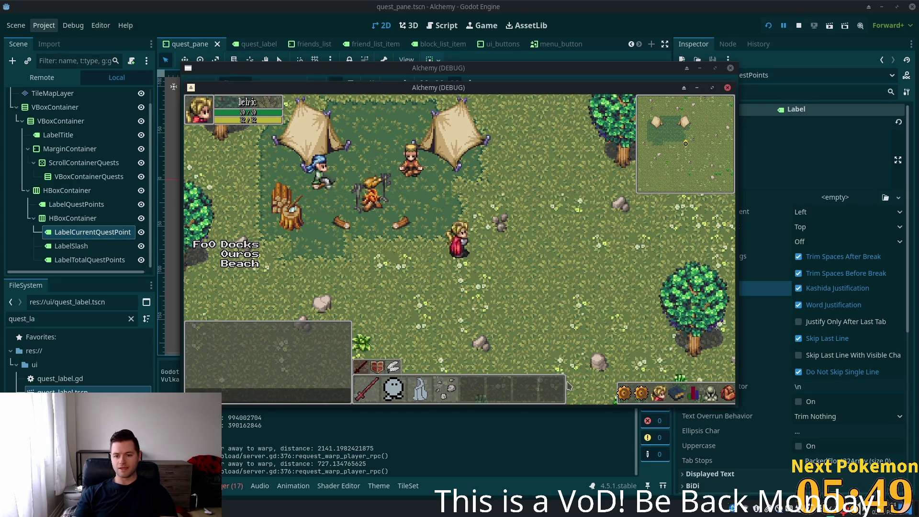
left_click(642, 395)
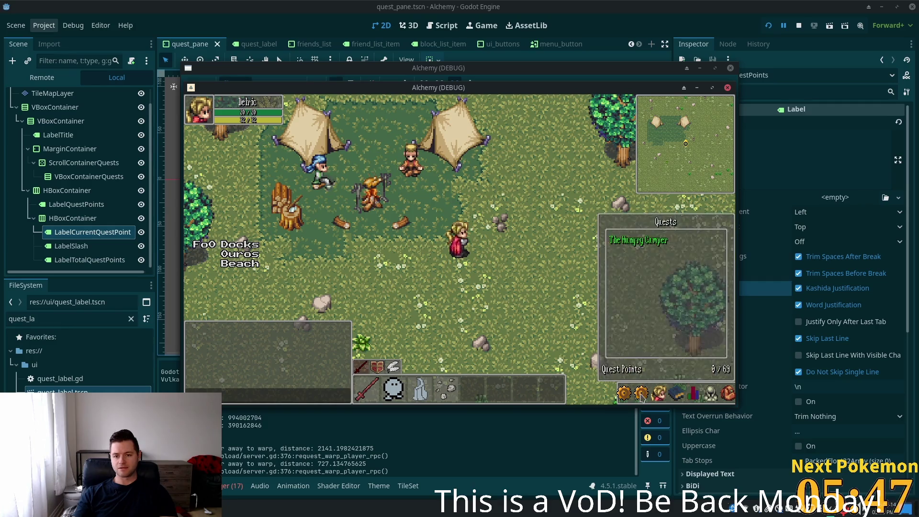
left_click(567, 229)
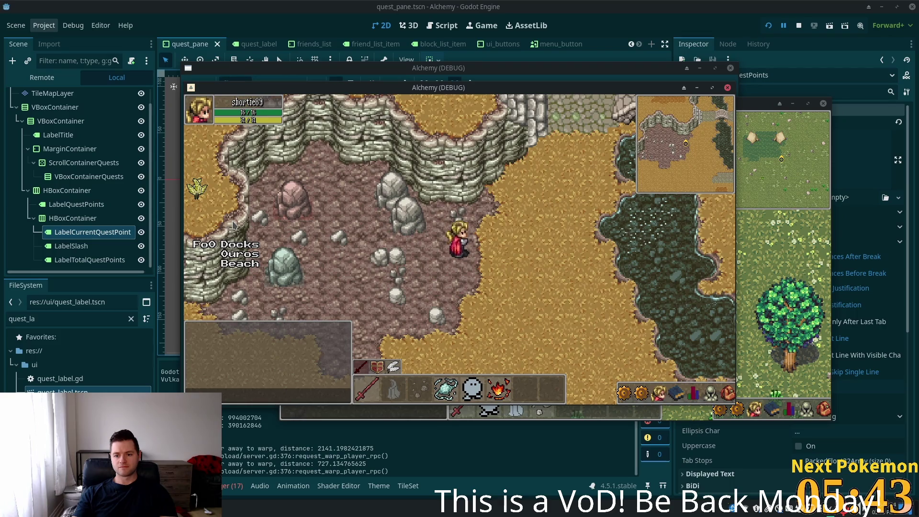
left_click(746, 287)
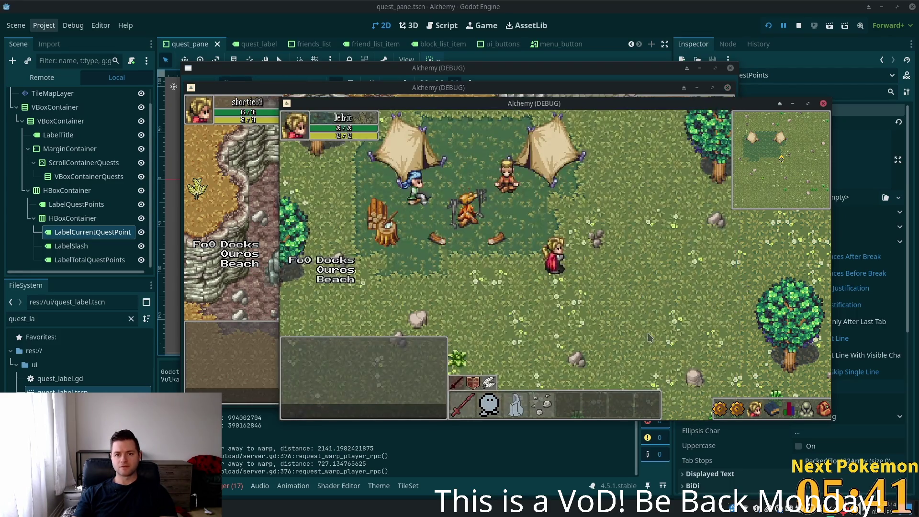
left_click(742, 412)
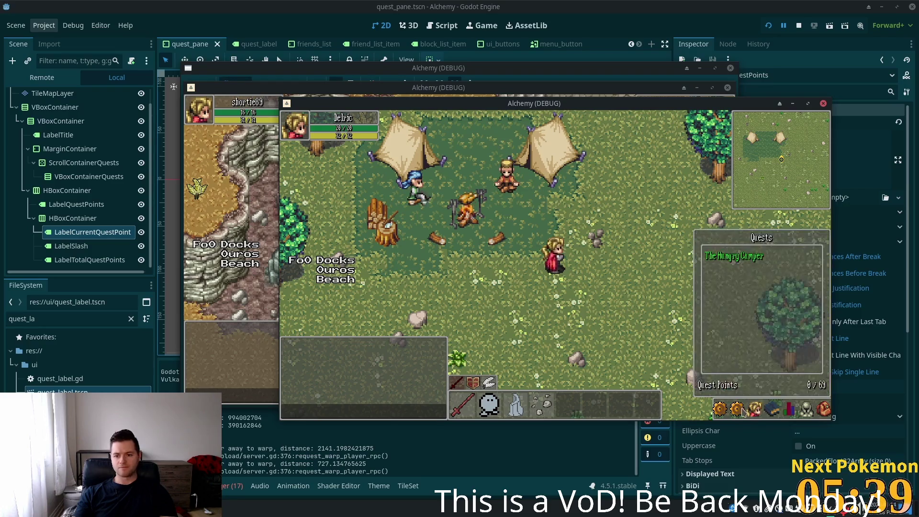
left_click(744, 413)
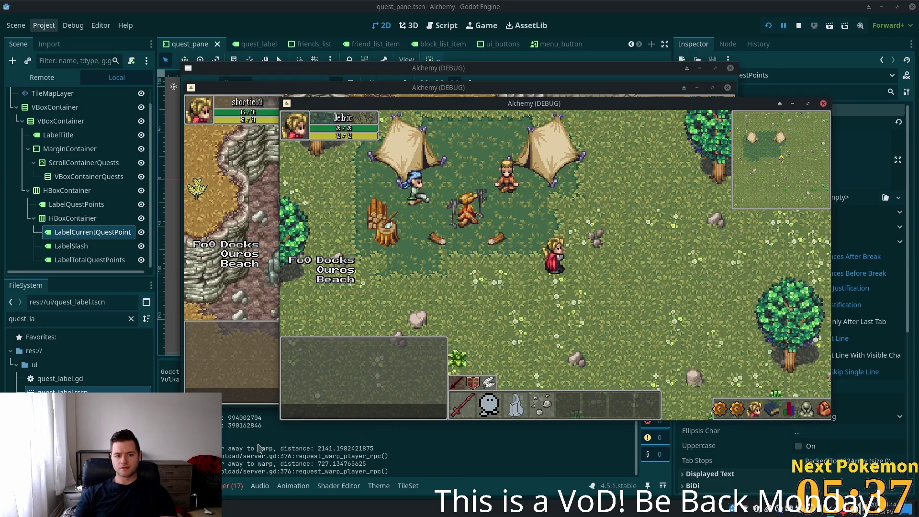
- Pan the editor's 2D canvas to the Quest Points row, then go back to Cursor
left_click(261, 441)
scroll(486, 139, "down", 5)
left_click_drag(479, 205, 435, 95)
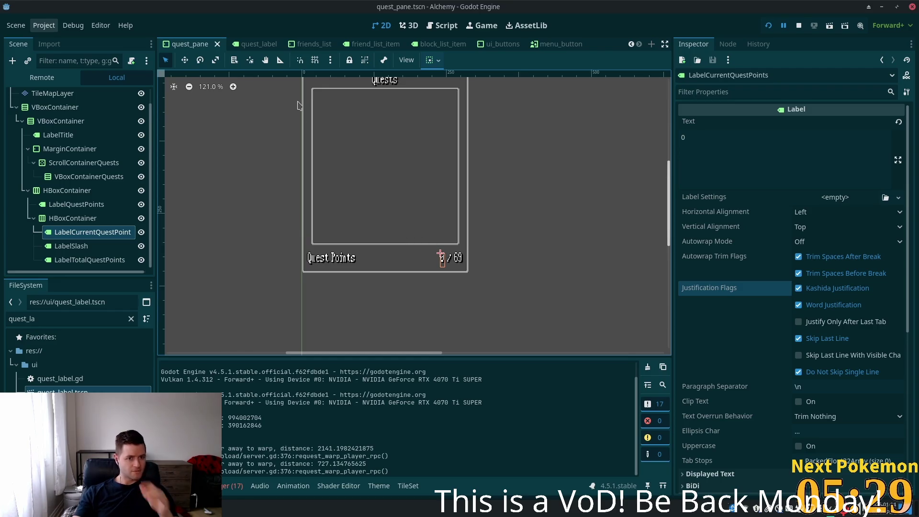
key("alt+Tab")
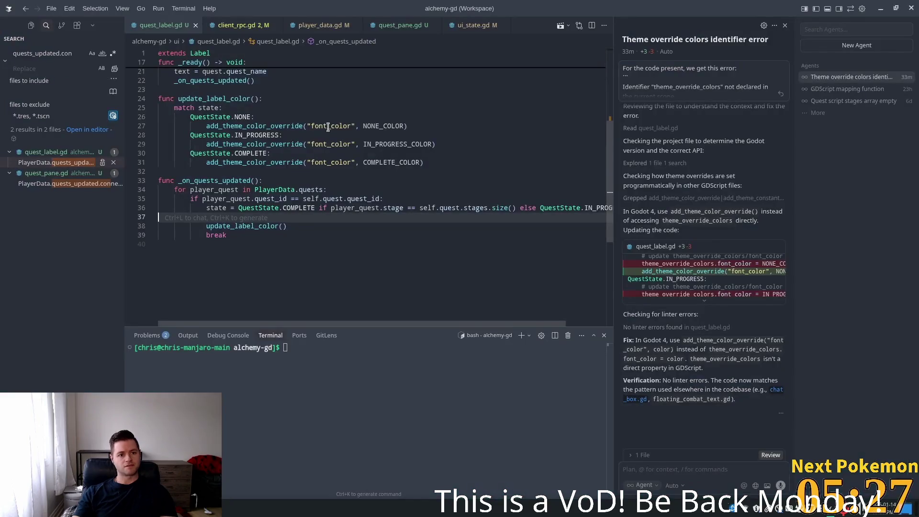
- Inspect the _on_quests_updated handler and _ready in quest_pane.gd, briefly checking client_rpc.gd
double_click(214, 181)
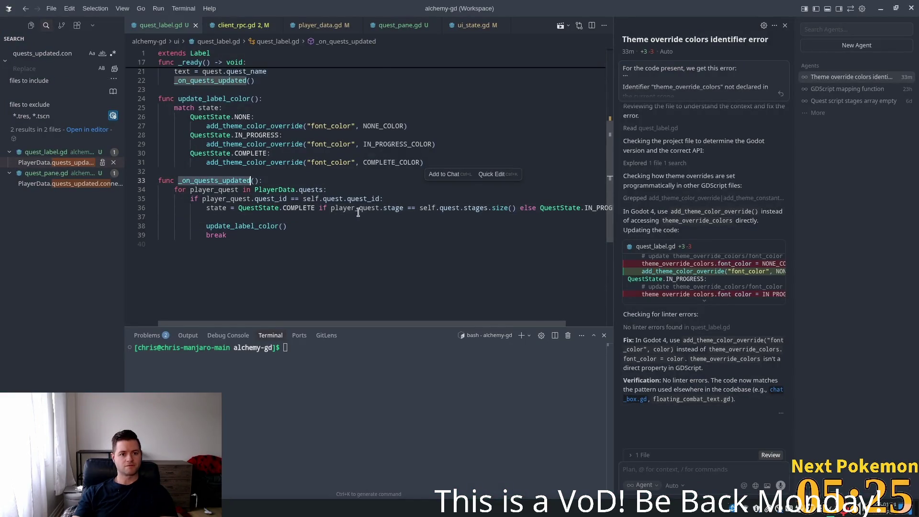
scroll(352, 202, "up", 2)
left_click(229, 126)
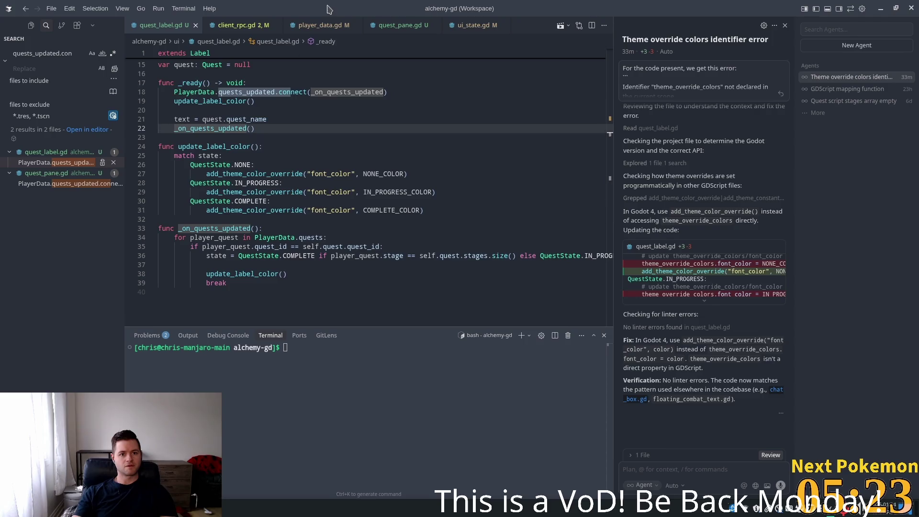
left_click(235, 26)
left_click(387, 24)
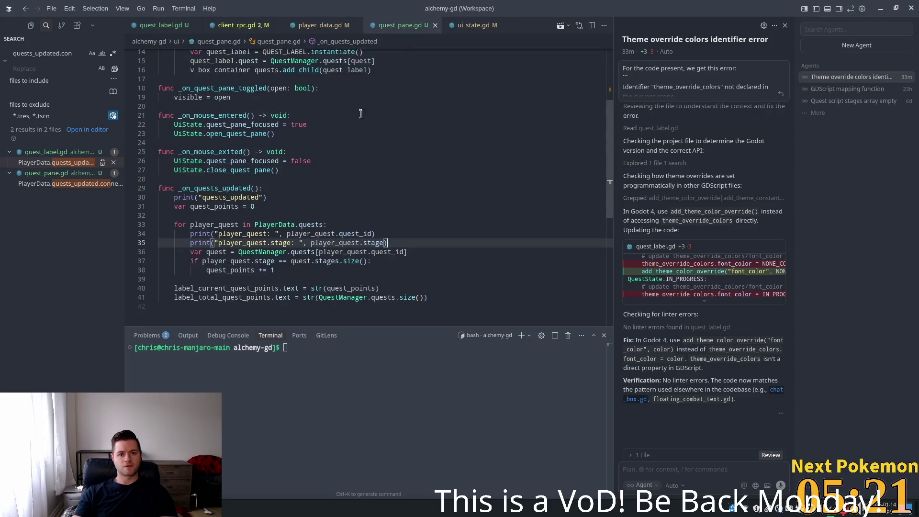
scroll(261, 222, "up", 3)
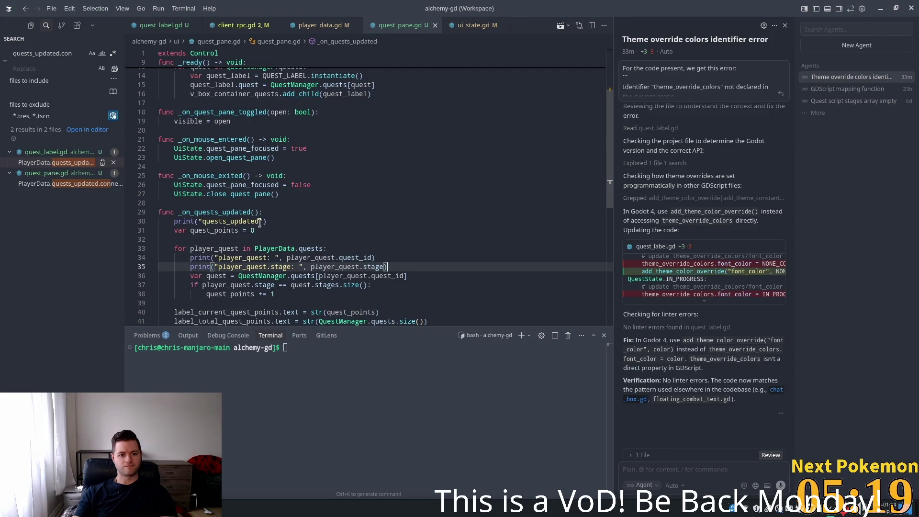
scroll(268, 212, "up", 1)
left_click_drag(260, 284, 182, 284)
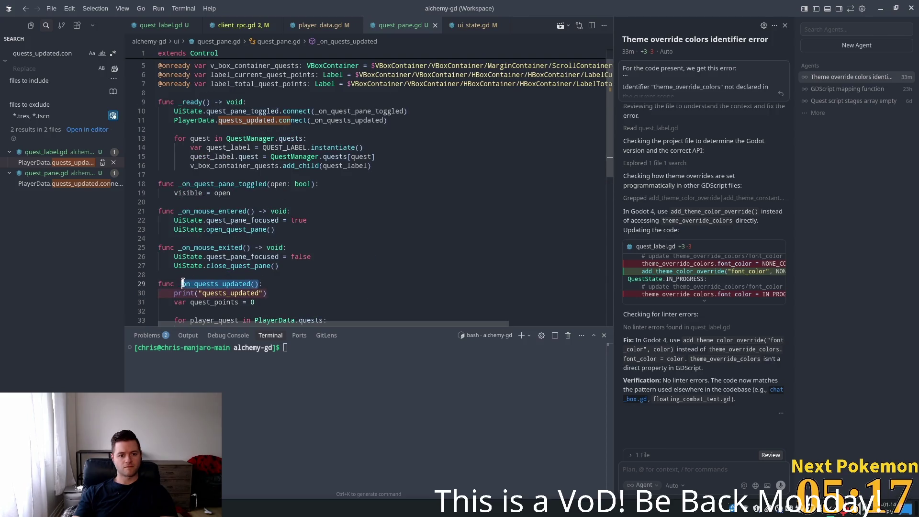
scroll(314, 192, "up", 1)
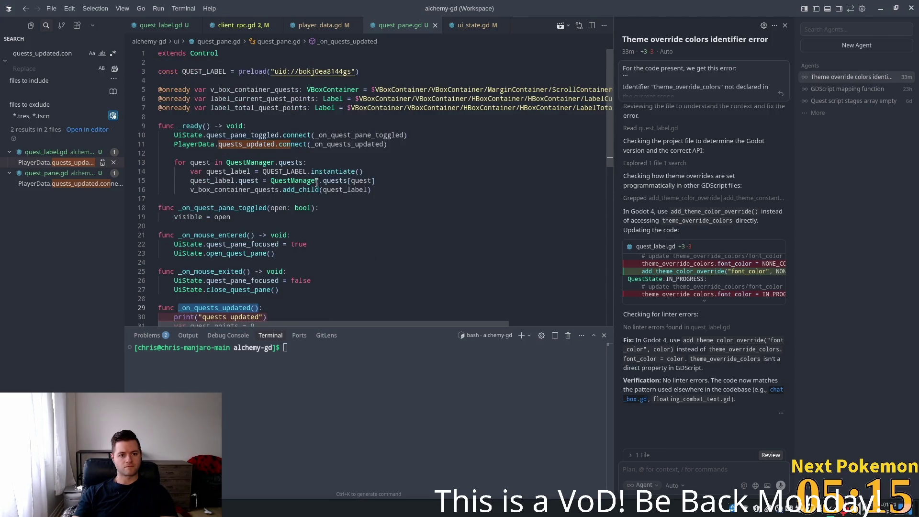
- Append an _on_quests_updated() call after the label loop at the end of _ready
left_click(400, 188)
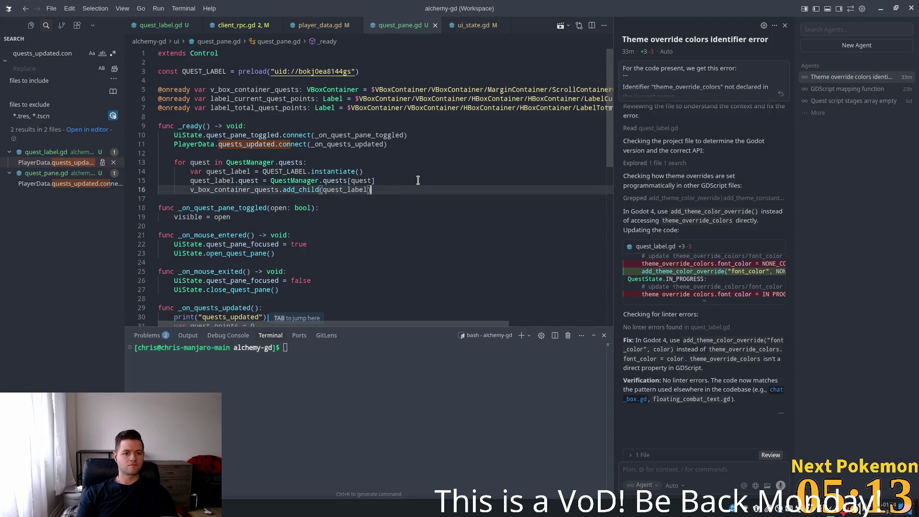
key("Return")
key("BackSpace")
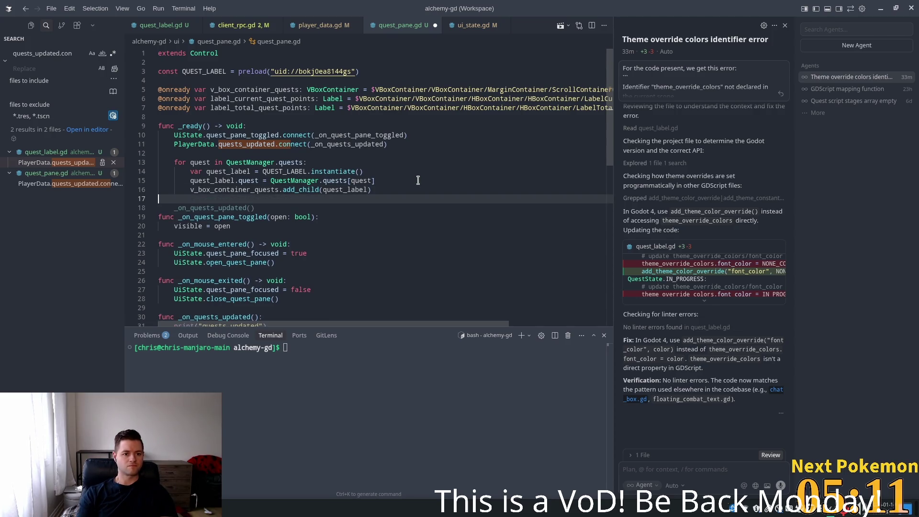
key("Tab")
key("Return")
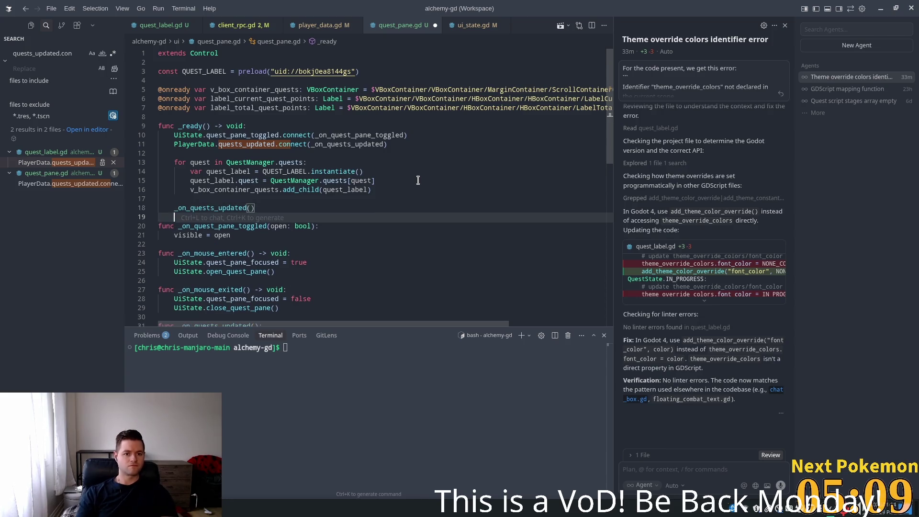
- Save quest_pane.gd and relaunch the game from Godot with F5
scroll(382, 196, "down", 5)
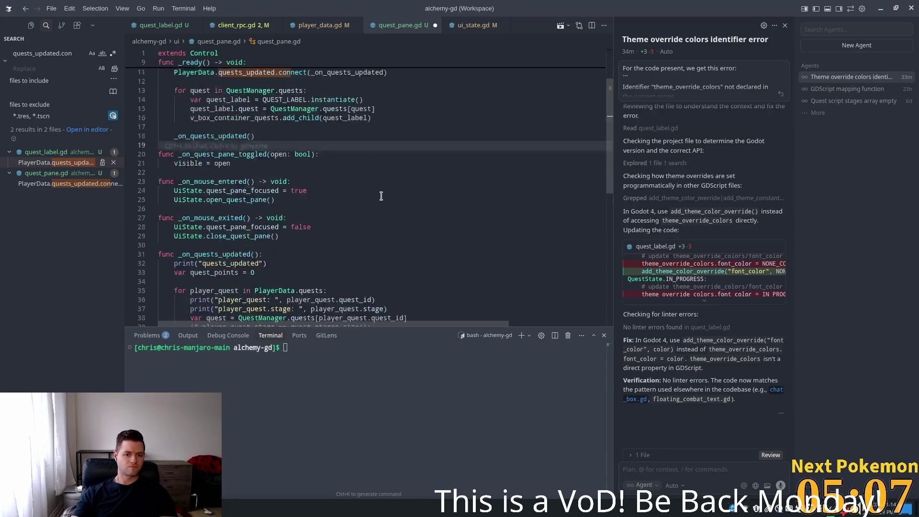
left_click(372, 192)
key("ctrl+s")
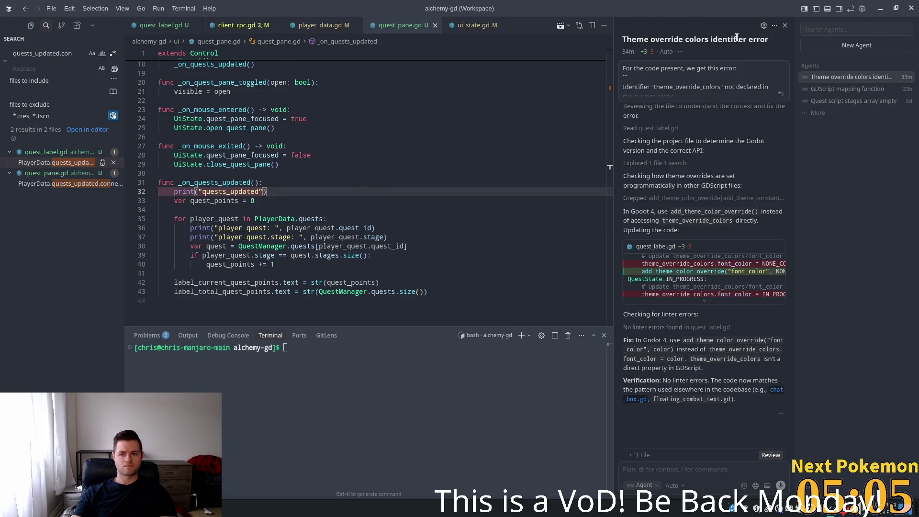
key("alt+Tab")
key("F5")
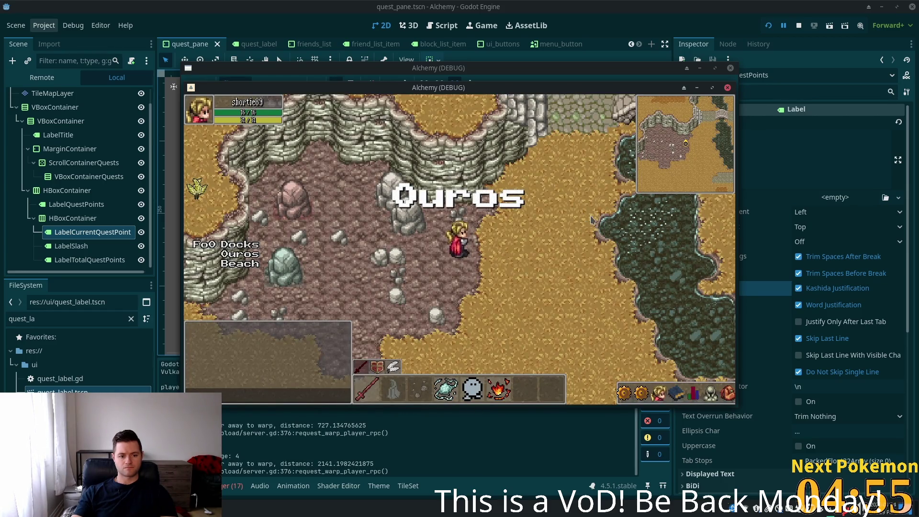
- In the first game window, open the Friends, Skills and Quests panels and walk down and right
left_click(659, 392)
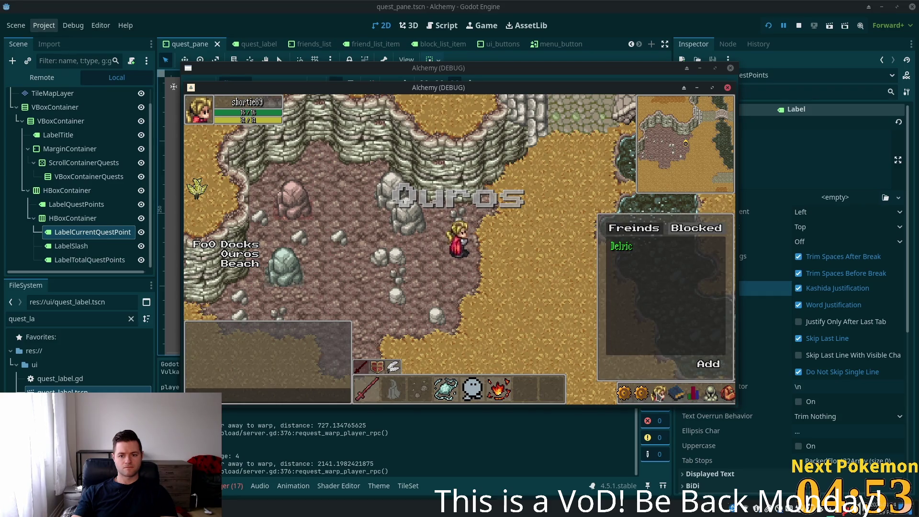
left_click(671, 396)
left_click(672, 395)
left_click(641, 395)
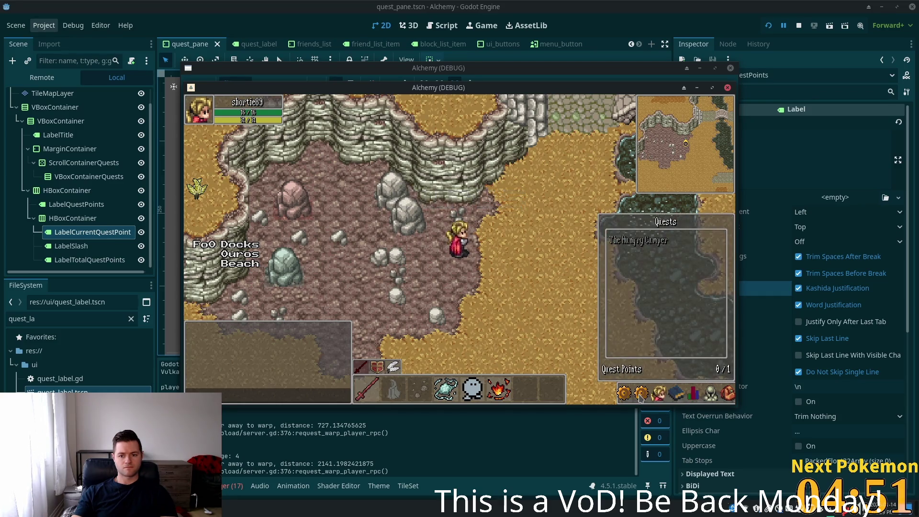
key("Down")
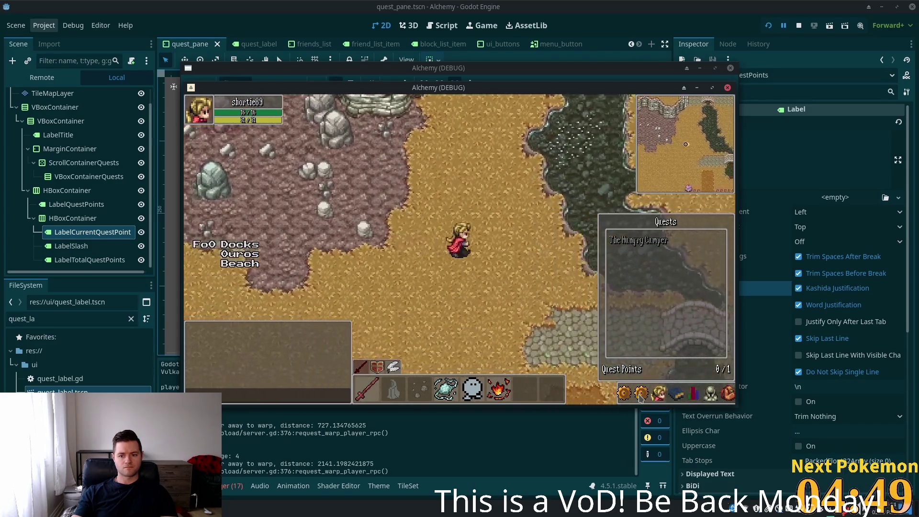
key("Down")
key("Right")
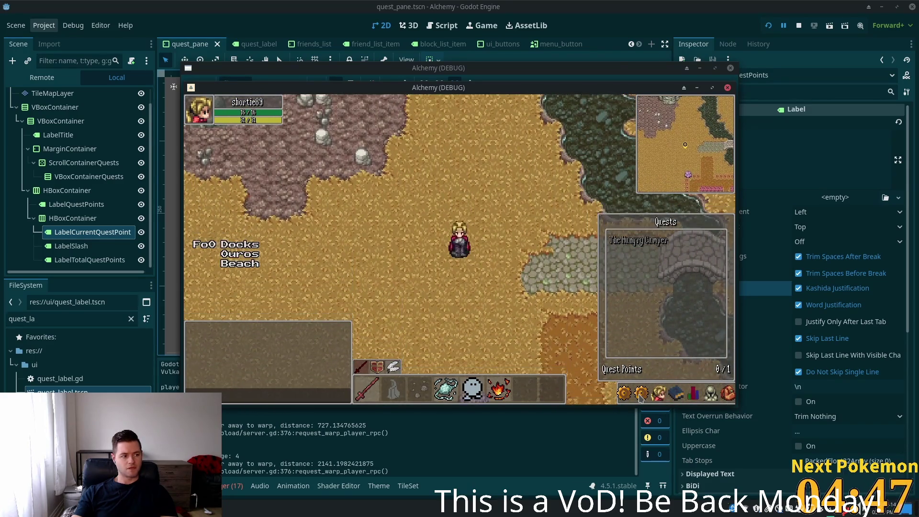
left_click(642, 395)
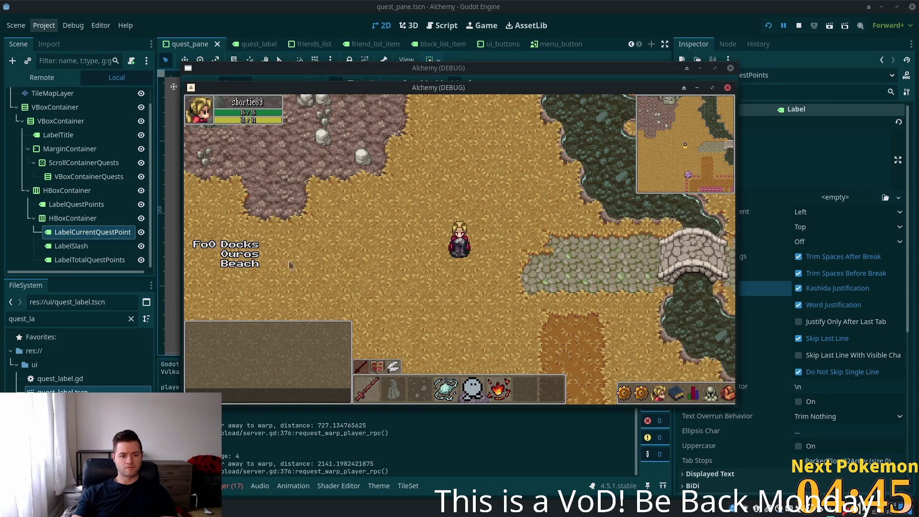
- Check the second game window's Quests panel lists The Hungry Camper at 1/1 points
left_click_drag(373, 94, 457, 112)
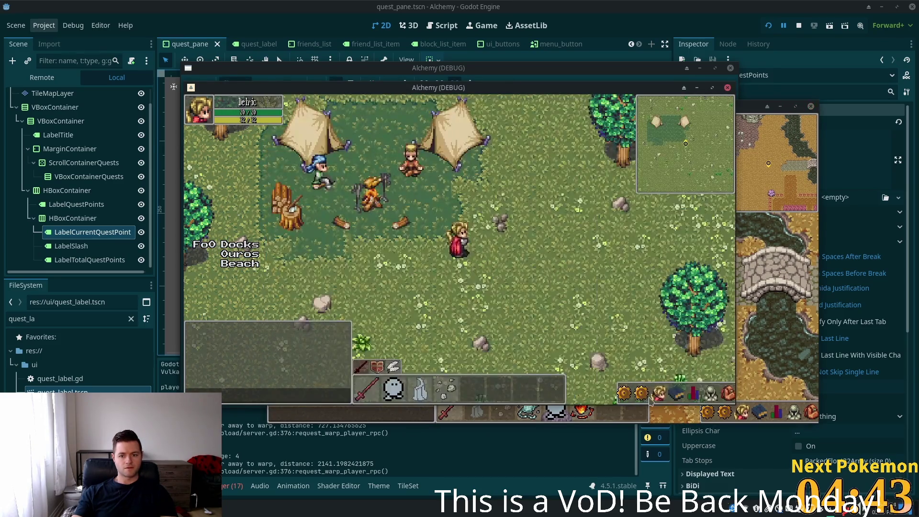
left_click(642, 395)
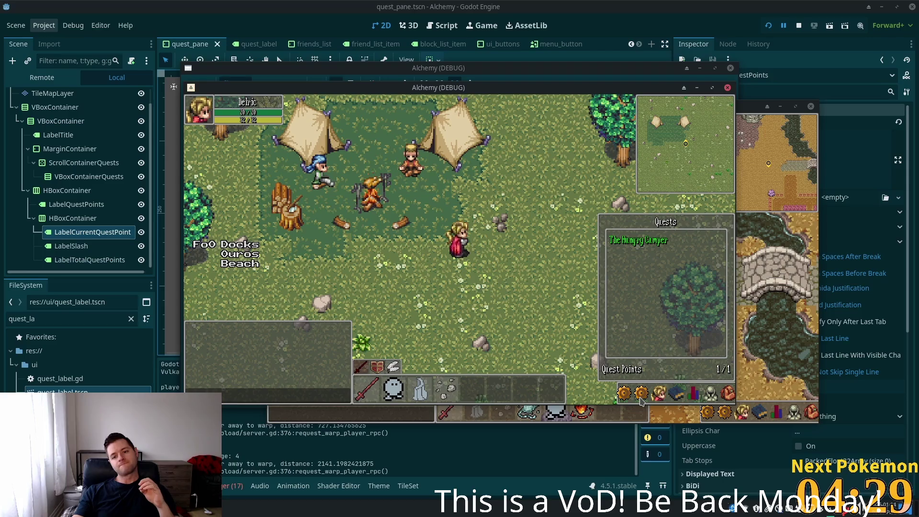
left_click(640, 398)
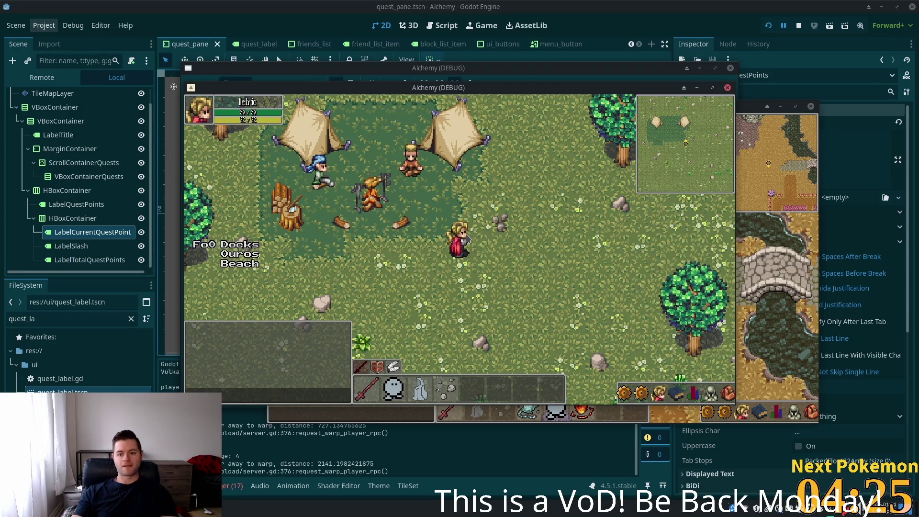
left_click(659, 393)
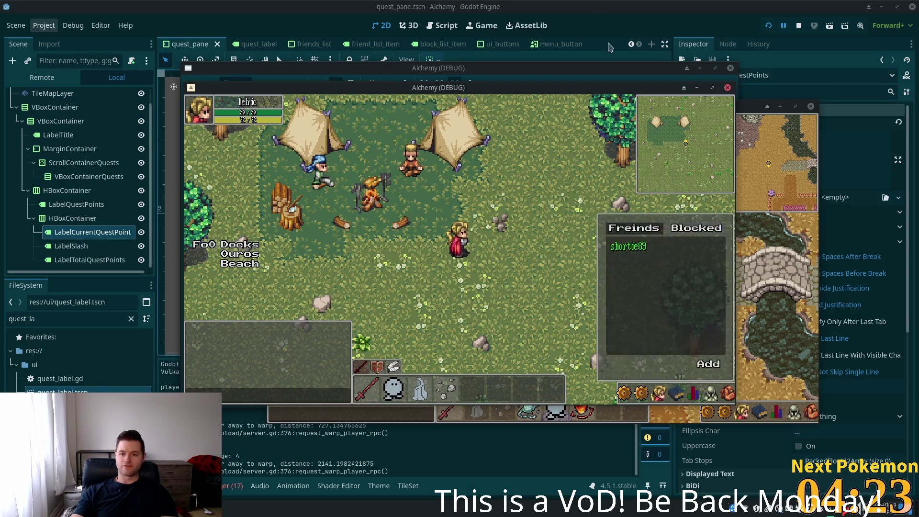
left_click(616, 10)
left_click(500, 44)
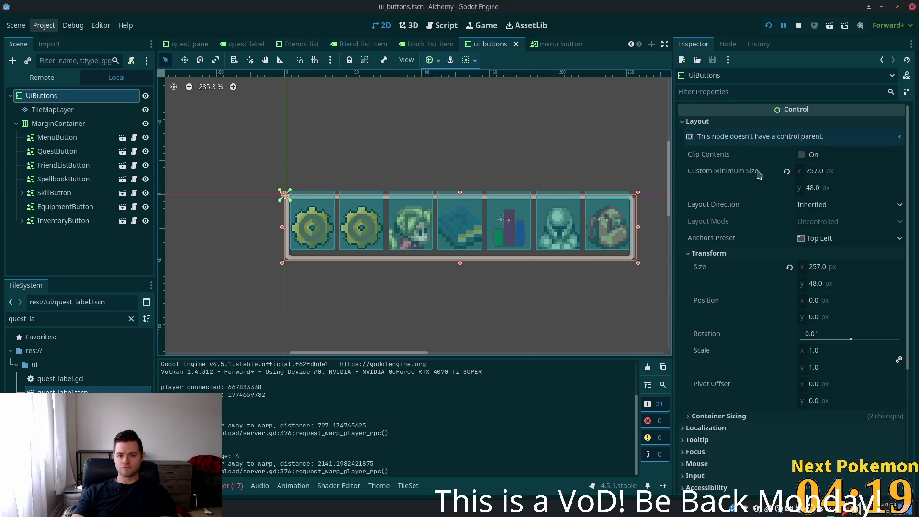
- Copy the ui_buttons root's 257×48 Custom Minimum Size and search the quick file finder for hud
right_click(735, 173)
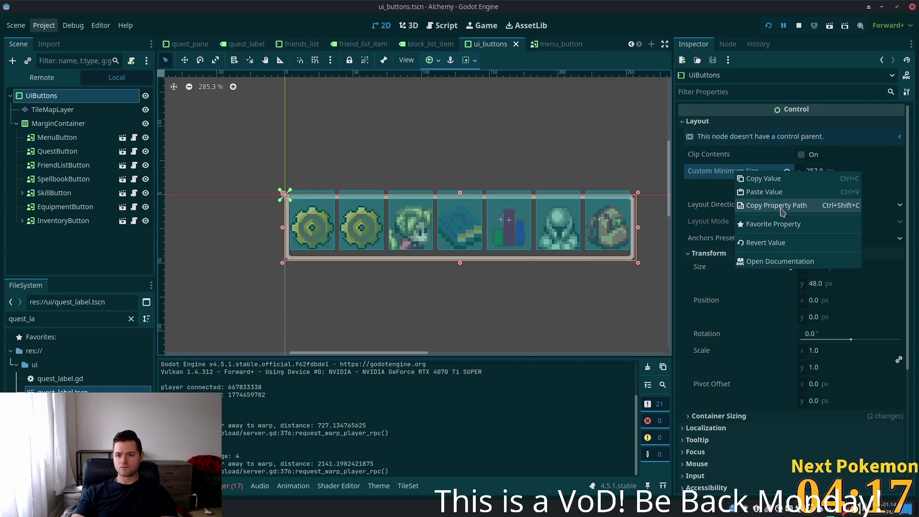
left_click(777, 178)
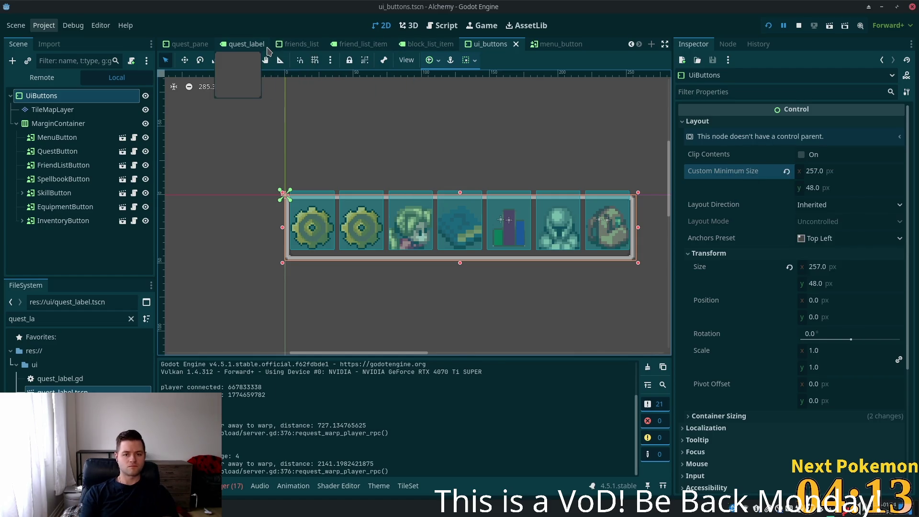
key("alt+shift+o")
type("ui")
key("BackSpace")
key("BackSpace")
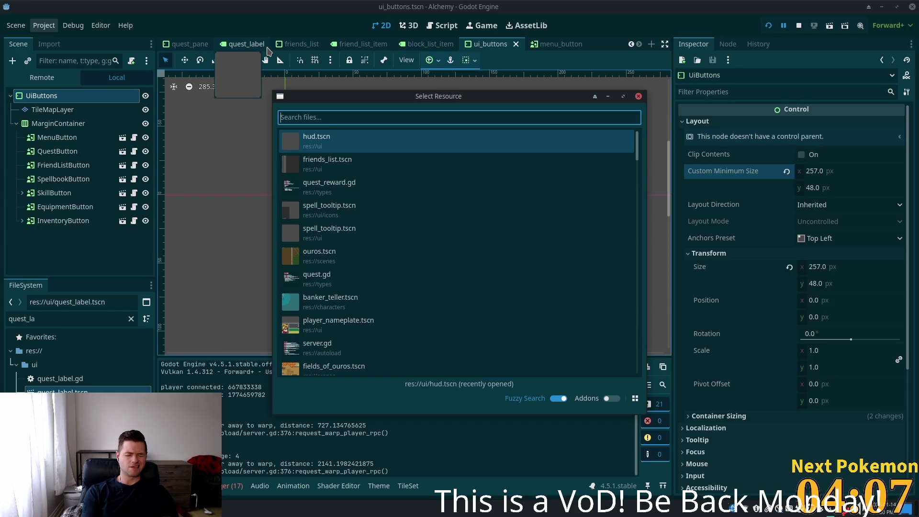
type("hud")
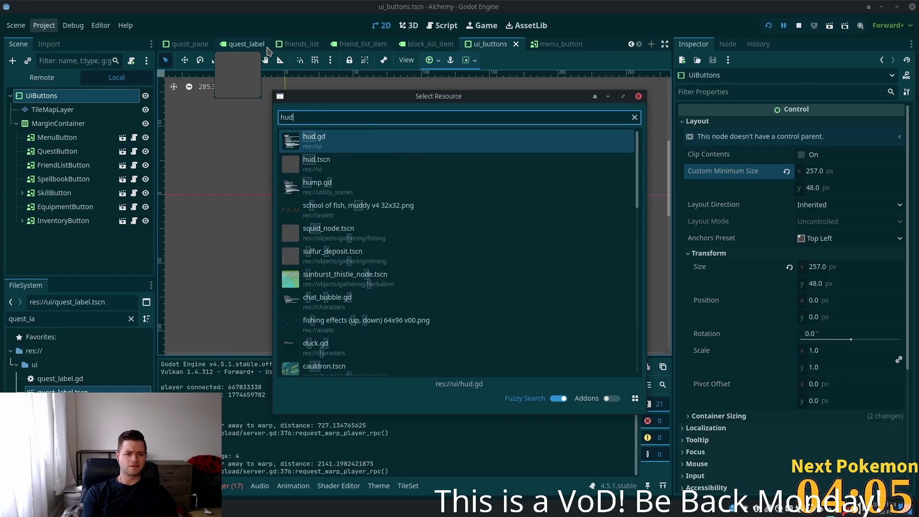
- Open hud.tscn and paste the 257×48 Custom Minimum Size onto its UiButtons node
double_click(335, 163)
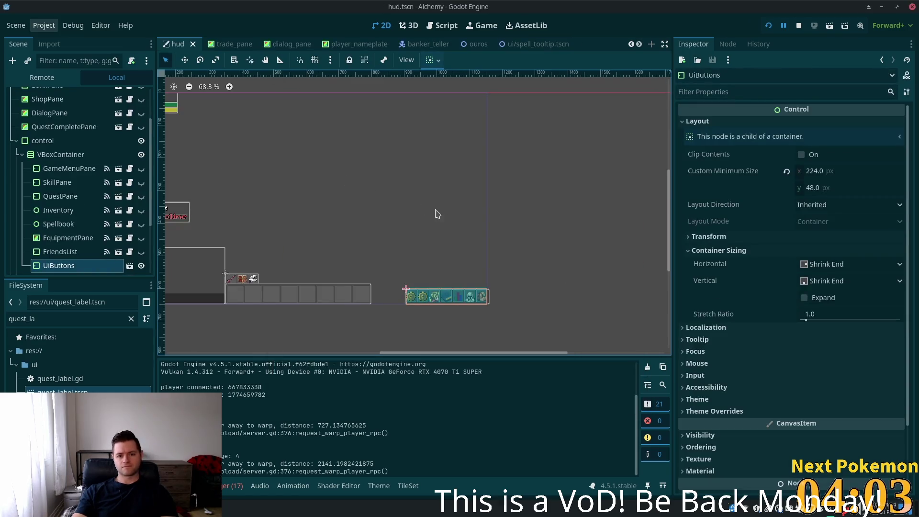
scroll(482, 292, "up", 8)
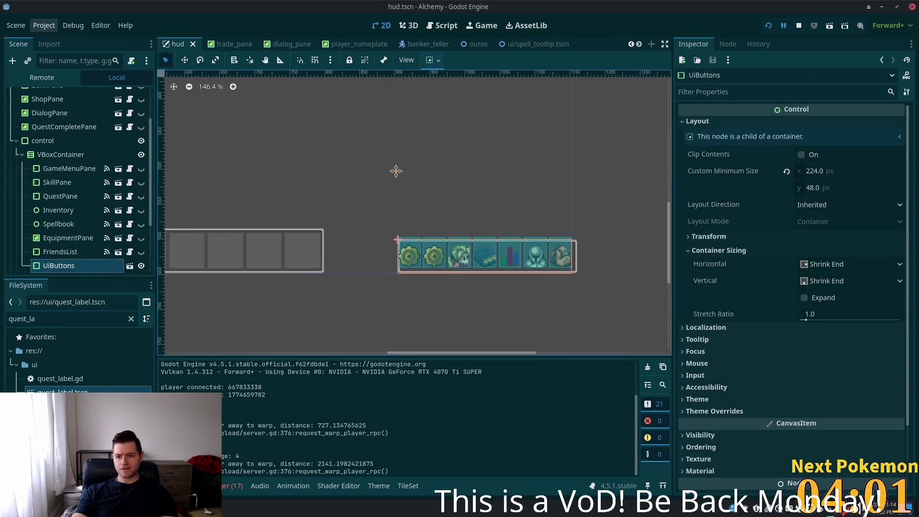
right_click(714, 177)
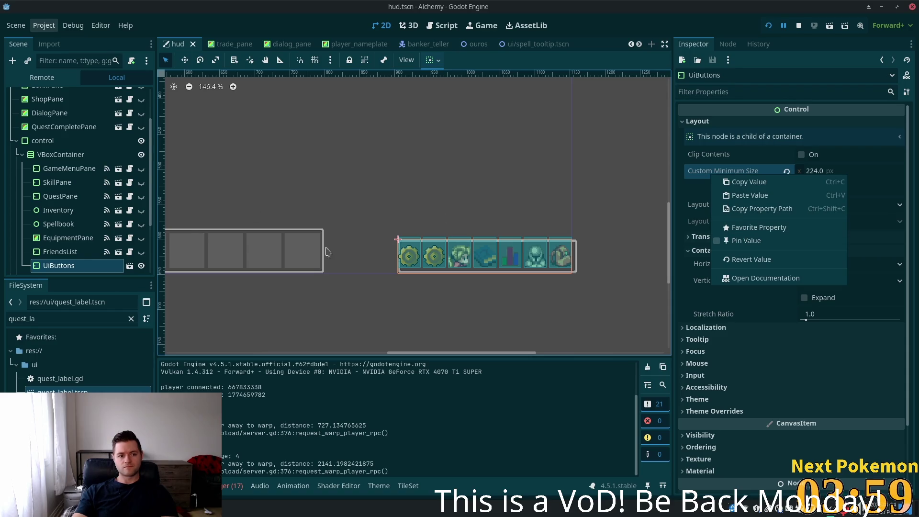
left_click(777, 195)
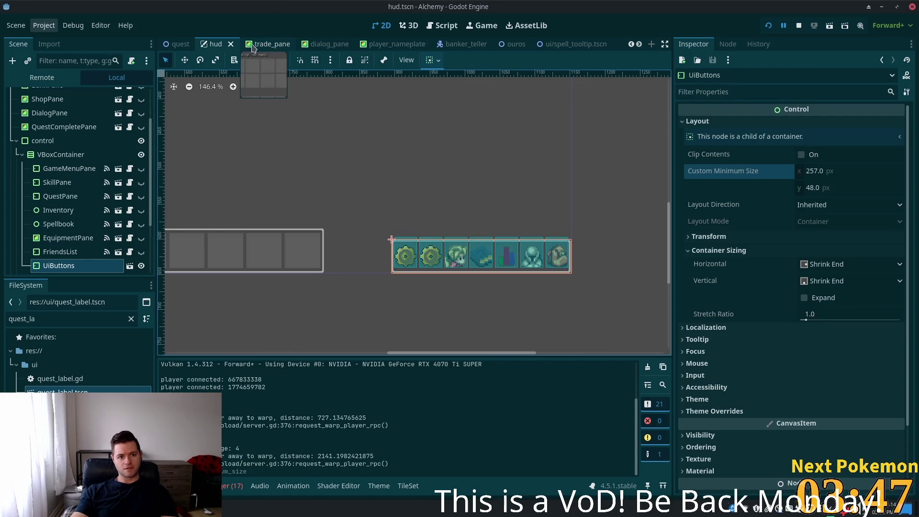
left_click(59, 224)
left_click(71, 265)
scroll(71, 264, "down", 3)
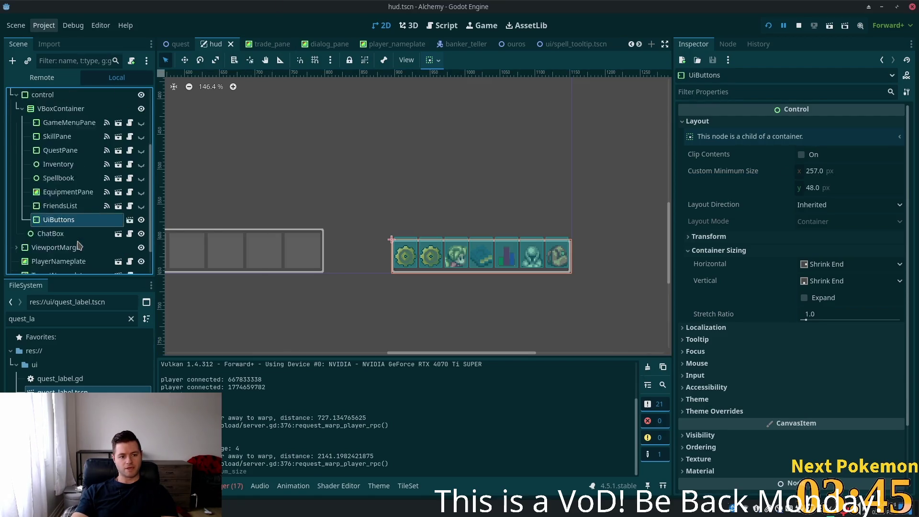
scroll(67, 223, "up", 4)
left_click(68, 223)
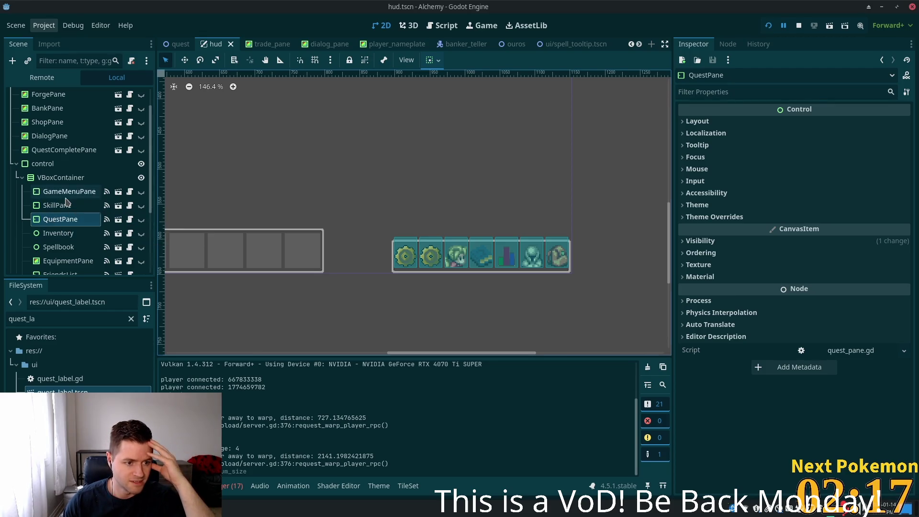
- Open the skill_pane scene and view the SkillPane root's mouse enter/exit signal connections
left_click(91, 206)
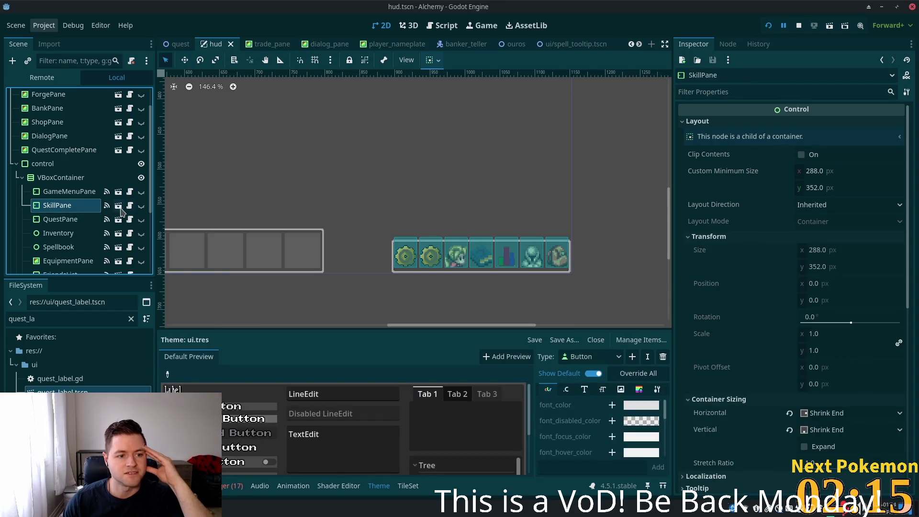
left_click(119, 208)
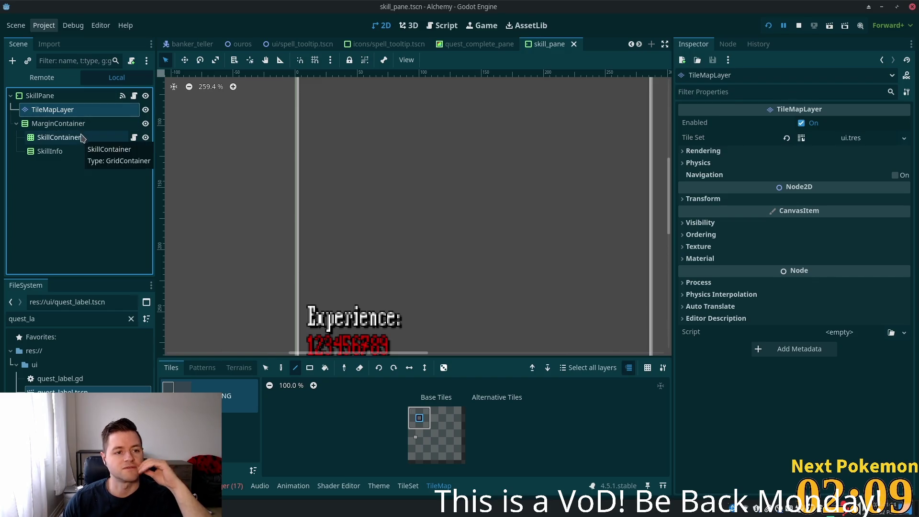
left_click(103, 96)
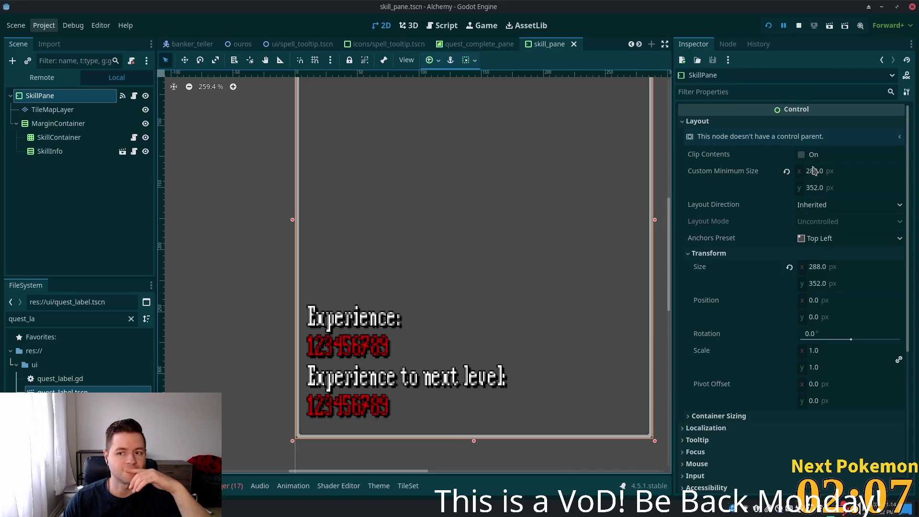
left_click(728, 45)
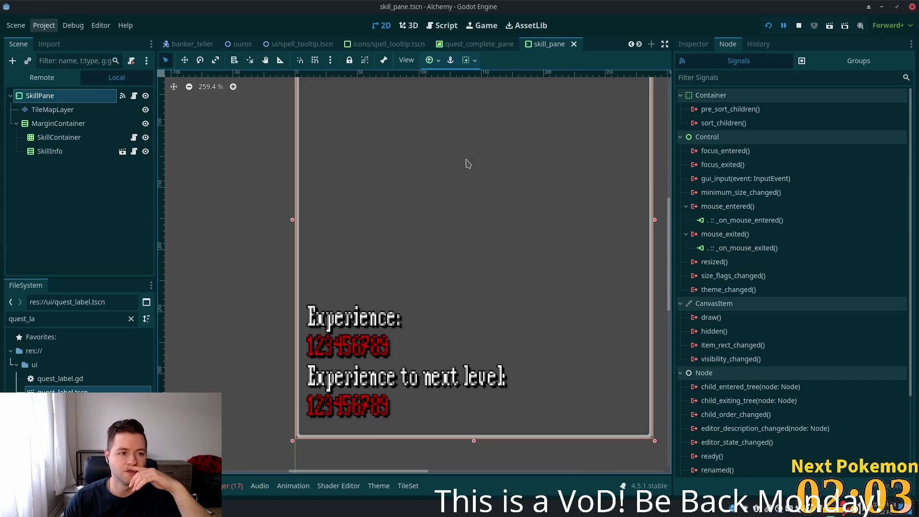
mouse_move(465, 52)
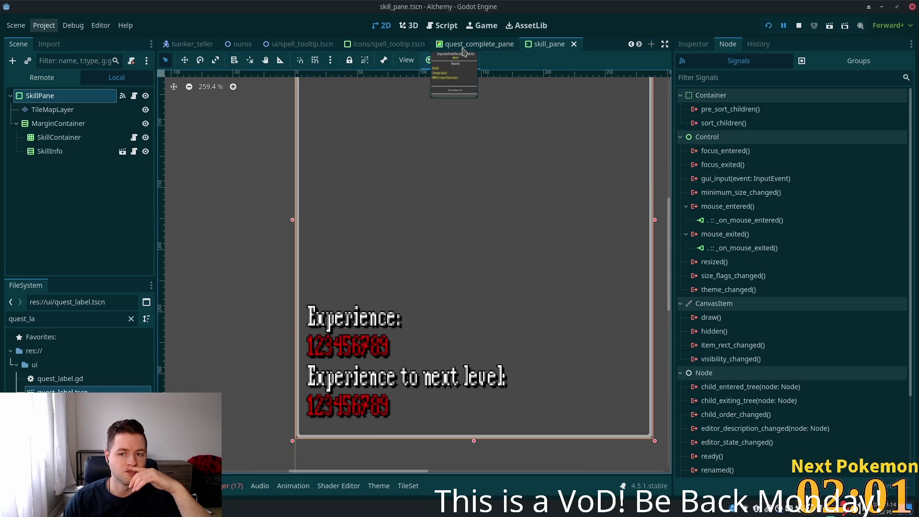
left_click(463, 48)
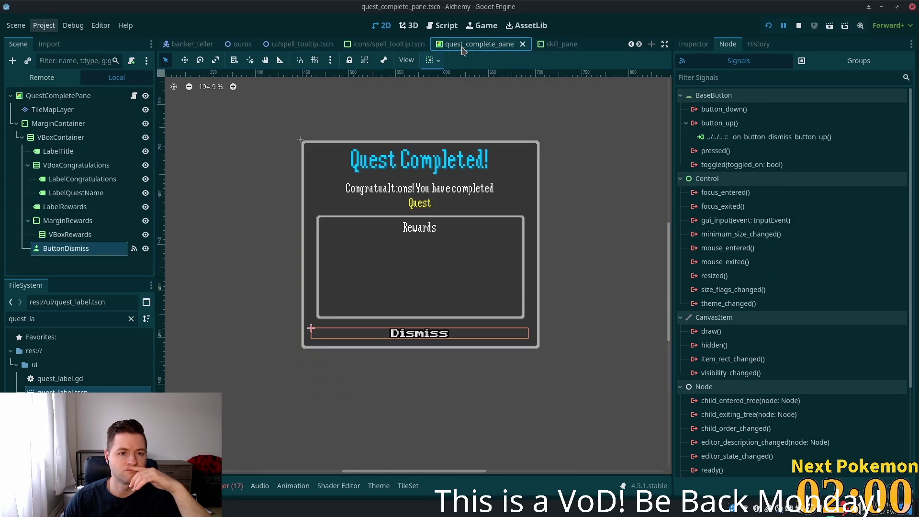
- Commit the QuestCompletePane root's rename and switch to the quest_pane scene tab
left_click(96, 95)
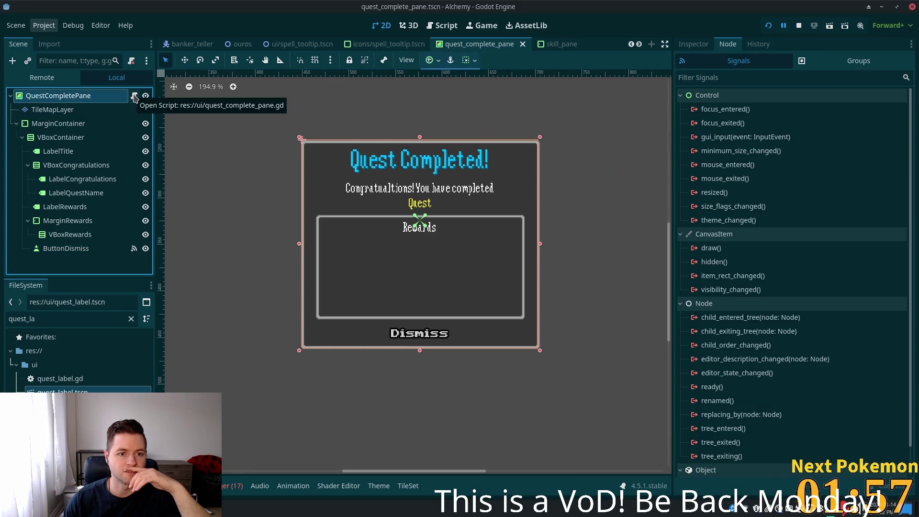
key("F2")
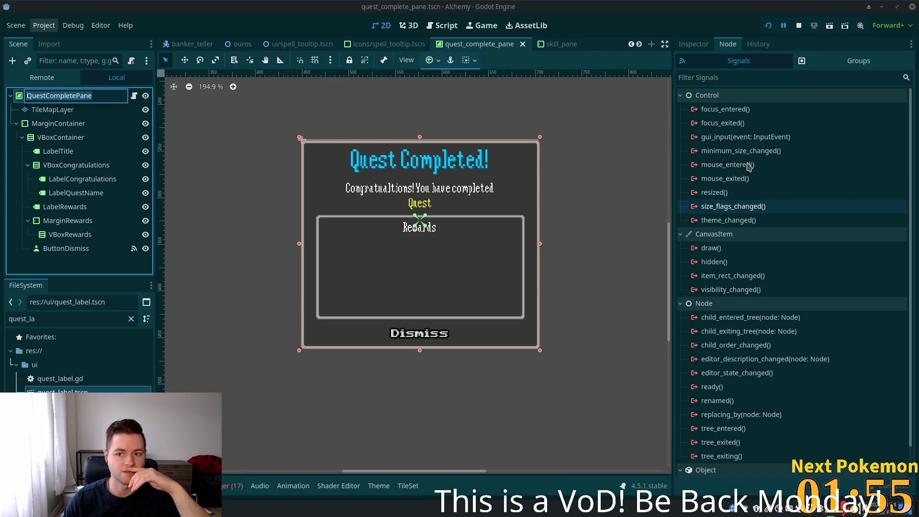
left_click(748, 165)
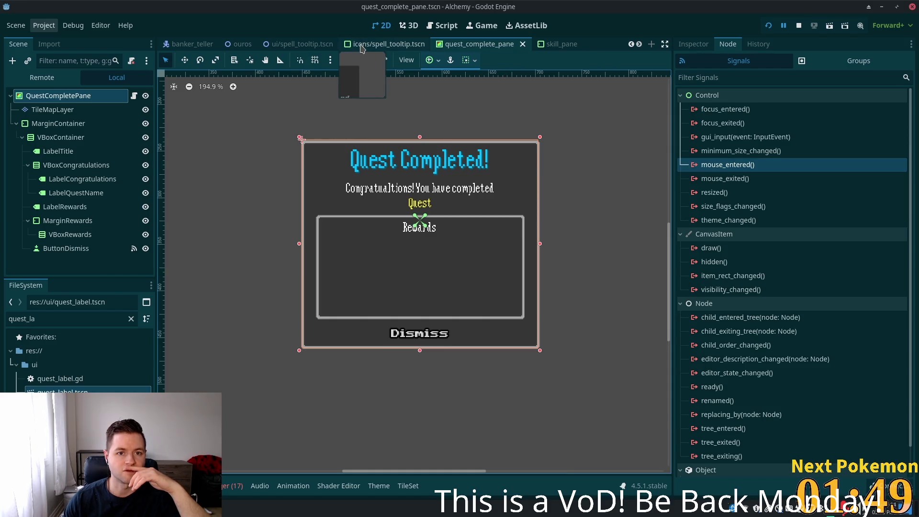
scroll(375, 48, "down", 5)
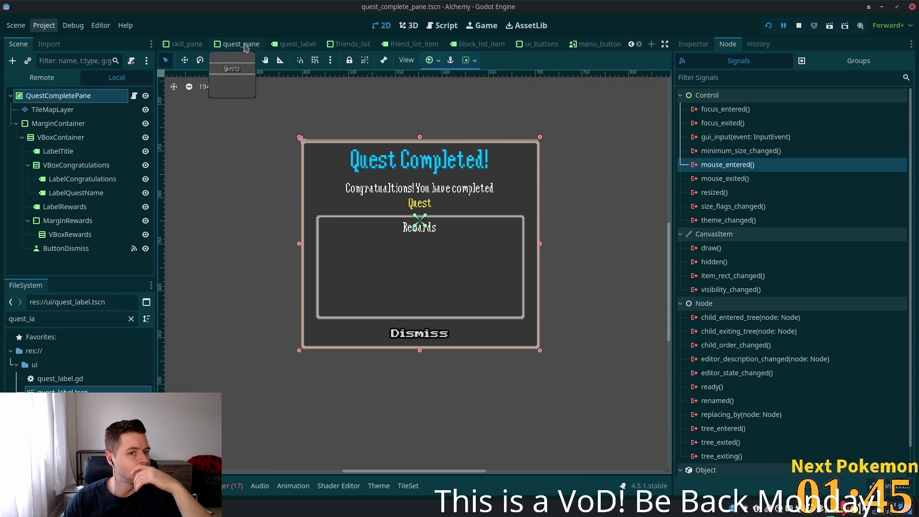
left_click(241, 48)
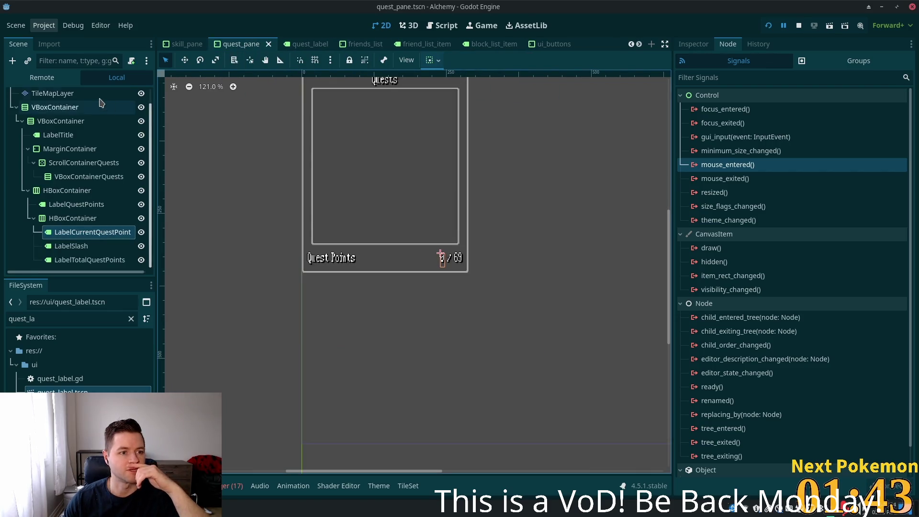
- Select QuestPane and disconnect its existing mouse_entered and mouse_exited connections
scroll(88, 126, "up", 1)
left_click(43, 96)
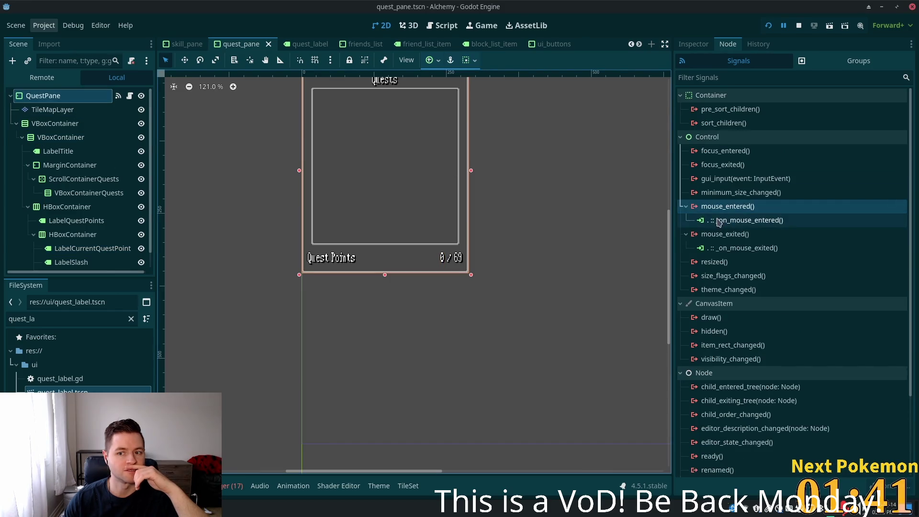
double_click(719, 220)
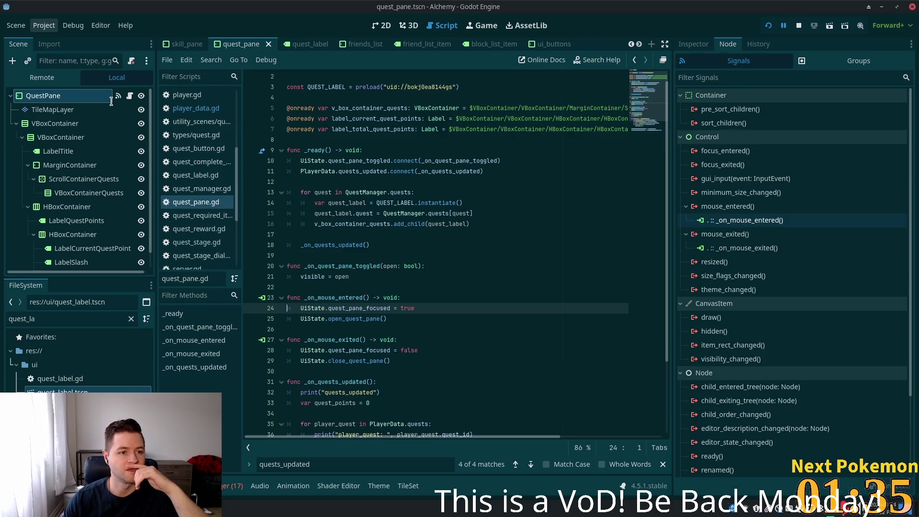
left_click(750, 220)
left_click(891, 484)
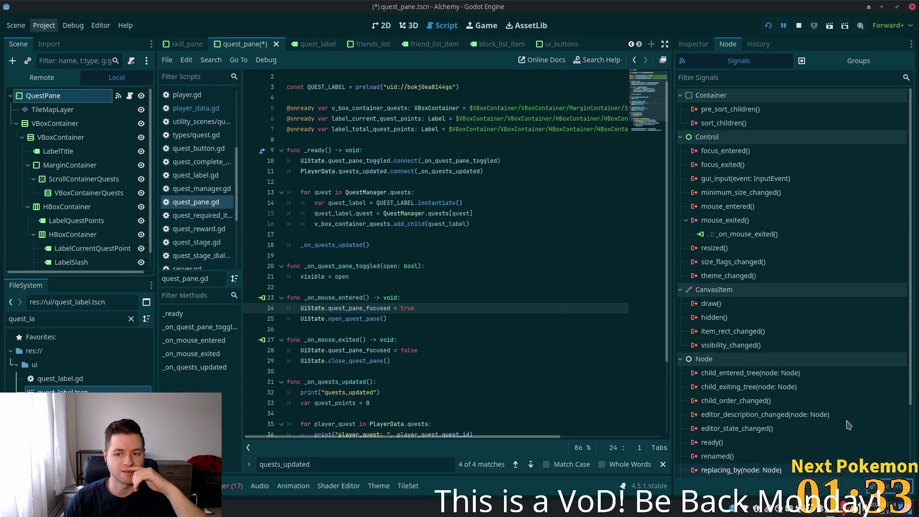
left_click(892, 485)
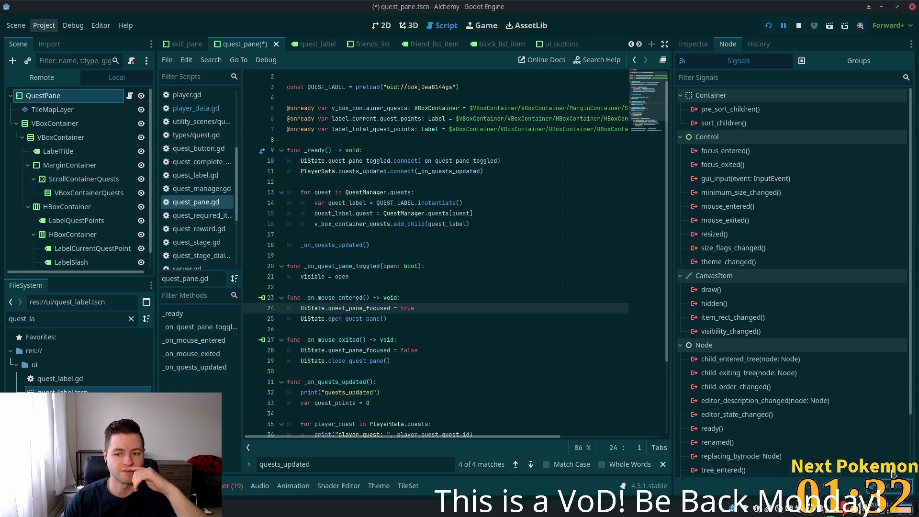
- Connect mouse_entered to _on_mouse_entered and mouse_exited to _on_mouse_exited, then save and run
left_click(728, 207)
left_click(881, 474)
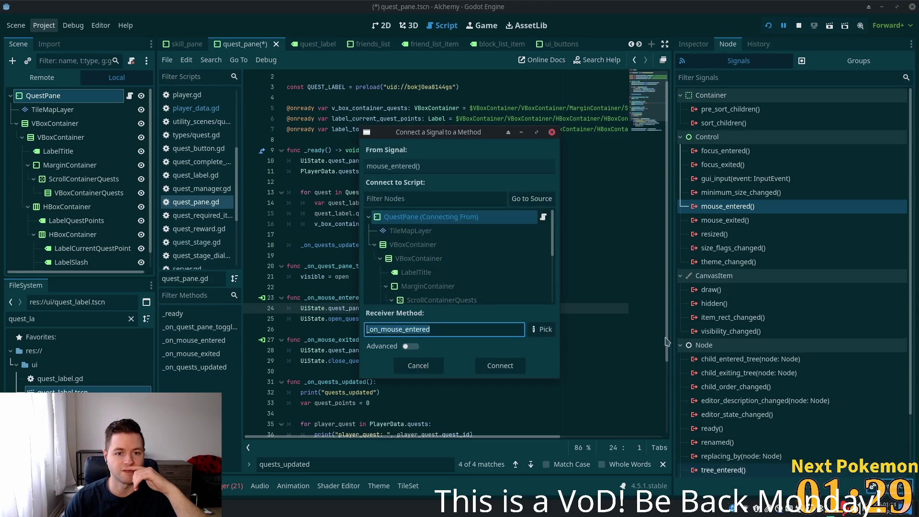
left_click(489, 368)
double_click(724, 234)
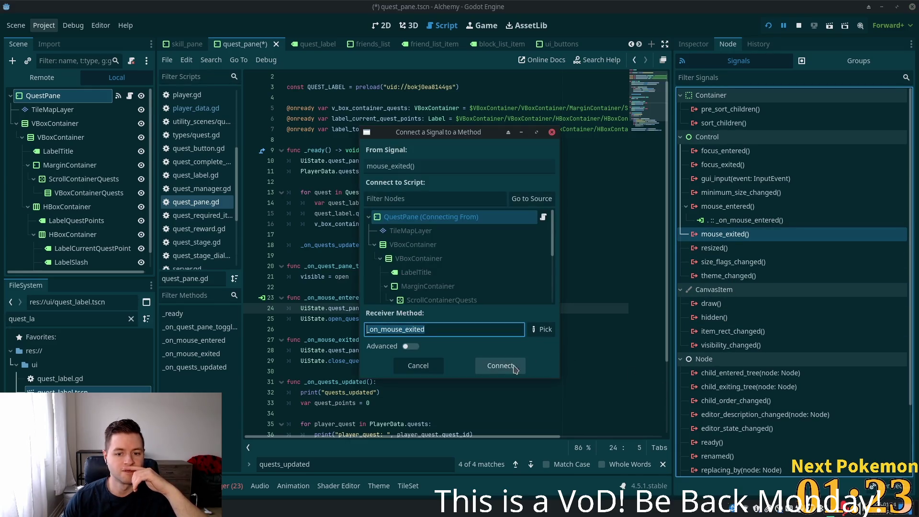
left_click(501, 364)
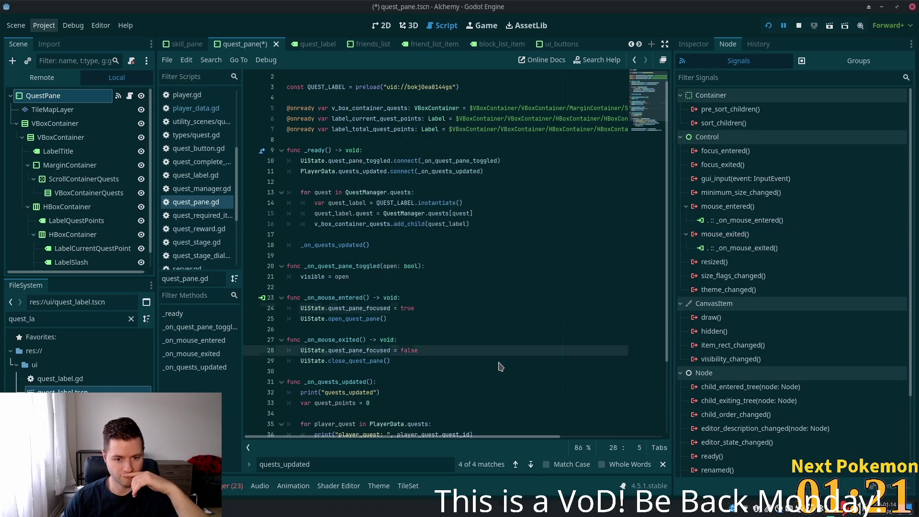
key("ctrl+s")
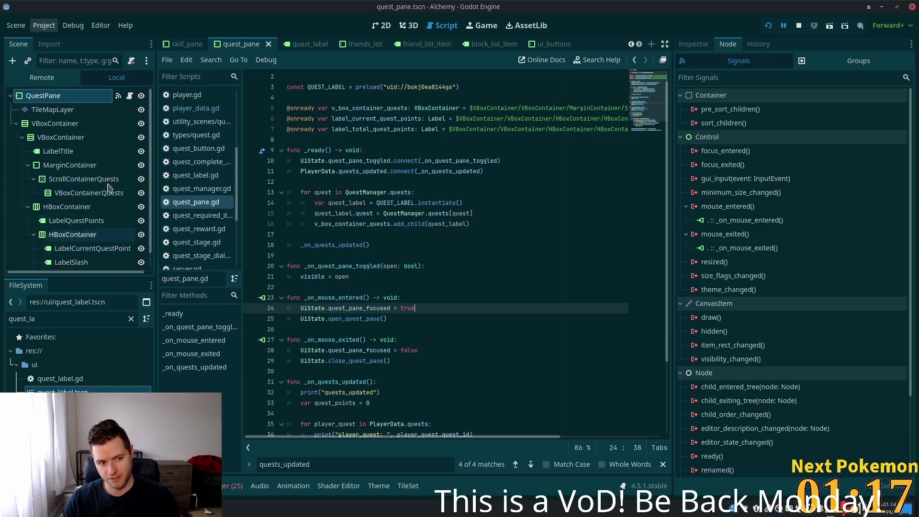
left_click(767, 28)
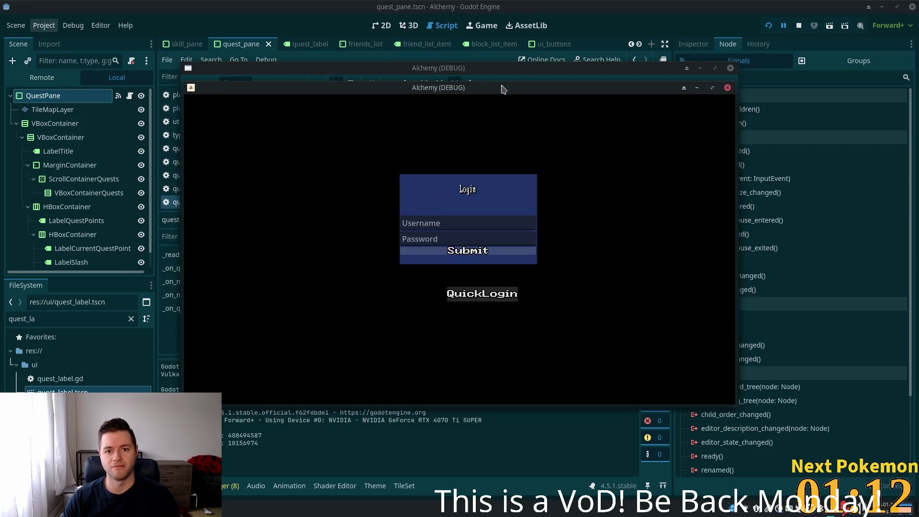
- Arrange the Alchemy debug windows, toggle the character stats panel on and off, and return to the editor
left_click_drag(502, 89, 622, 133)
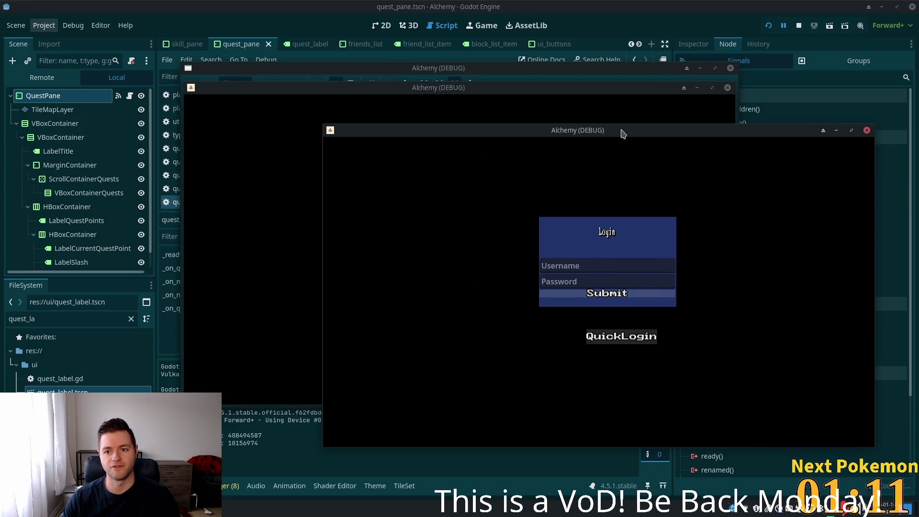
mouse_move(541, 91)
left_mouse_down()
mouse_move(369, 128)
mouse_move(369, 152)
left_mouse_up()
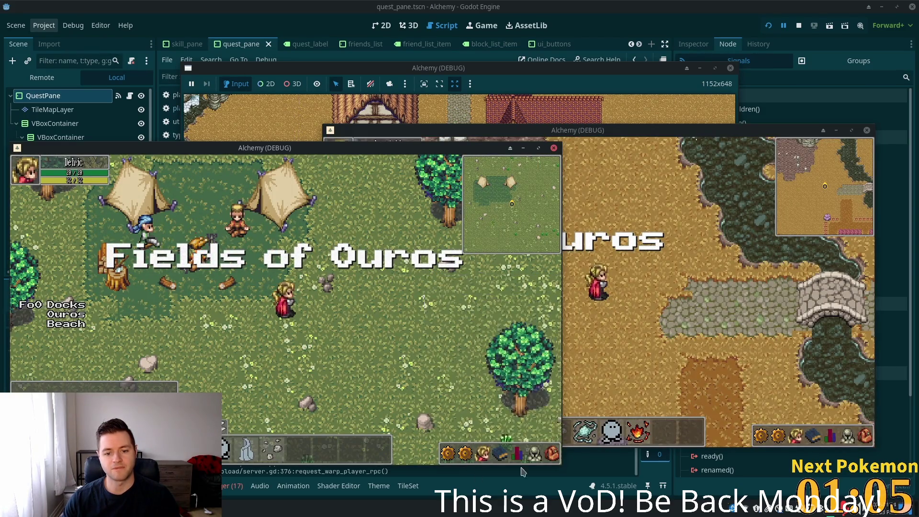
key("c")
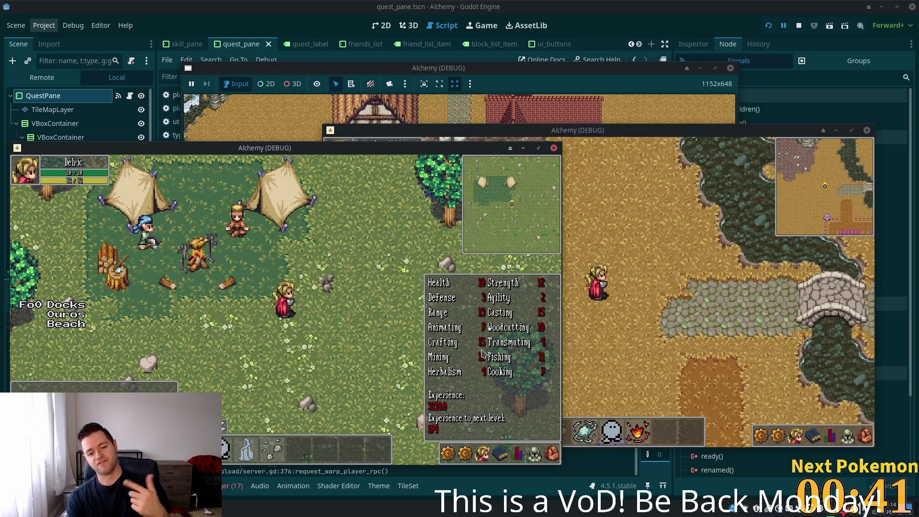
left_click(483, 354)
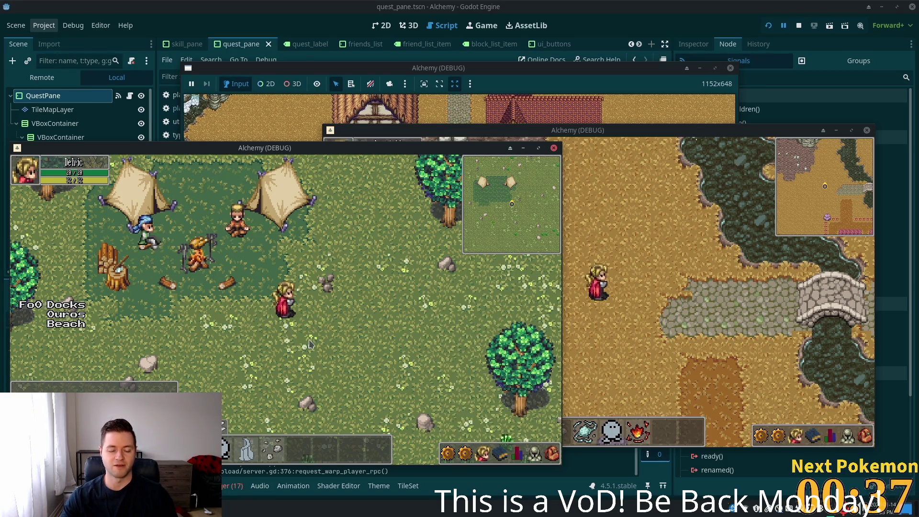
left_click(235, 487)
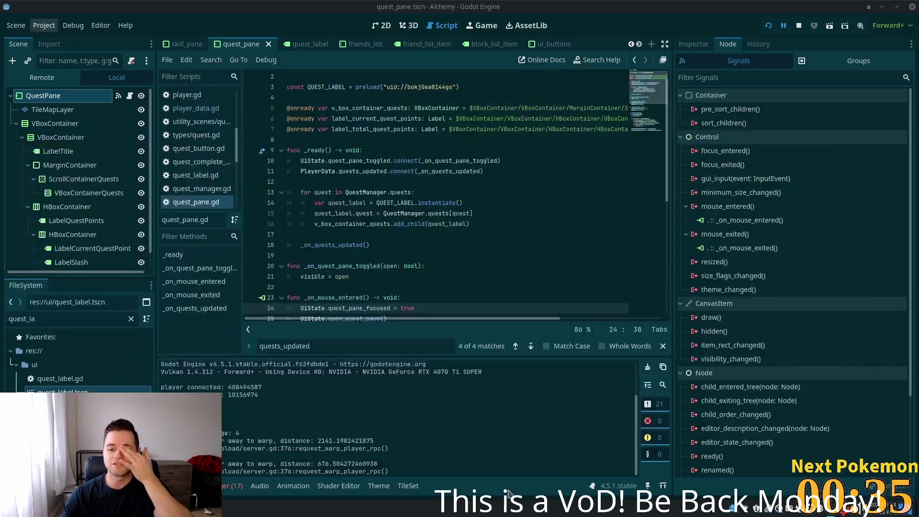
- Check the second debug session's errors, return to the Output log, then switch to Cursor
left_click(236, 486)
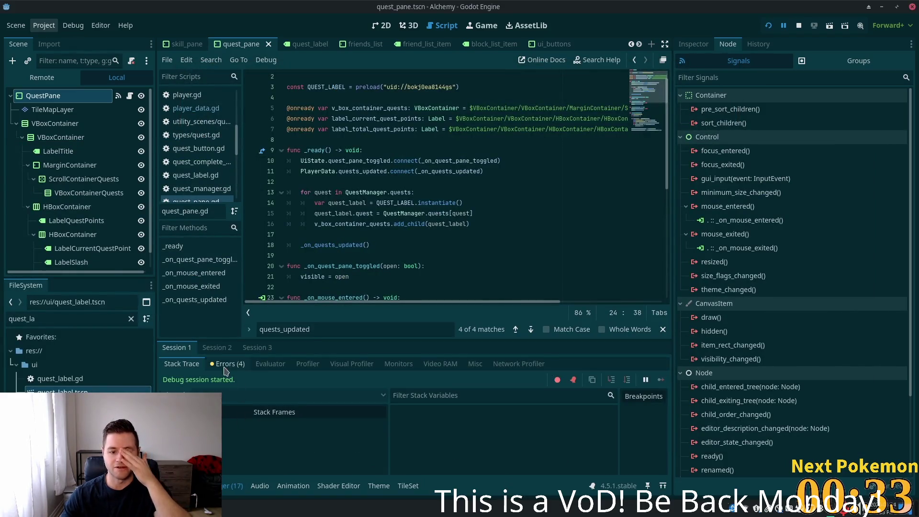
left_click(217, 347)
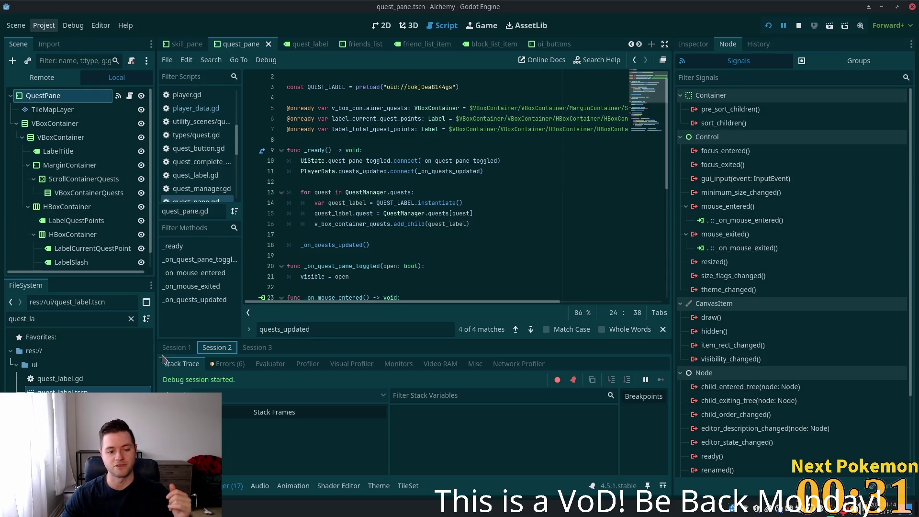
left_click(179, 486)
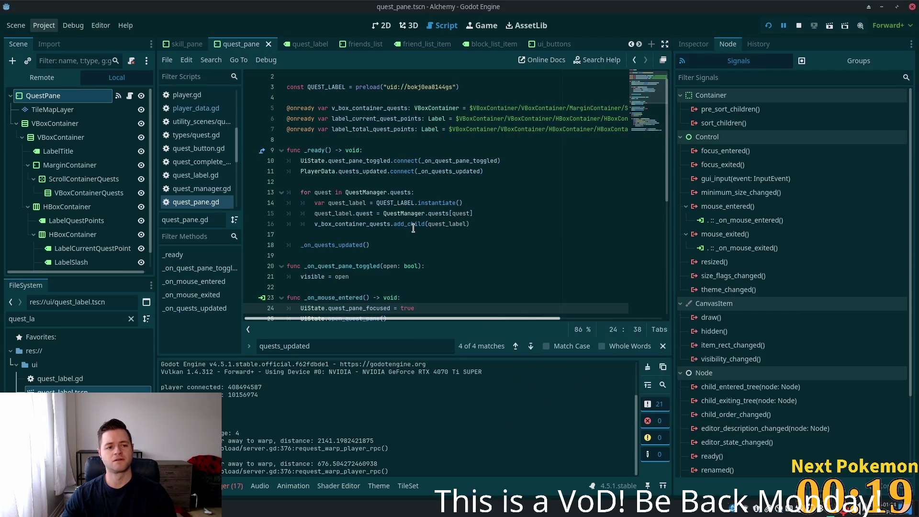
key("alt+Tab")
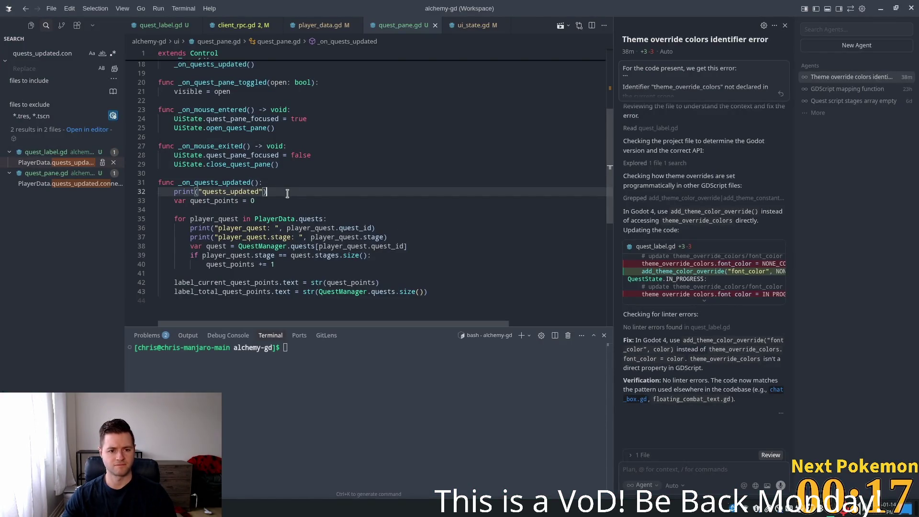
- Delete the quests_updated and player_quest print lines from quest_pane.gd and save the file
triple_click(274, 192)
key("BackSpace")
mouse_move(389, 228)
left_mouse_down()
mouse_move(250, 223)
mouse_move(328, 211)
left_mouse_up()
key("BackSpace")
left_click(292, 166)
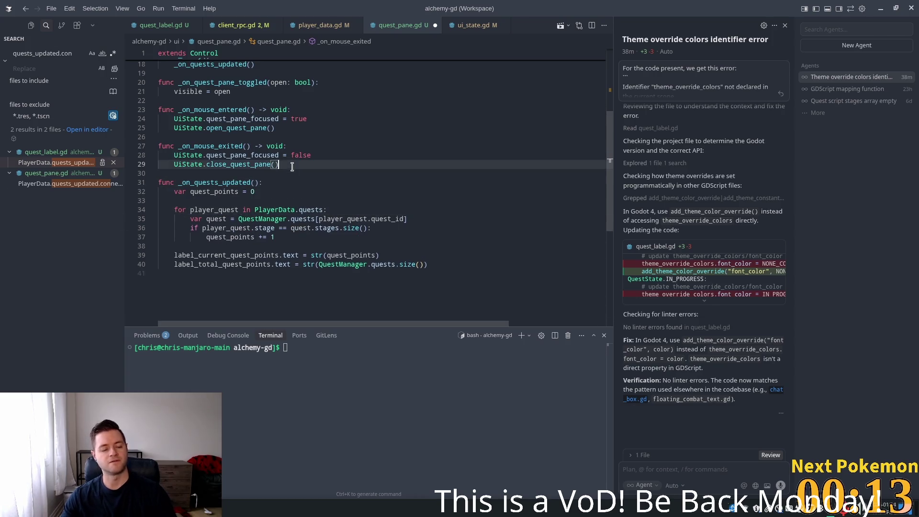
key("ctrl+s")
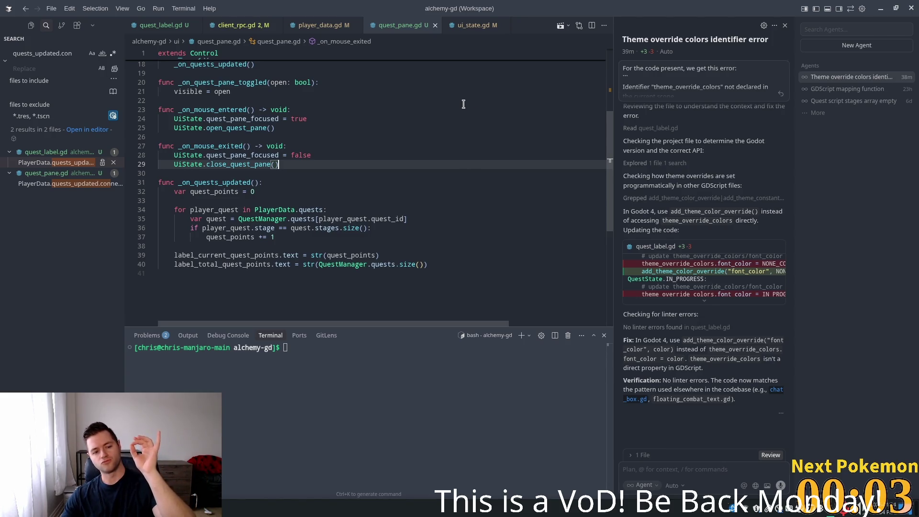
key("alt+Tab")
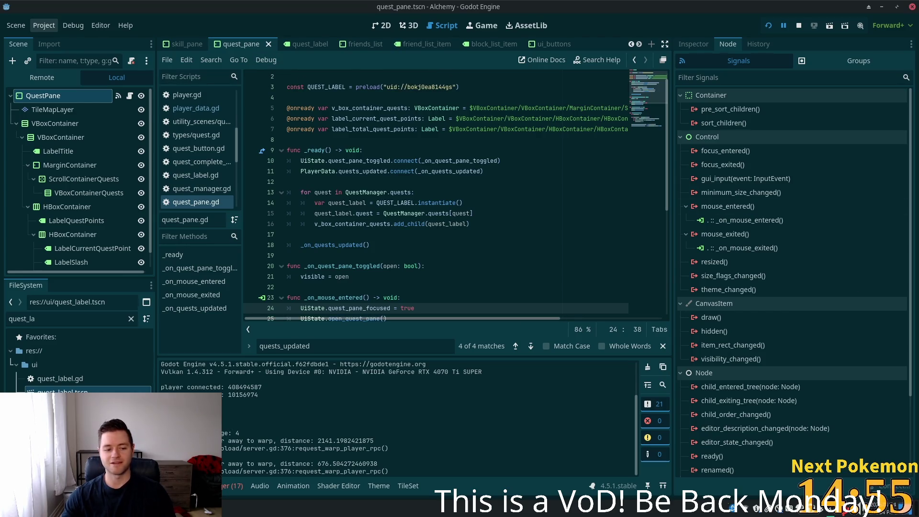
- Show the PokemonCommunityGame popup's inventory of owned balls
key("alt+Tab")
left_click(283, 154)
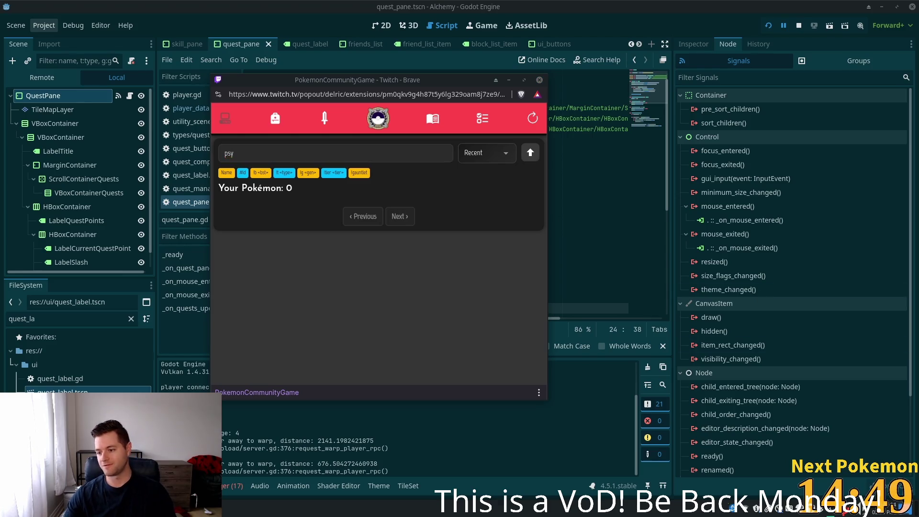
left_click(275, 118)
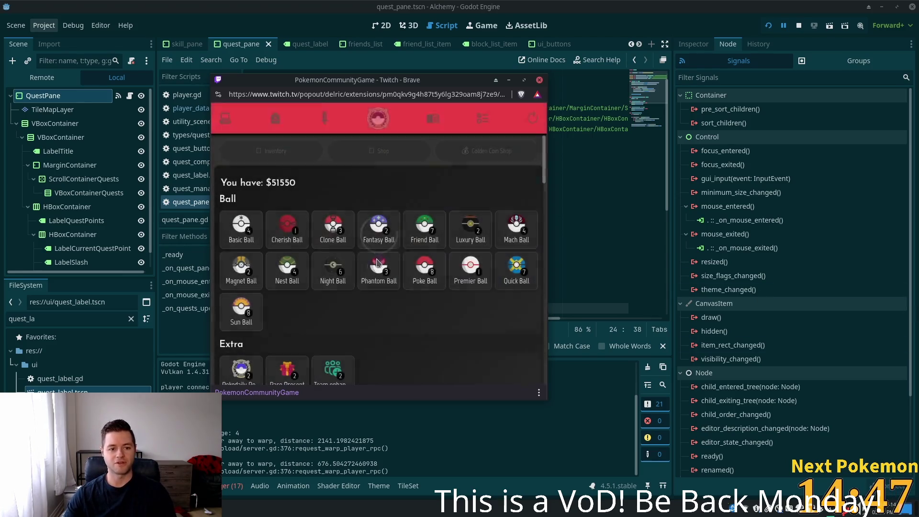
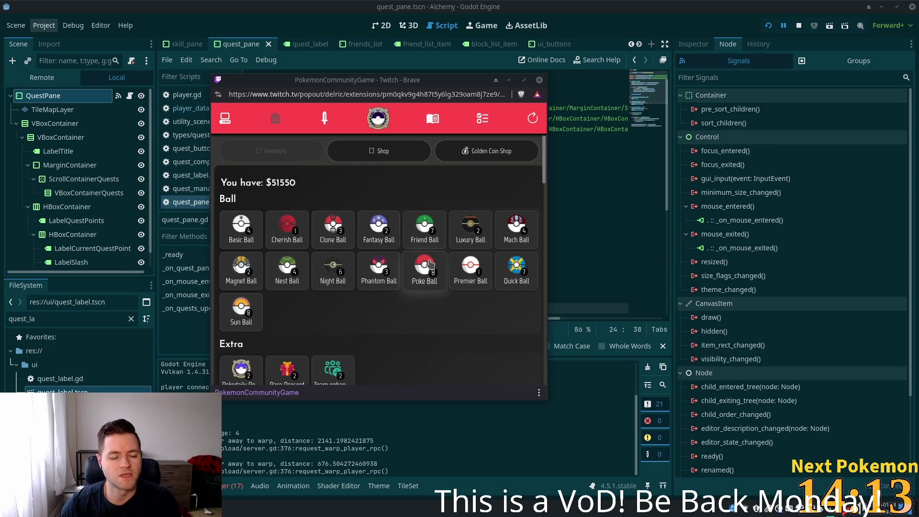
- View the Magnet Ball and Basic Ball details in the game, then dismiss both without selling
left_click(241, 268)
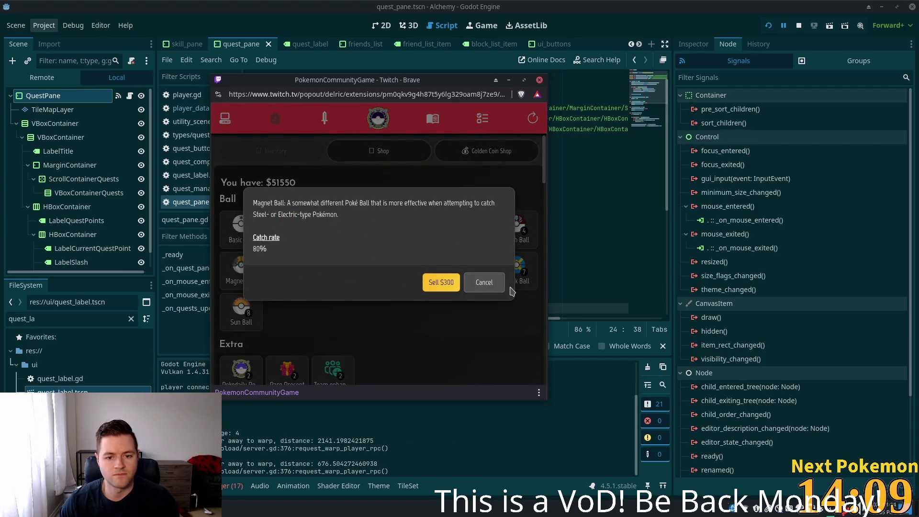
left_click(482, 286)
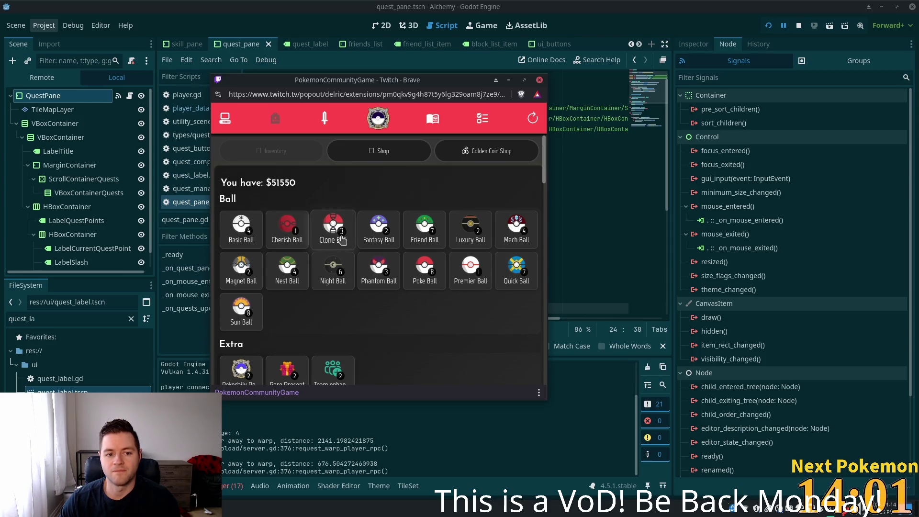
left_click(232, 226)
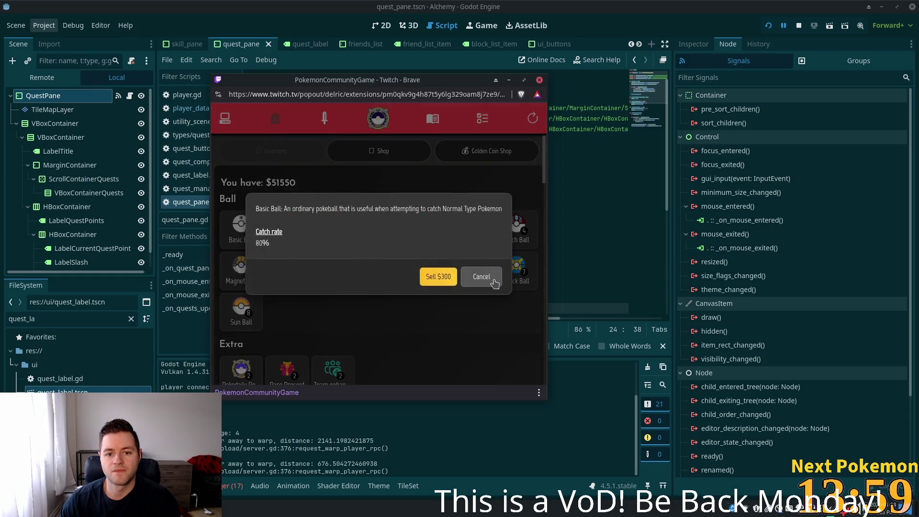
key("Escape")
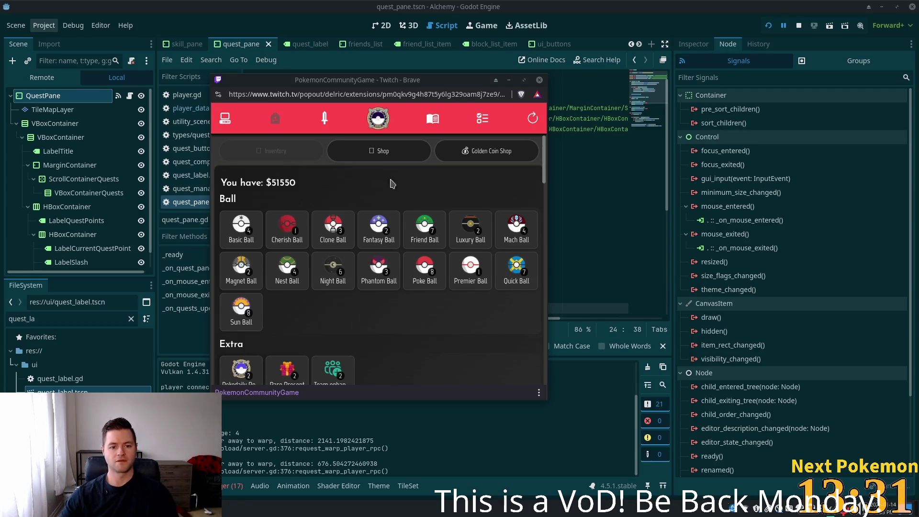
- Show the quest pane scene in the 2D view and reposition it on the canvas
left_click(593, 19)
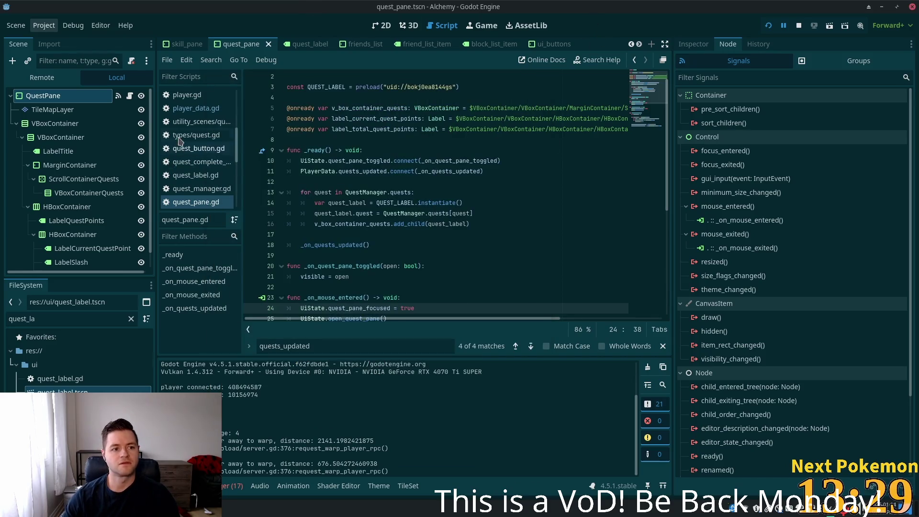
left_click(382, 26)
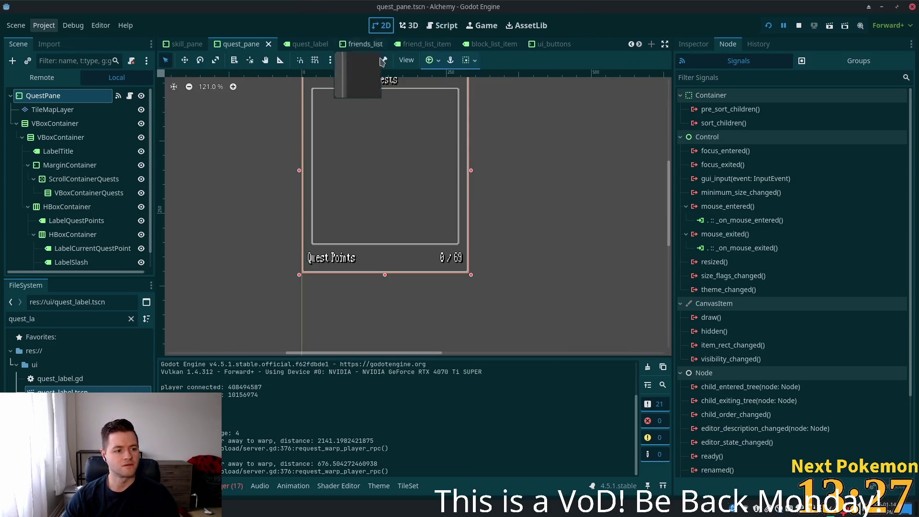
scroll(508, 236, "down", 3)
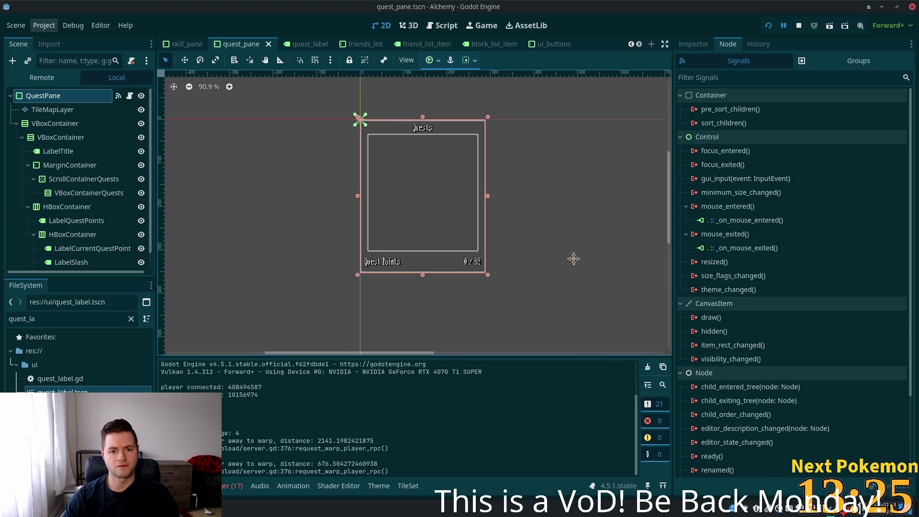
scroll(543, 252, "up", 5)
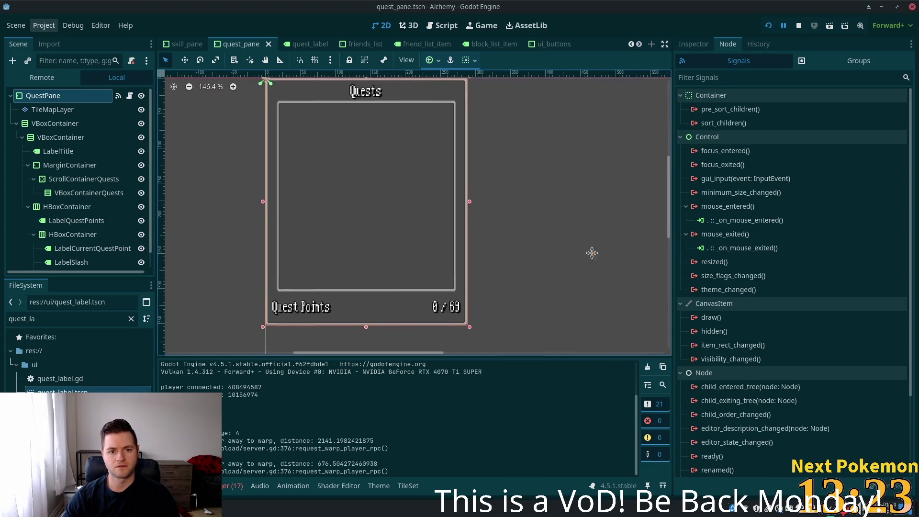
scroll(642, 283, "down", 1)
left_click_drag(604, 259, 584, 252)
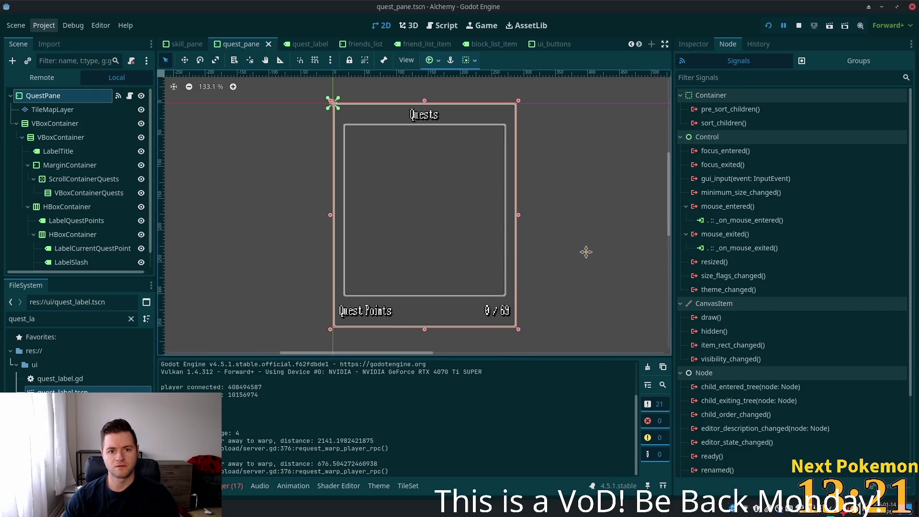
- Inspect the Mouse properties of the outer and nested VBoxContainer nodes
left_click(55, 123)
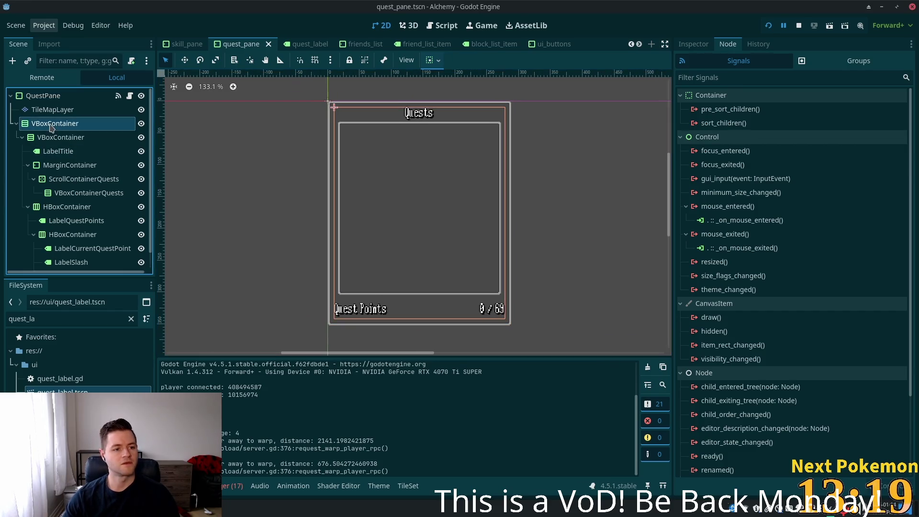
left_click(694, 44)
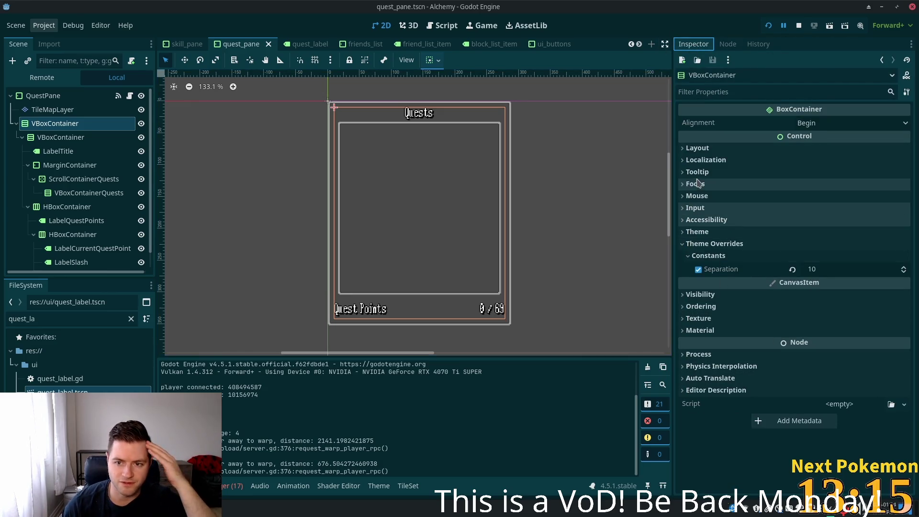
left_click(740, 196)
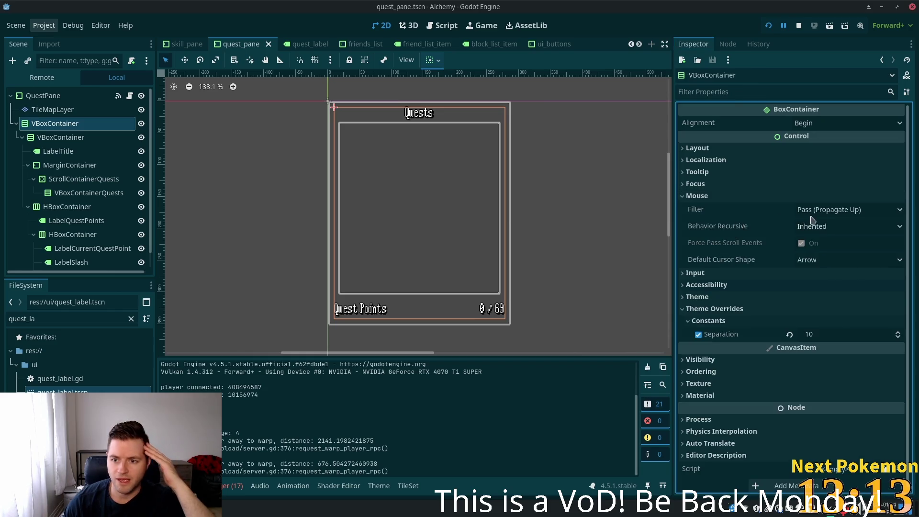
left_click(58, 137)
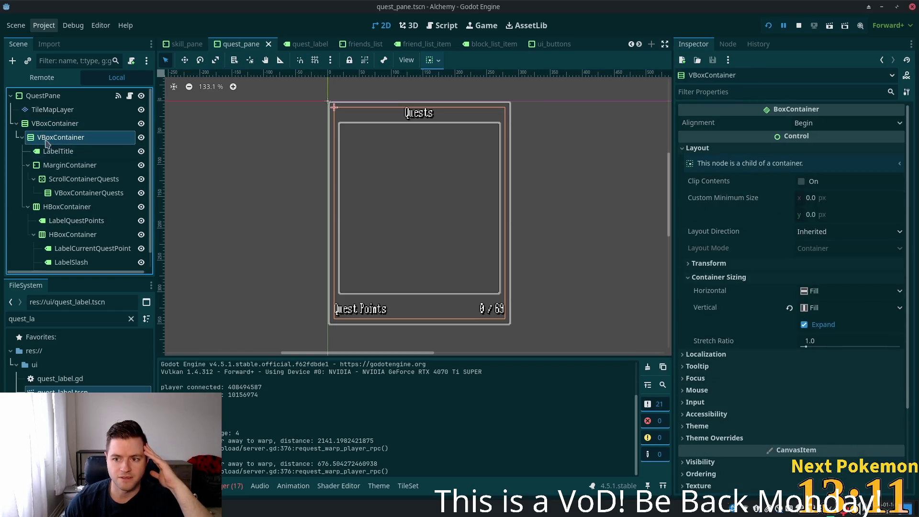
left_click(764, 390)
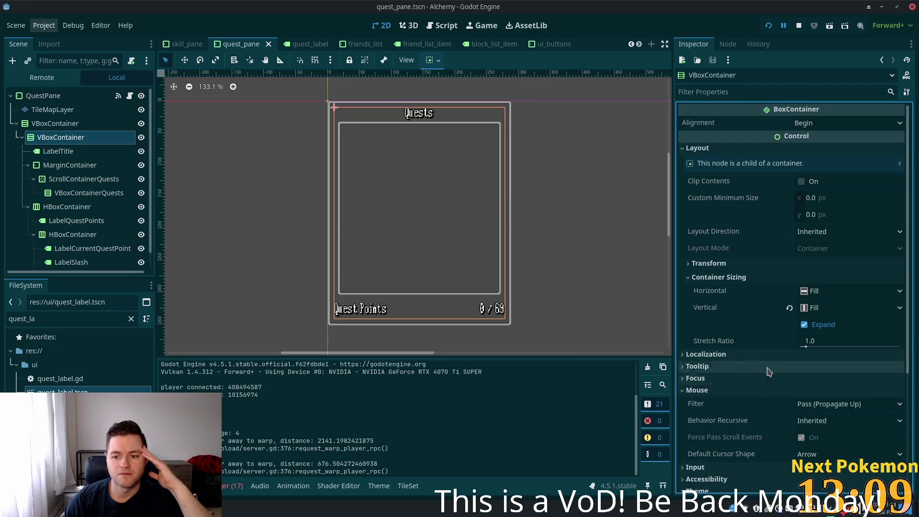
left_click(67, 152)
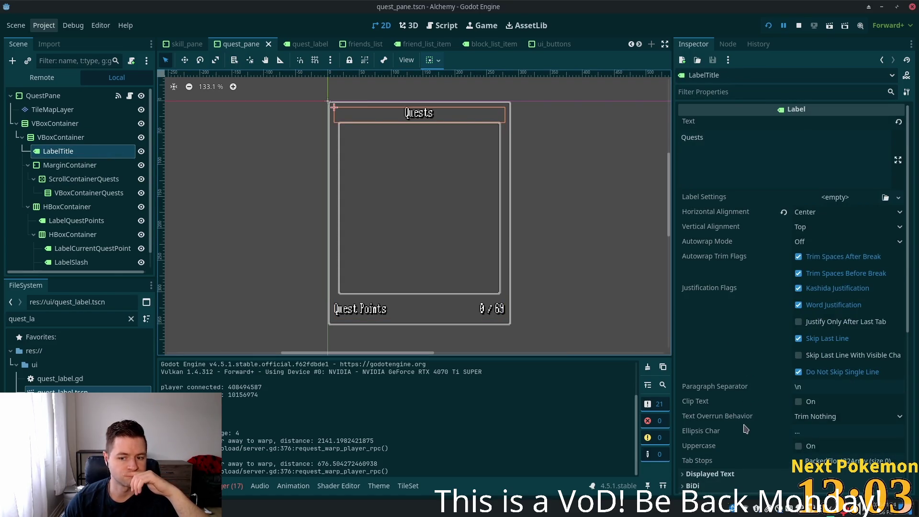
- Set LabelTitle's mouse filter to Pass (Propagate Up) and save the scene
scroll(766, 404, "down", 3)
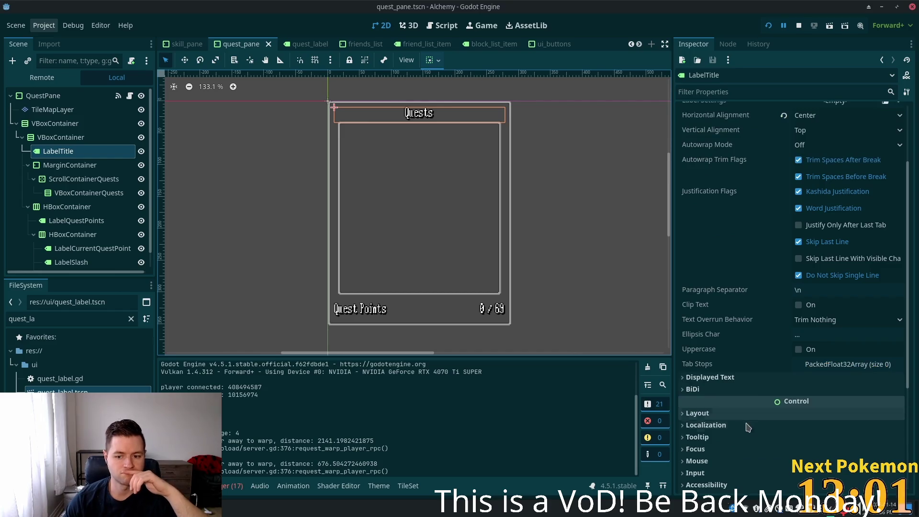
left_click(697, 460)
scroll(714, 455, "down", 3)
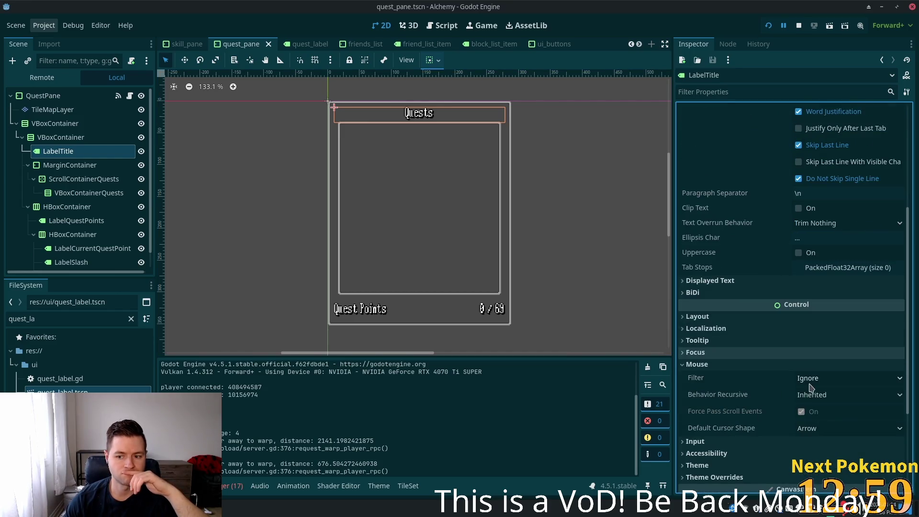
left_click(830, 379)
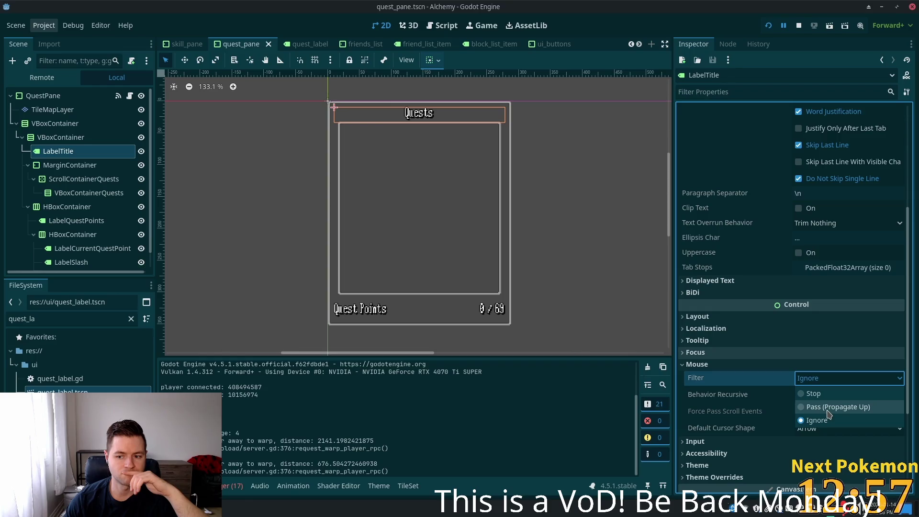
left_click(813, 408)
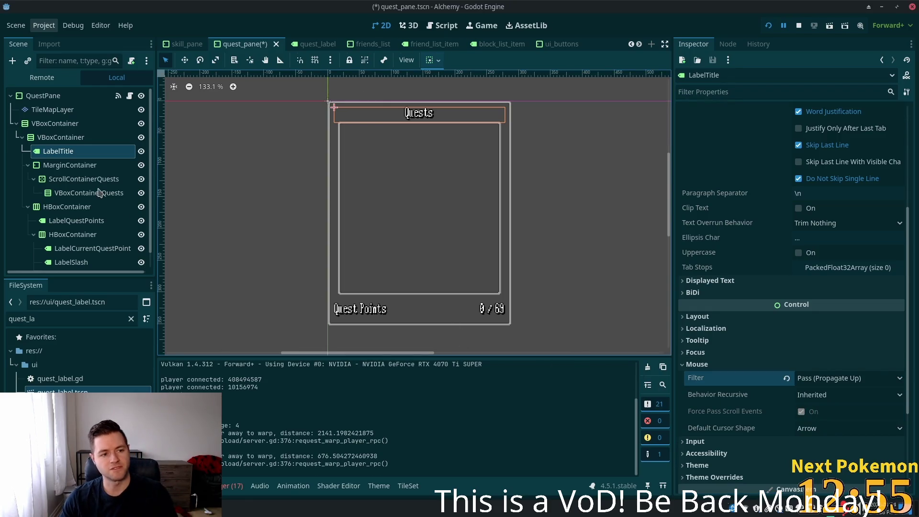
key("ctrl+s")
- Set the three quest point labels' mouse filter to Pass (Propagate Up) together
scroll(60, 192, "down", 1)
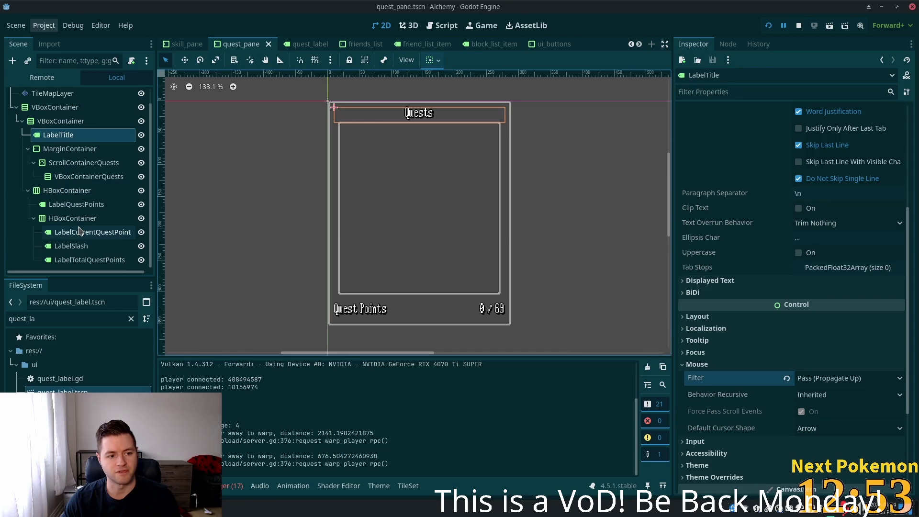
left_click(56, 221)
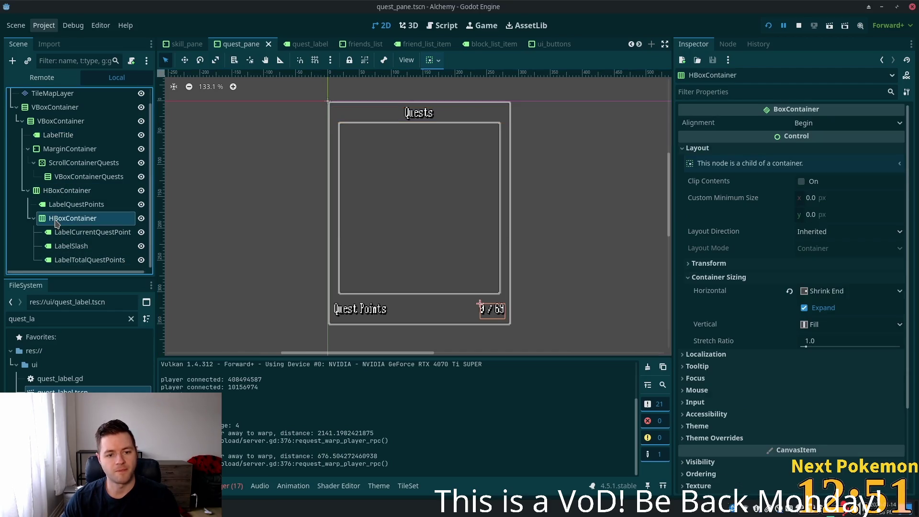
left_click(697, 390)
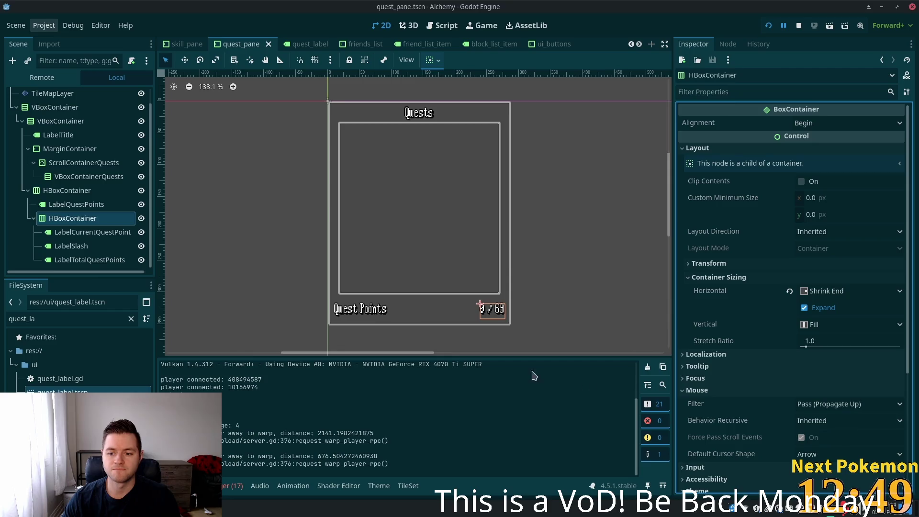
left_click(76, 232)
left_click(86, 260, "shift")
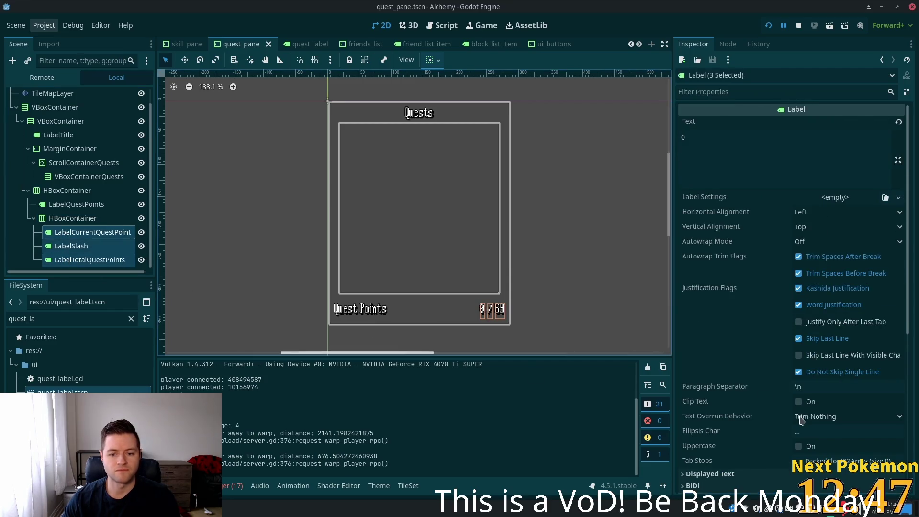
scroll(756, 383, "down", 5)
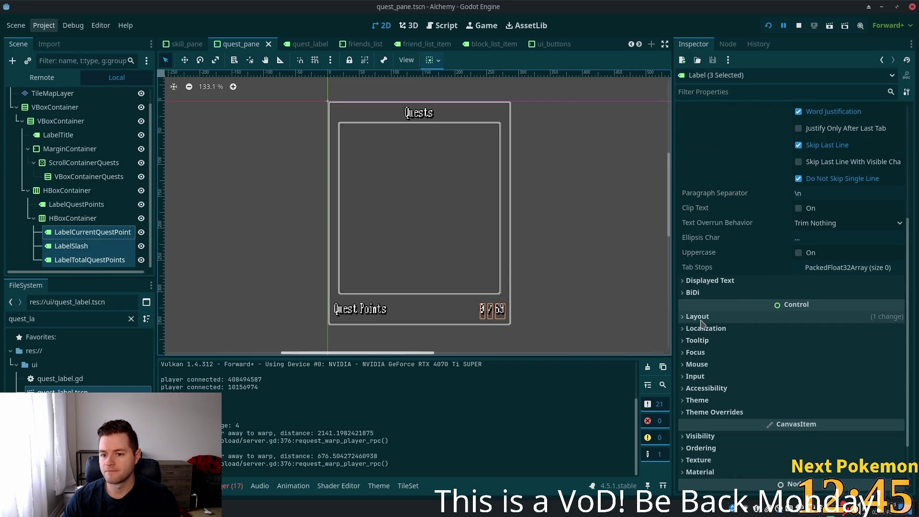
left_click(719, 365)
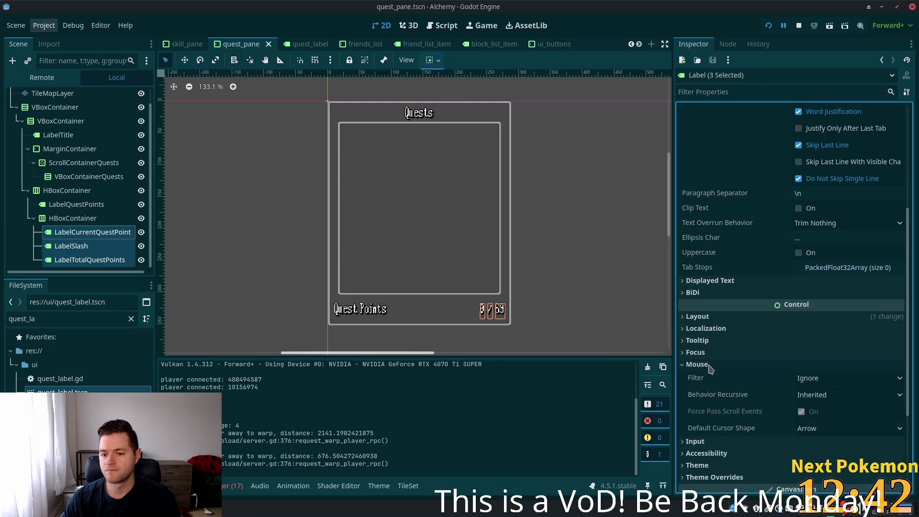
left_click(814, 380)
left_click(830, 407)
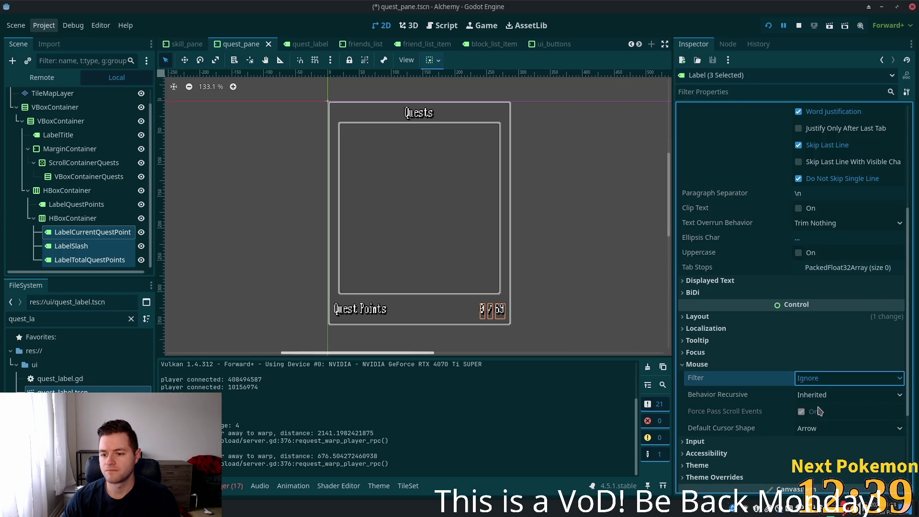
- Set LabelQuestPoints' mouse filter to Pass (Propagate Up) and save the scene
left_click(51, 218)
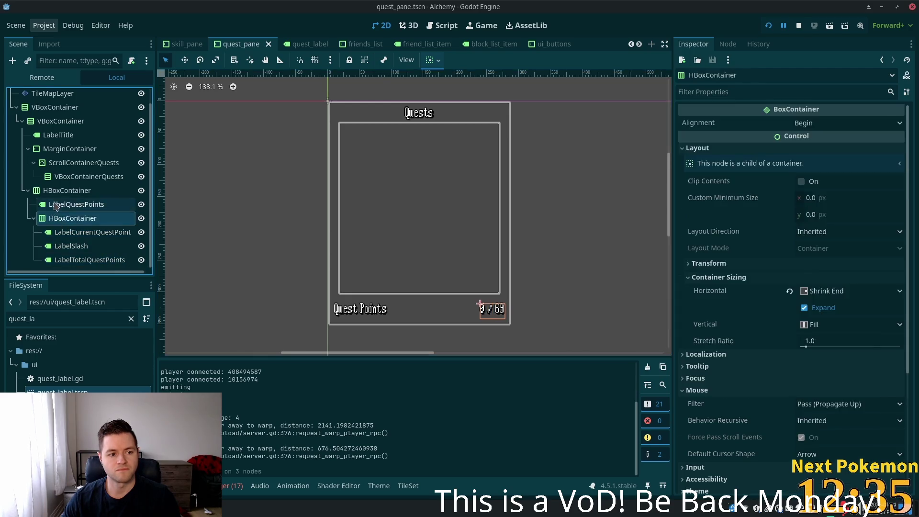
left_click(74, 204)
scroll(736, 358, "down", 5)
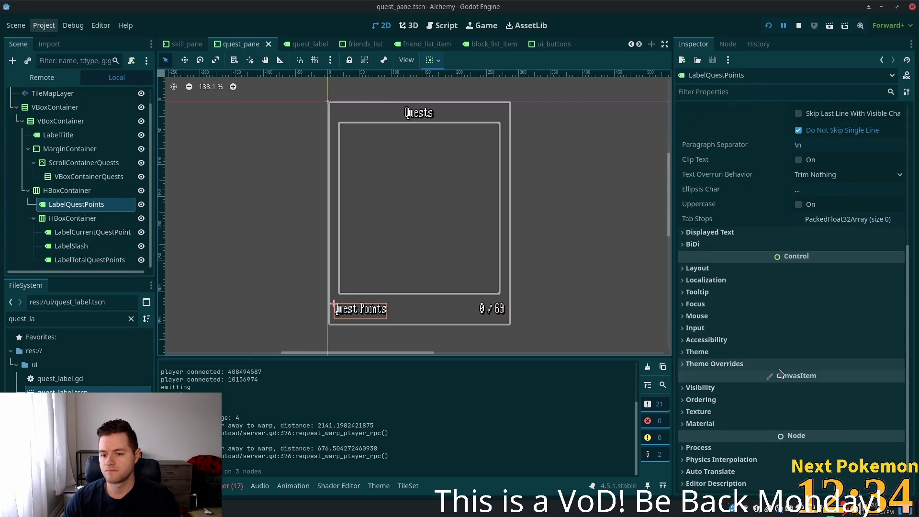
left_click(698, 317)
left_click(830, 335)
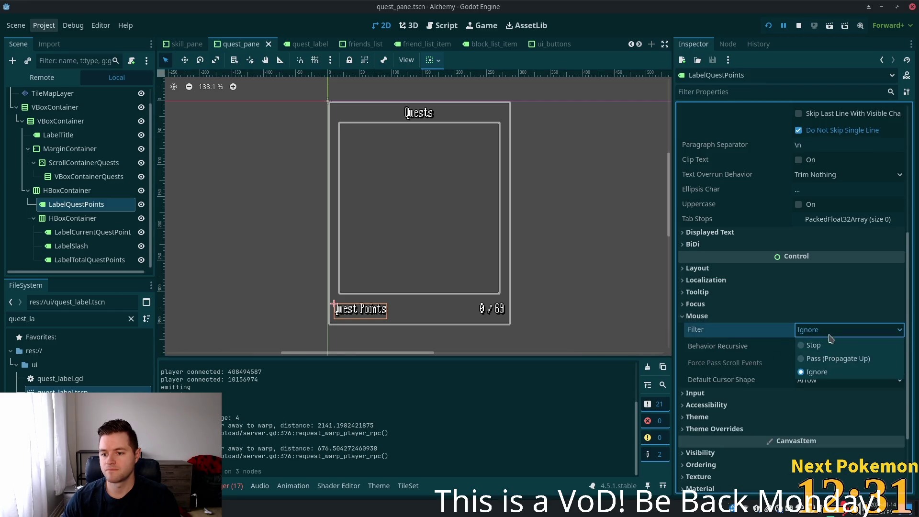
left_click(817, 357)
key("ctrl+s")
left_click(55, 191)
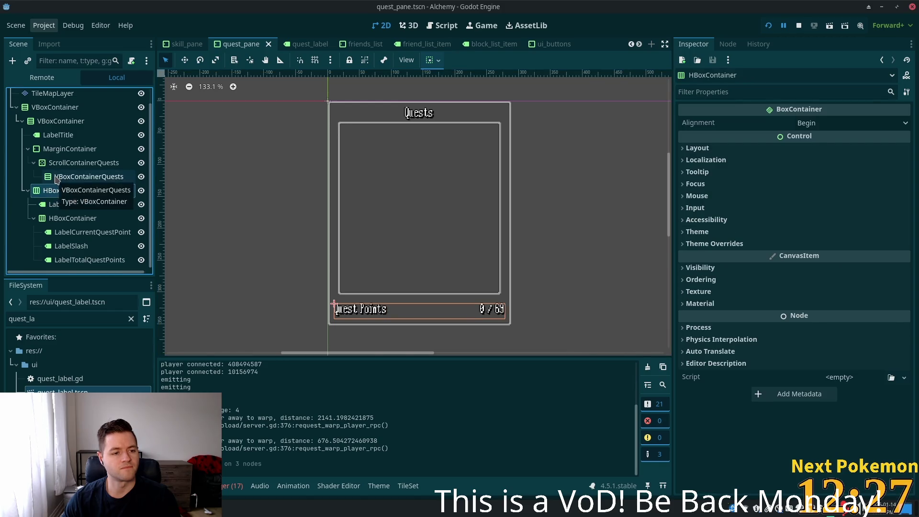
left_click(56, 177)
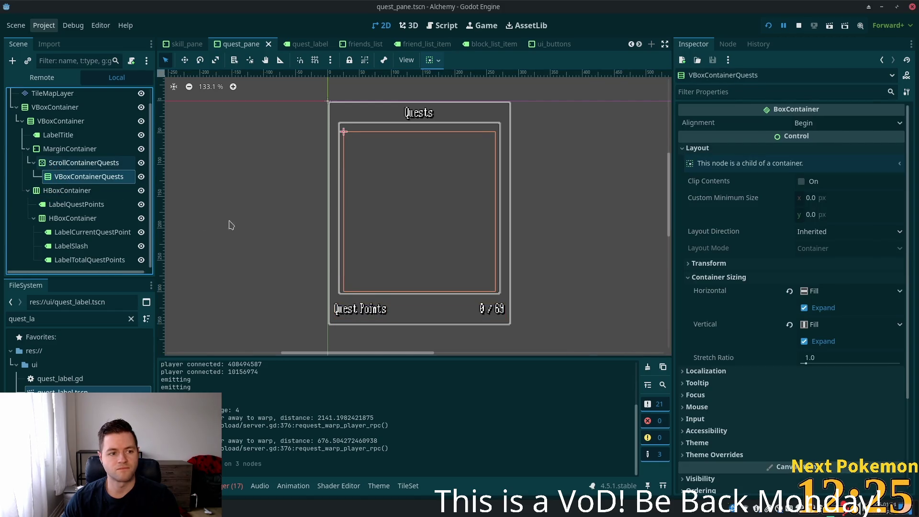
left_click(697, 407)
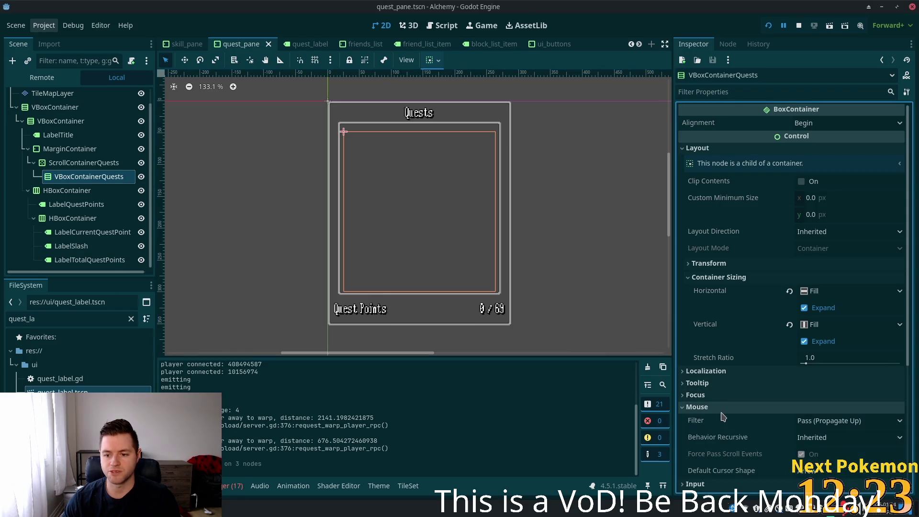
left_click(84, 163)
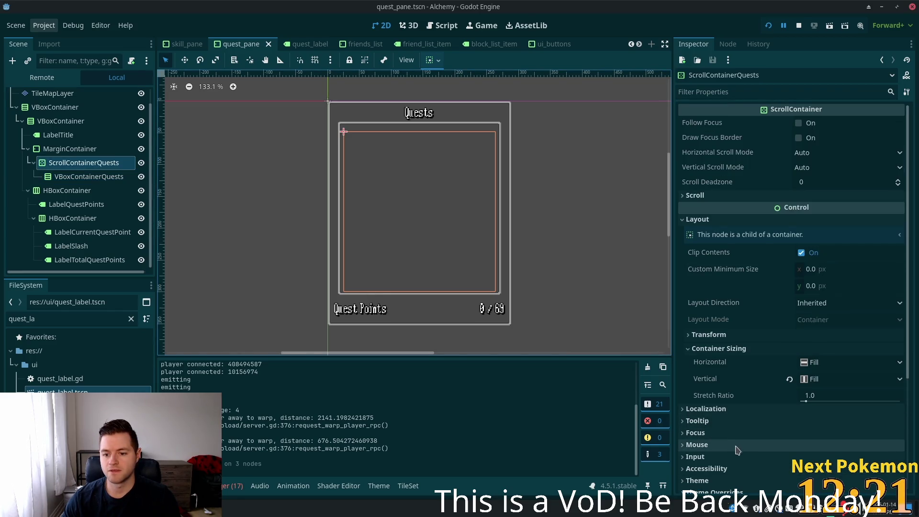
left_click(110, 149)
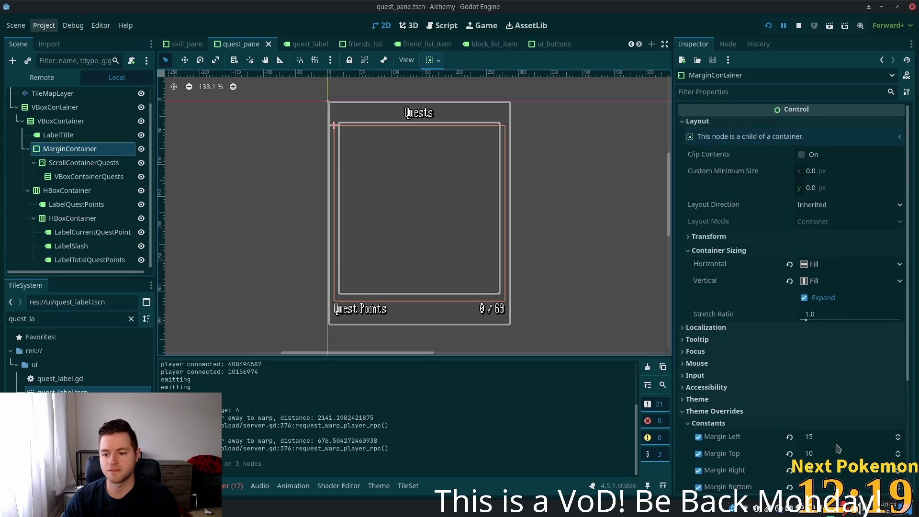
scroll(732, 309, "down", 2)
left_click(731, 315)
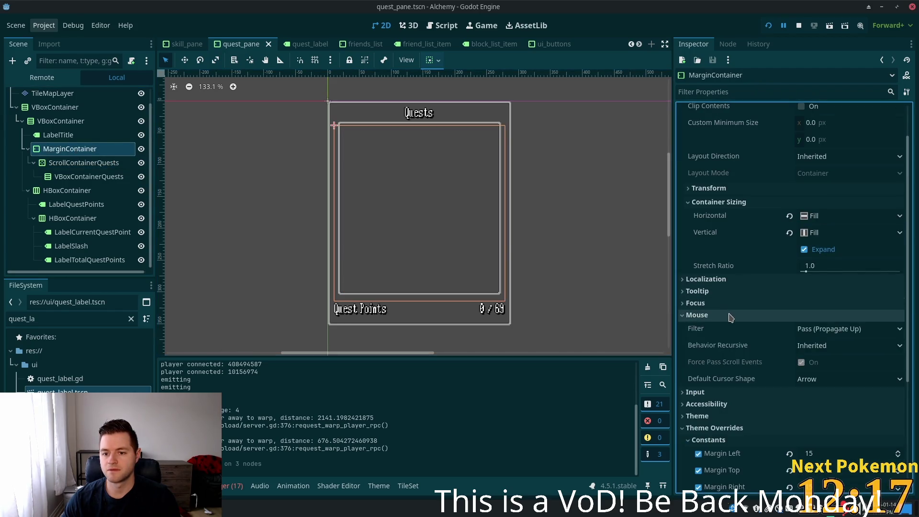
left_click(81, 138)
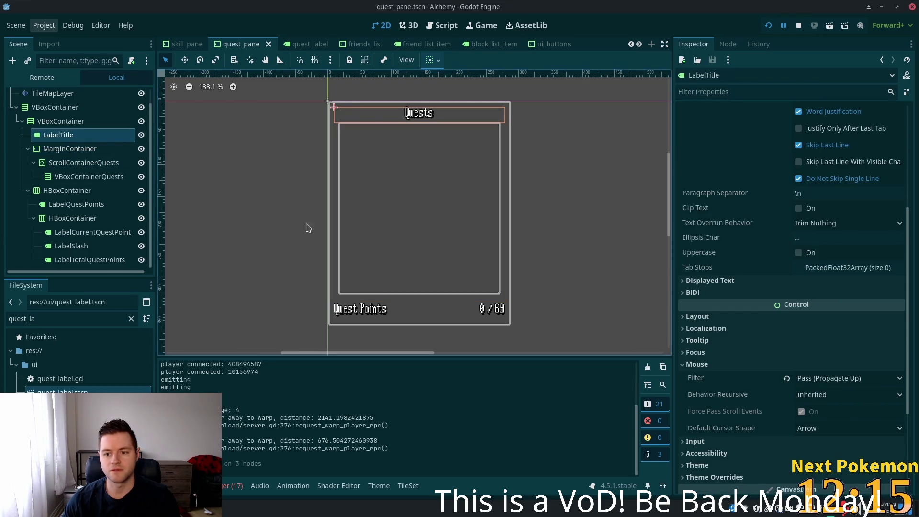
left_click(48, 121)
left_click(47, 108)
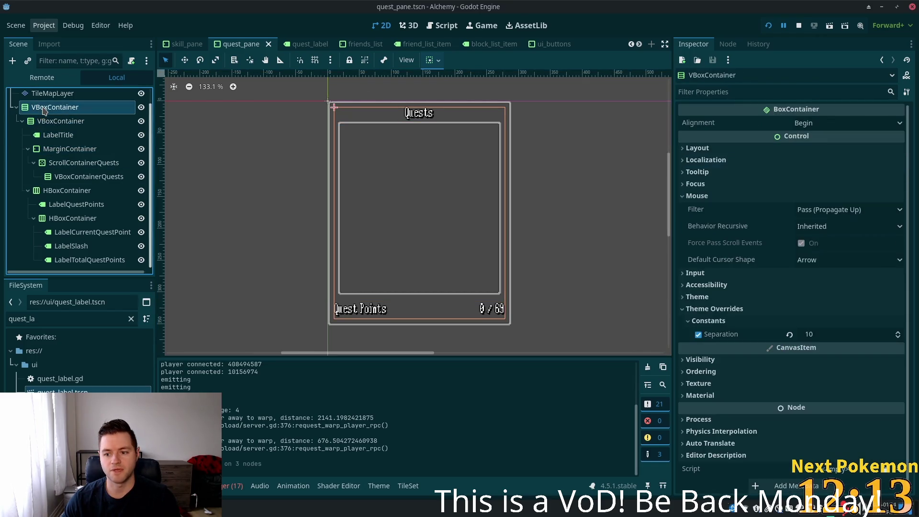
scroll(43, 125, "up", 1)
left_click(43, 109)
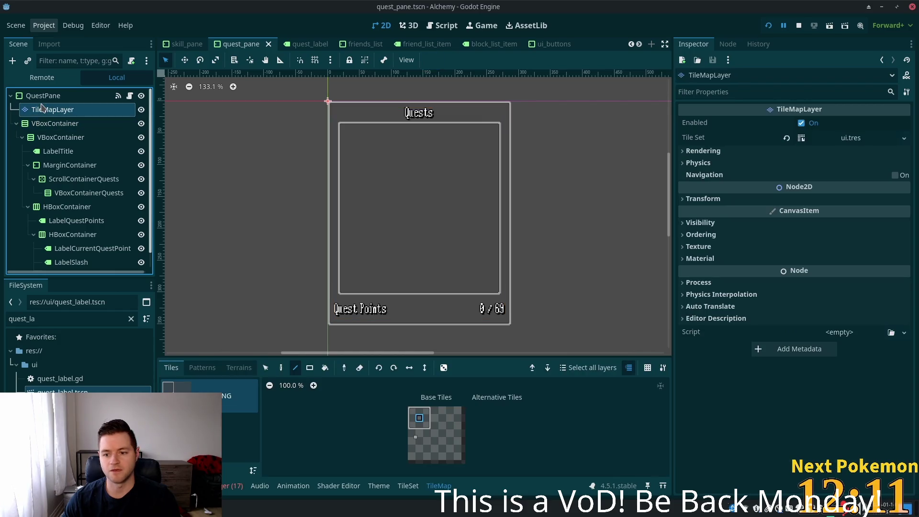
left_click(101, 97)
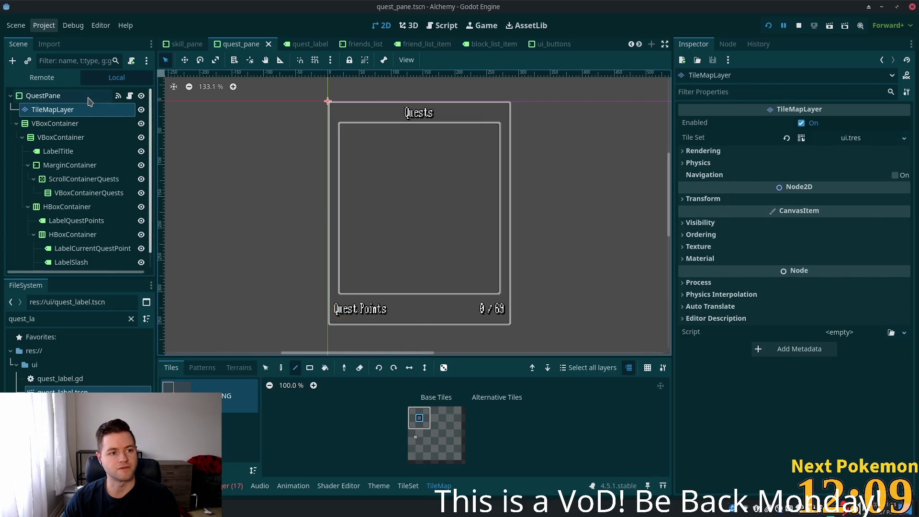
left_click(767, 169)
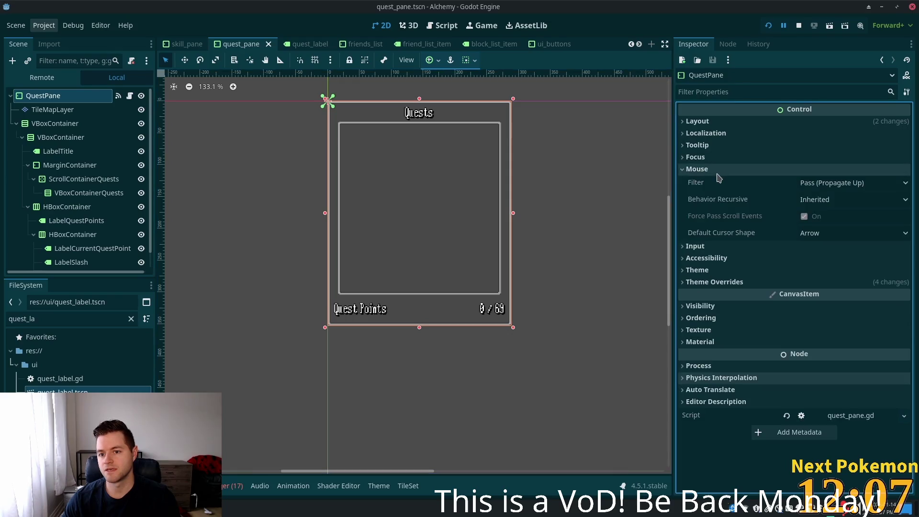
- Confirm QuestPane's mouse filter stays Pass (Propagate Up) and open the in-game Quests panel
left_click(822, 187)
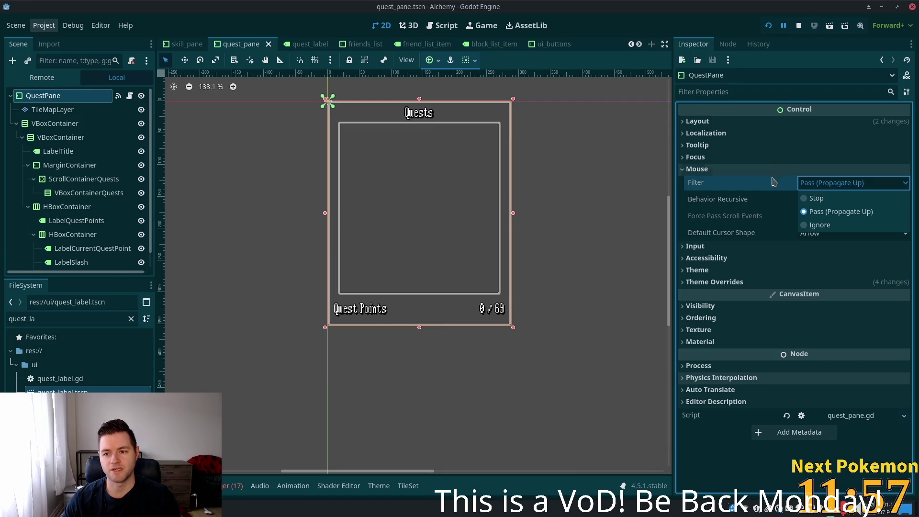
left_click(746, 201)
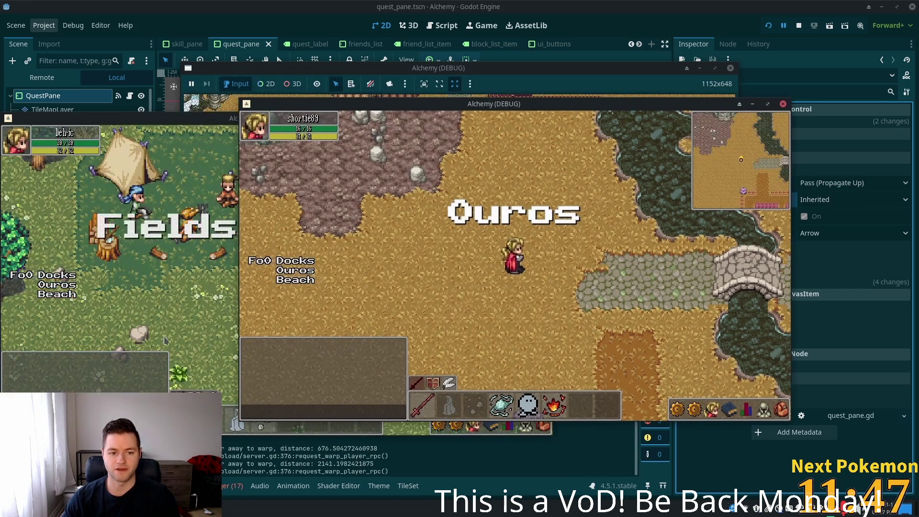
key("q")
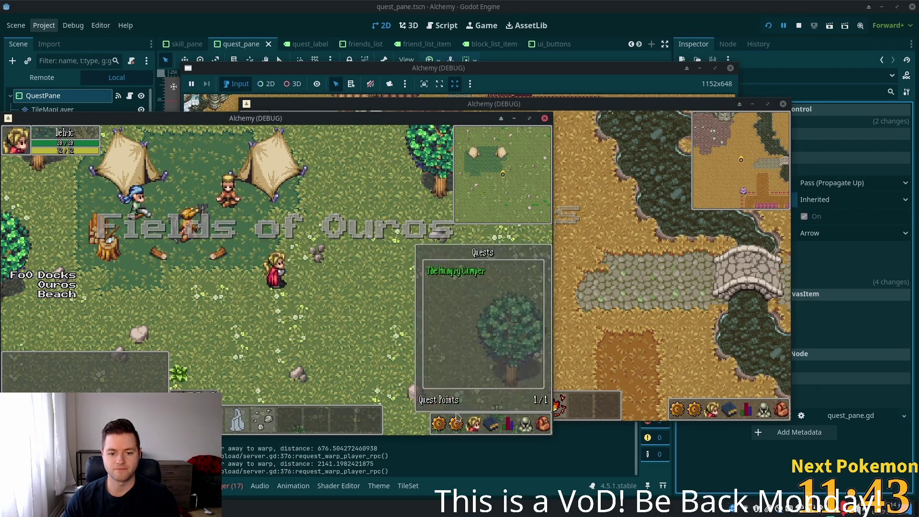
- Test toggling the Quests panel from the hotbar, then return to the editor
left_click(455, 422)
left_click(455, 422)
left_click(456, 424)
left_click(457, 425)
left_click(459, 428)
left_click(460, 429)
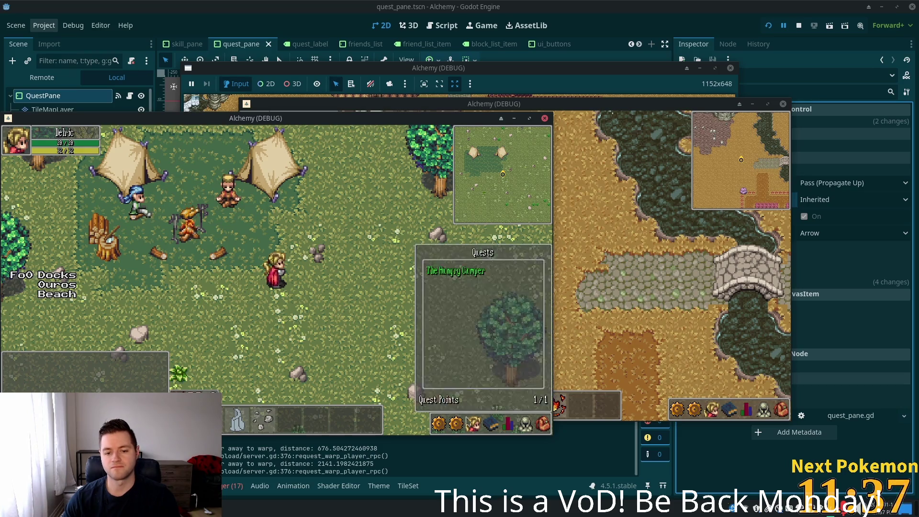
key("alt+Tab")
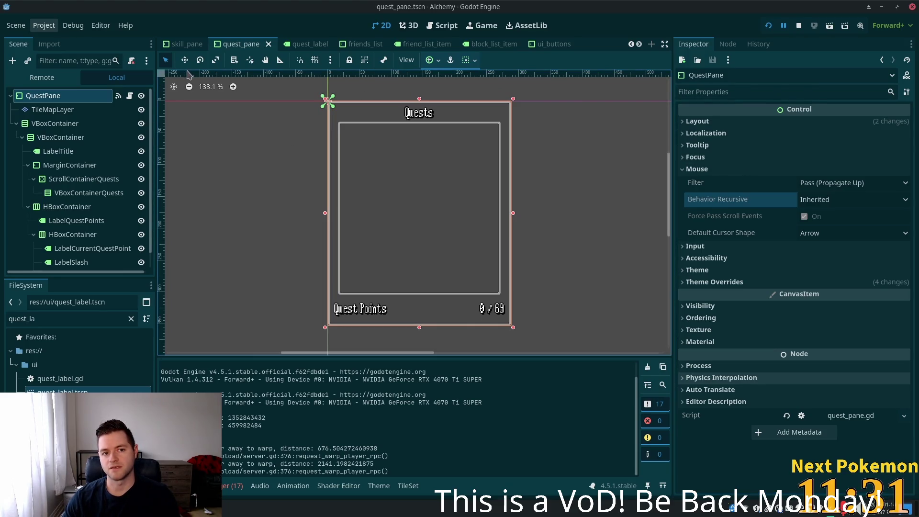
- Open QuestButton's quest_button.gd script from the UiButtons scene inside hud
scroll(190, 46, "up", 3)
scroll(190, 48, "up", 2)
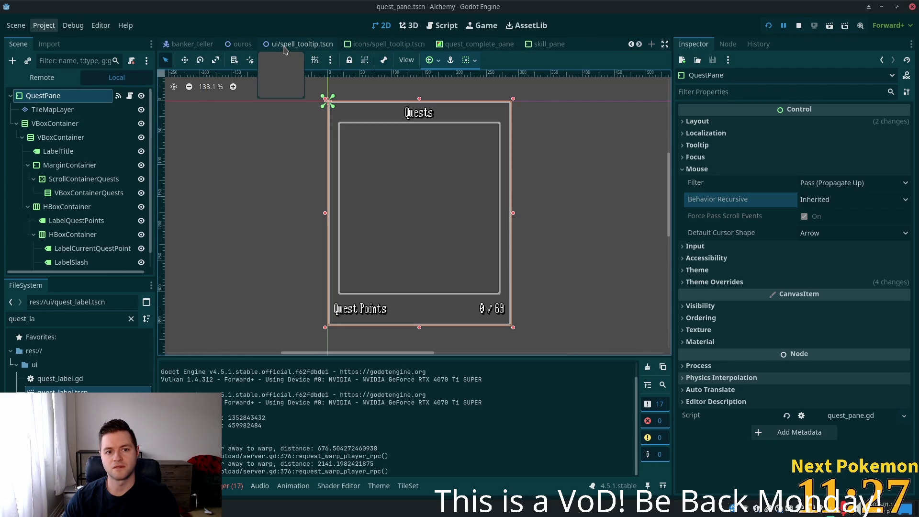
scroll(284, 48, "up", 3)
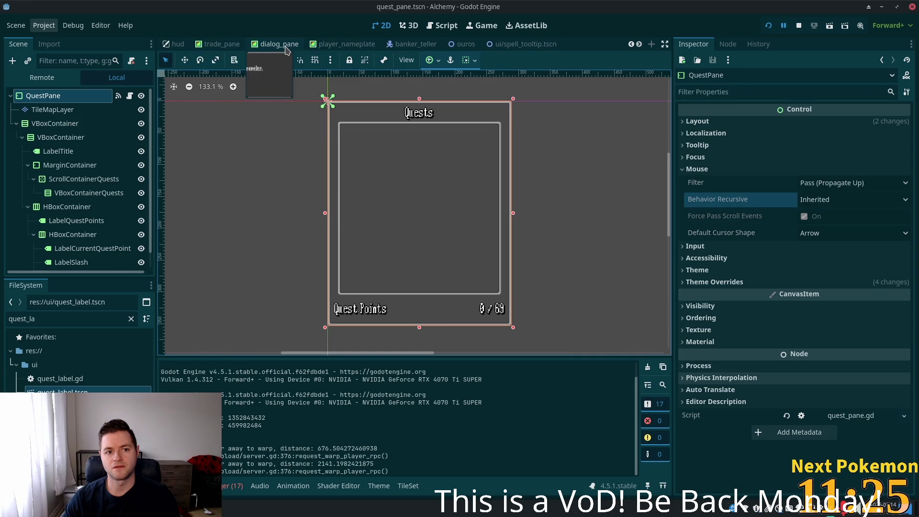
scroll(392, 50, "up", 3)
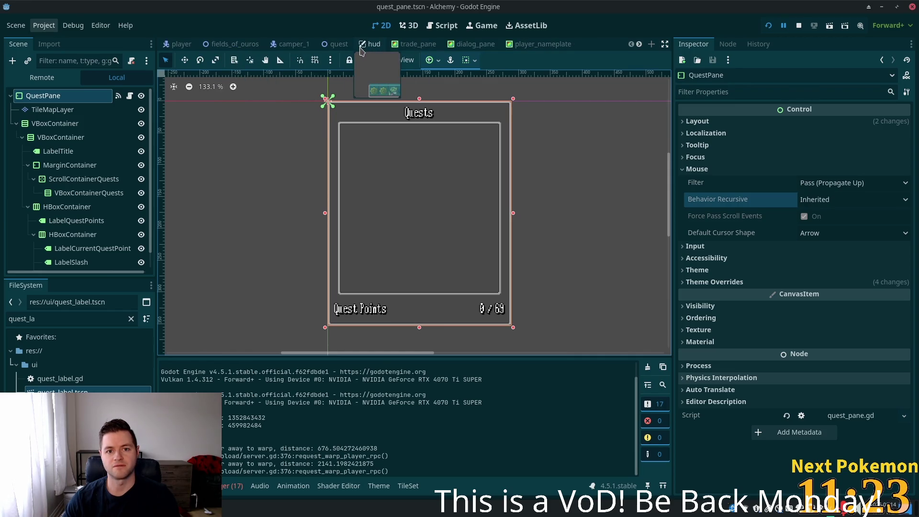
left_click(371, 44)
scroll(98, 205, "down", 2)
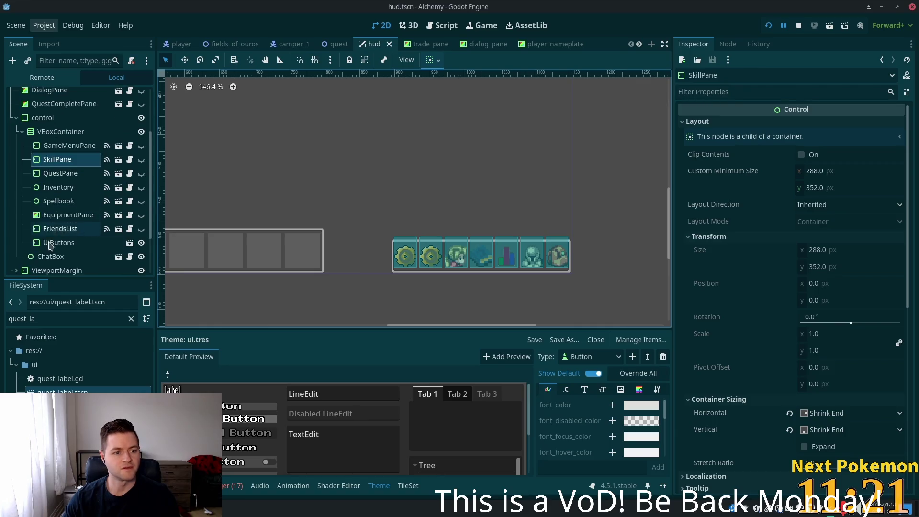
left_click(86, 243)
left_click(129, 243)
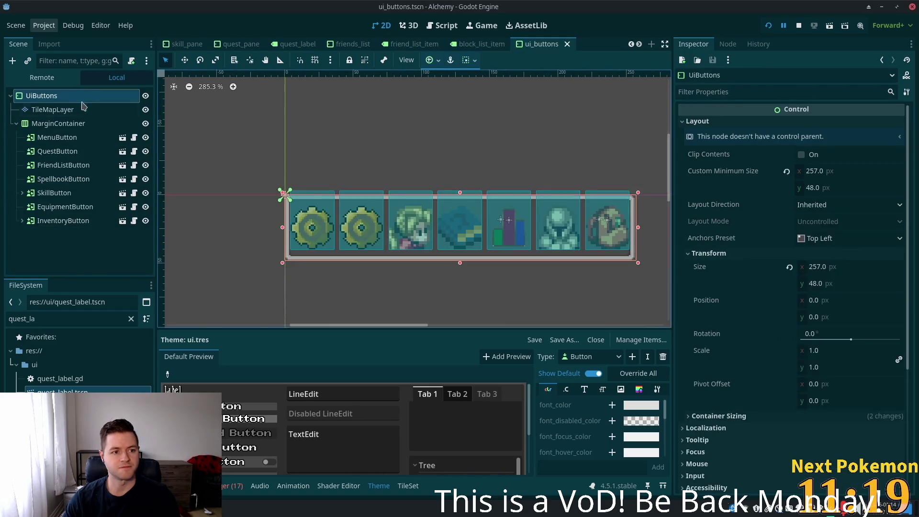
left_click(60, 152)
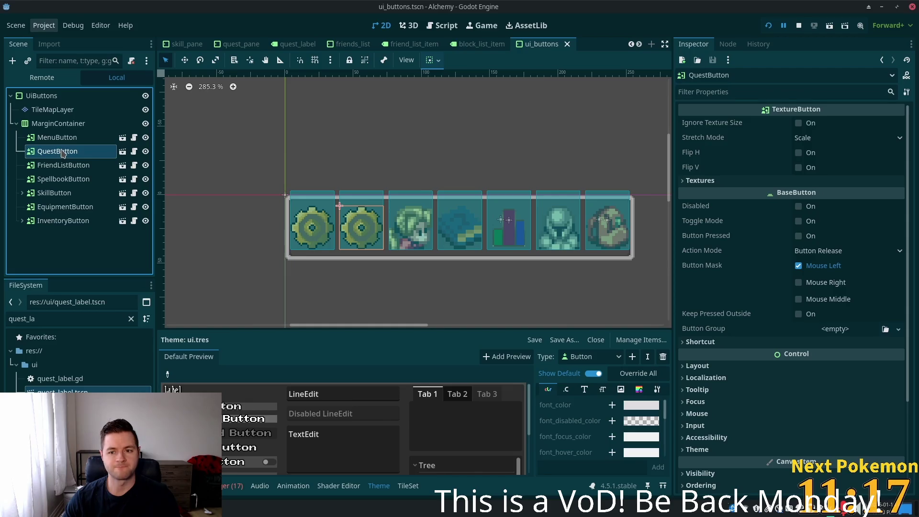
left_click(134, 152)
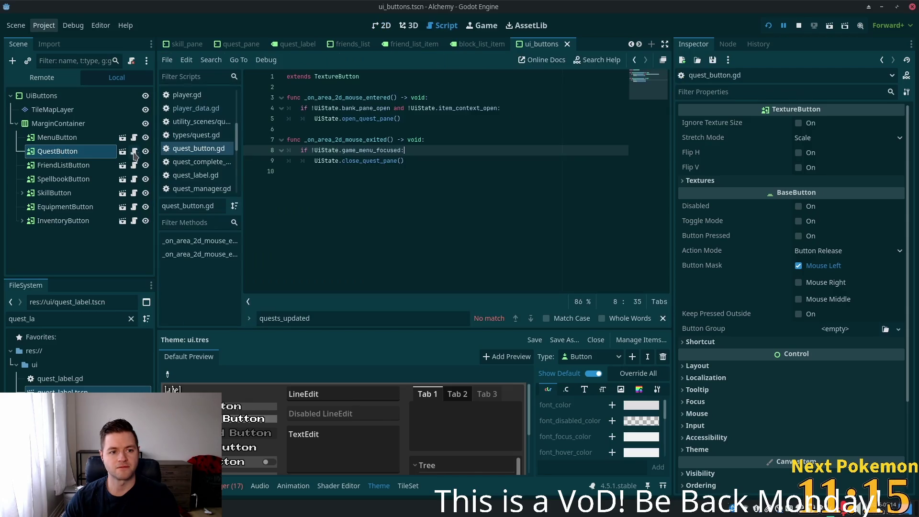
- Replace game_menu_focused with quest_pane_focused on line 8 and relaunch the game
double_click(377, 108)
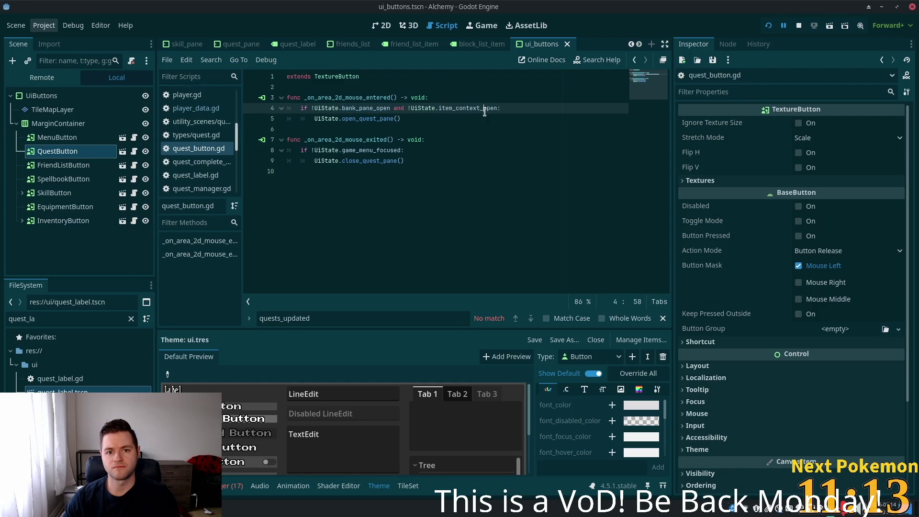
double_click(484, 108)
double_click(354, 149)
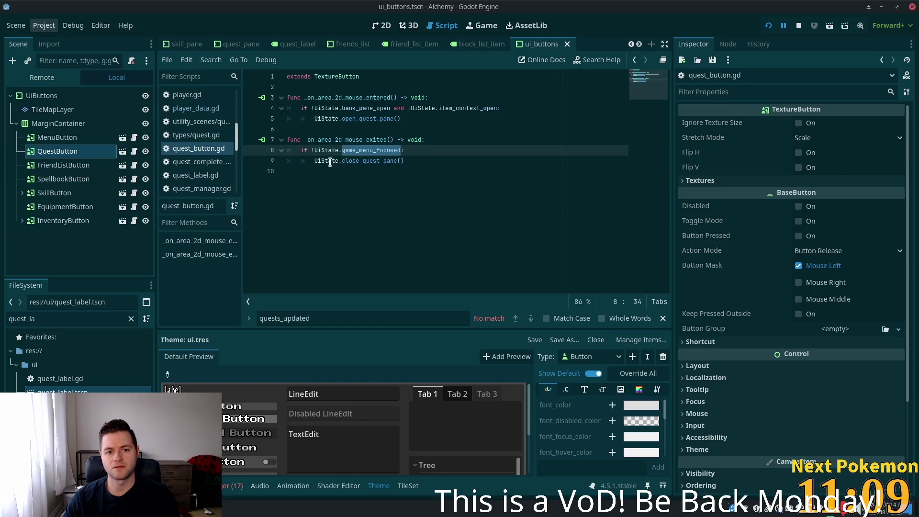
left_click(370, 150)
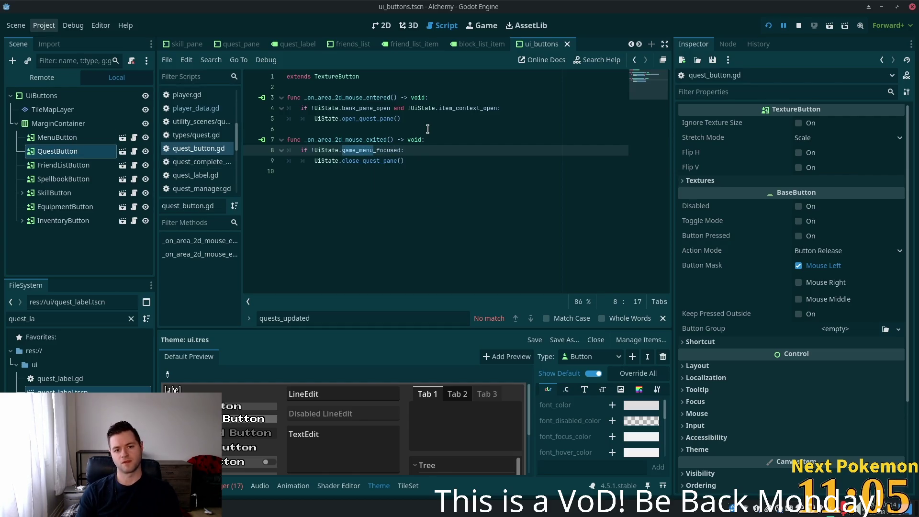
type("g")
type("t")
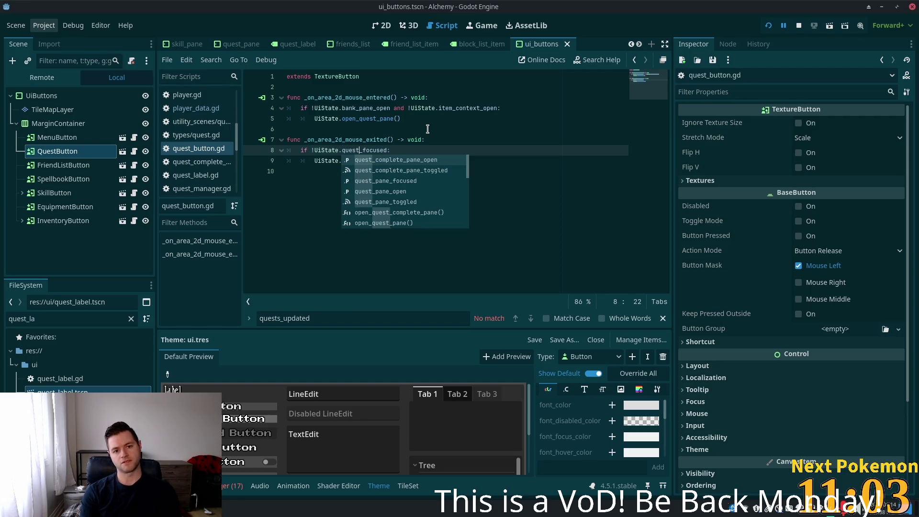
type("pane_")
left_click(427, 129)
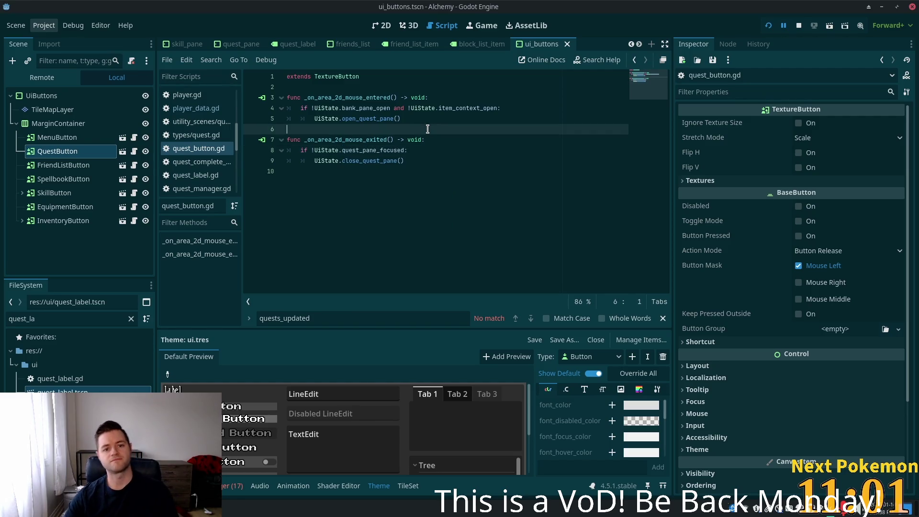
left_click(768, 25)
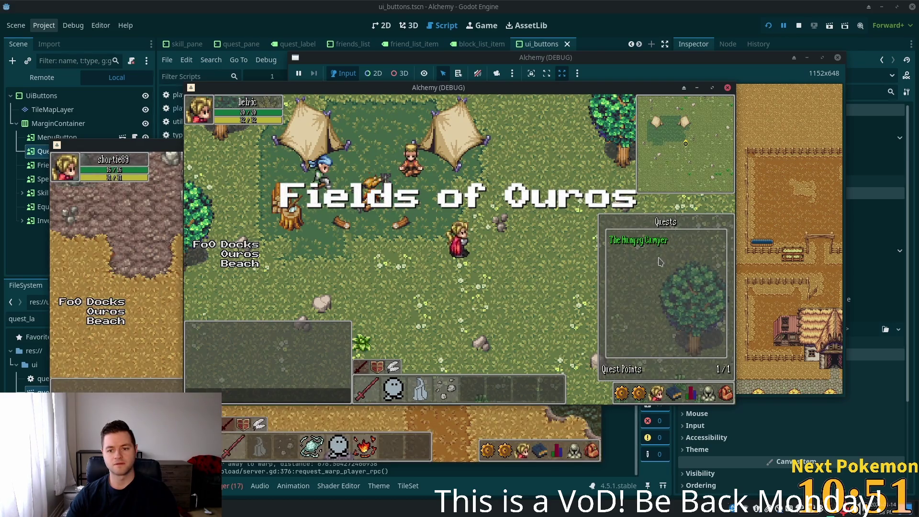
left_click(674, 393)
left_click(657, 393)
left_click(673, 392)
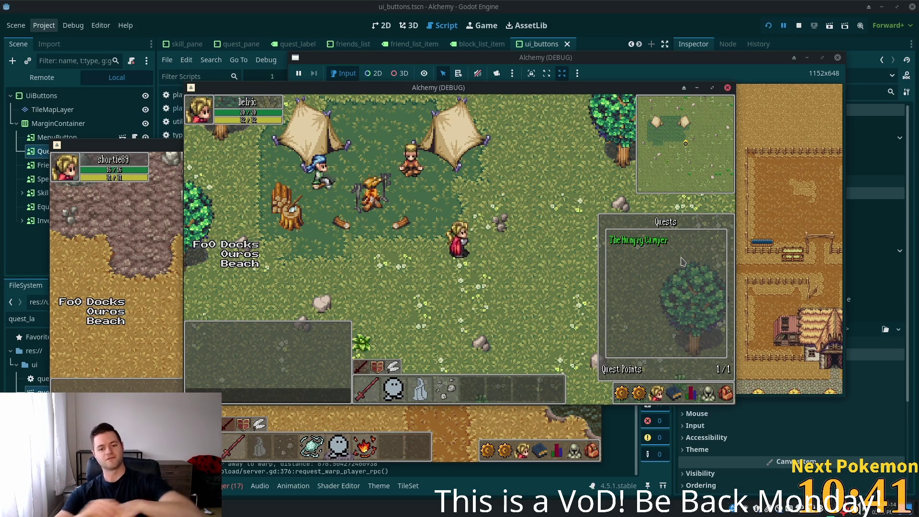
key("Escape")
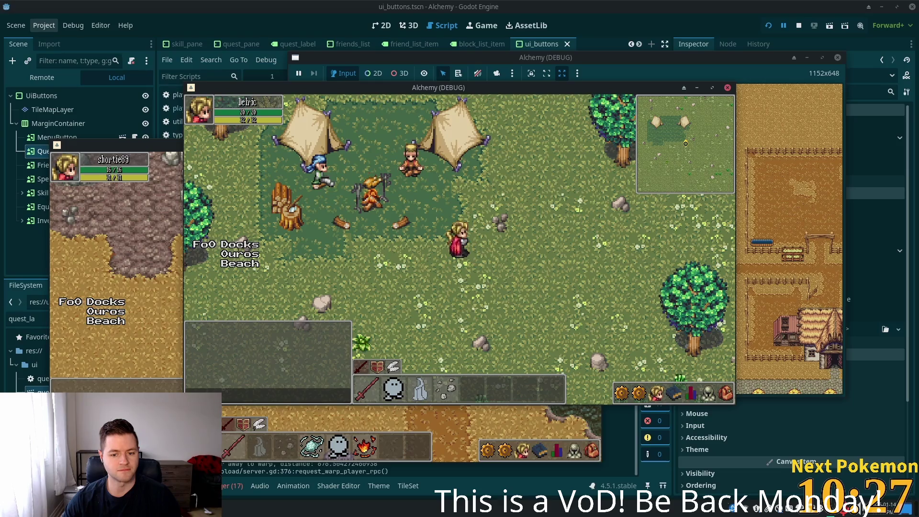
left_click(673, 394)
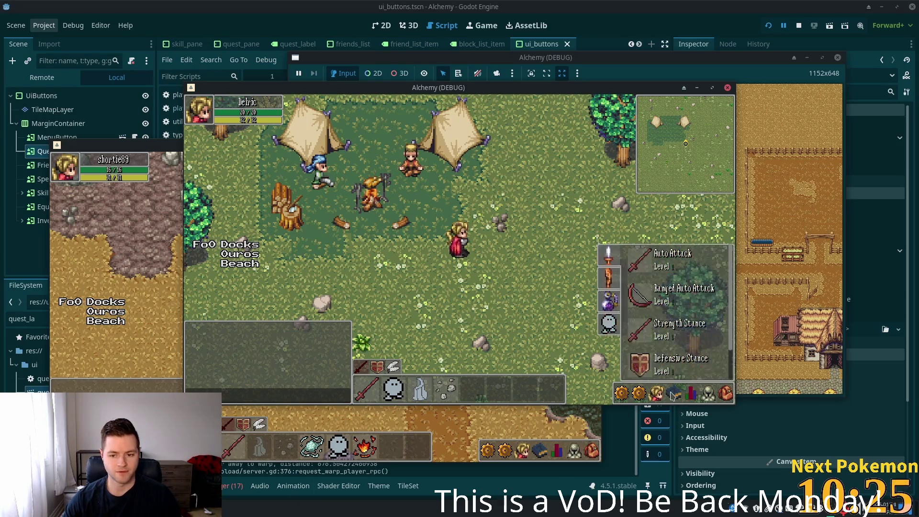
left_click(674, 396)
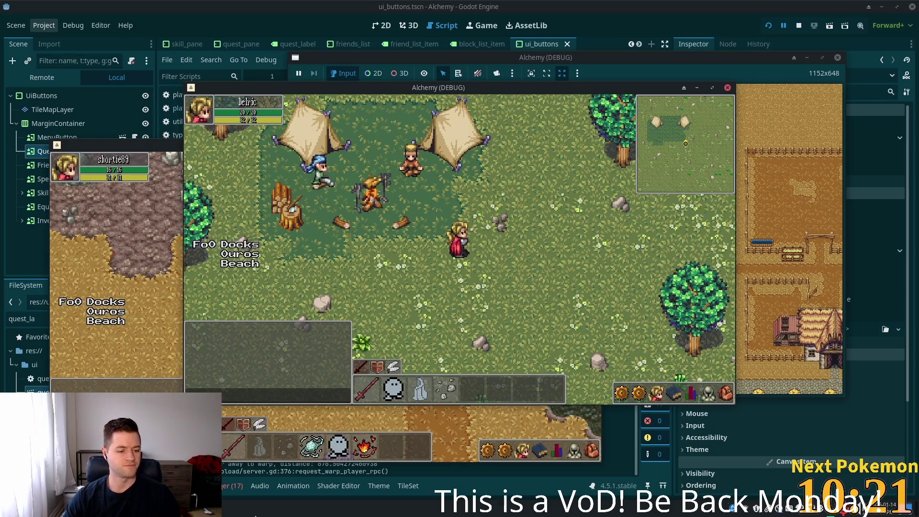
key("super")
left_click(47, 325)
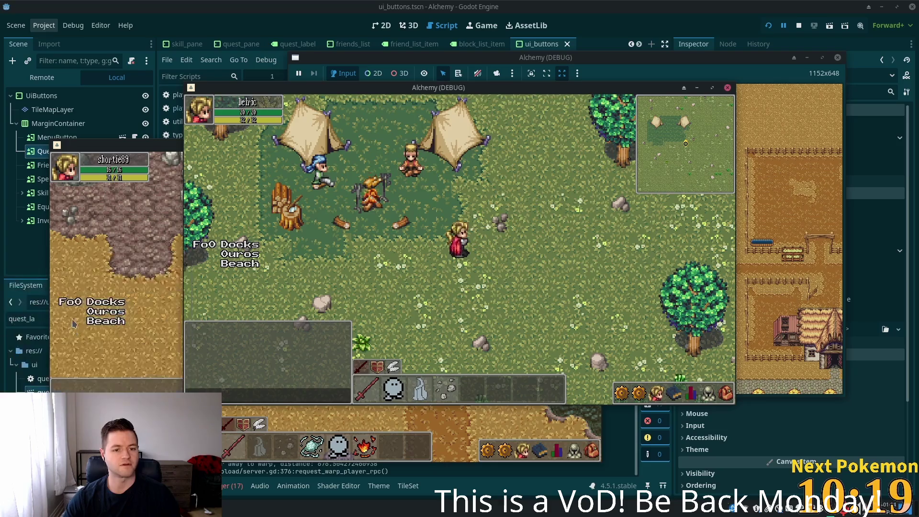
- Browse Game Assets, look into Village Accessories 2.2, then open Cozy Furnishings 2.2
left_click(287, 240)
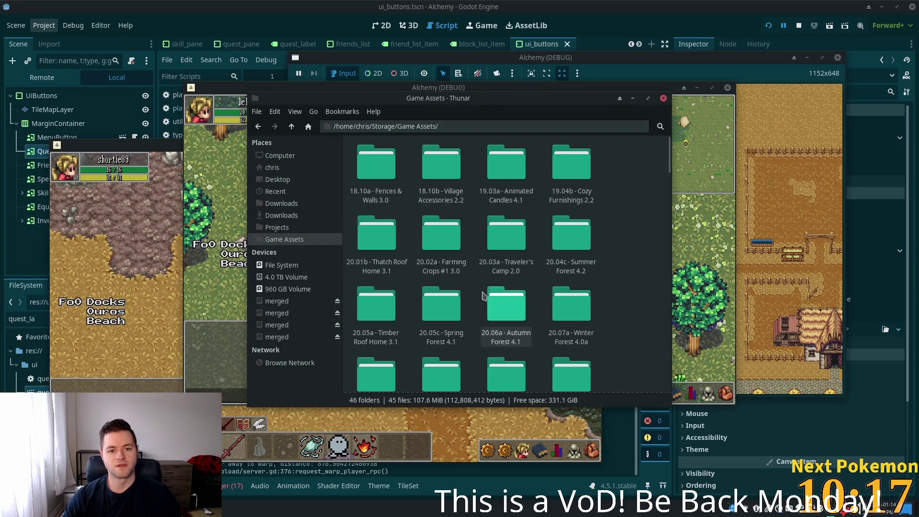
double_click(455, 172)
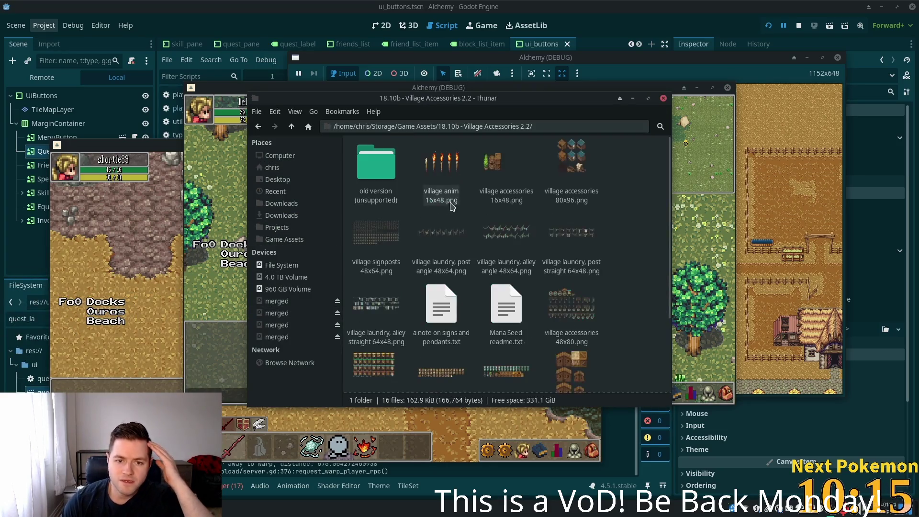
scroll(507, 231, "down", 3)
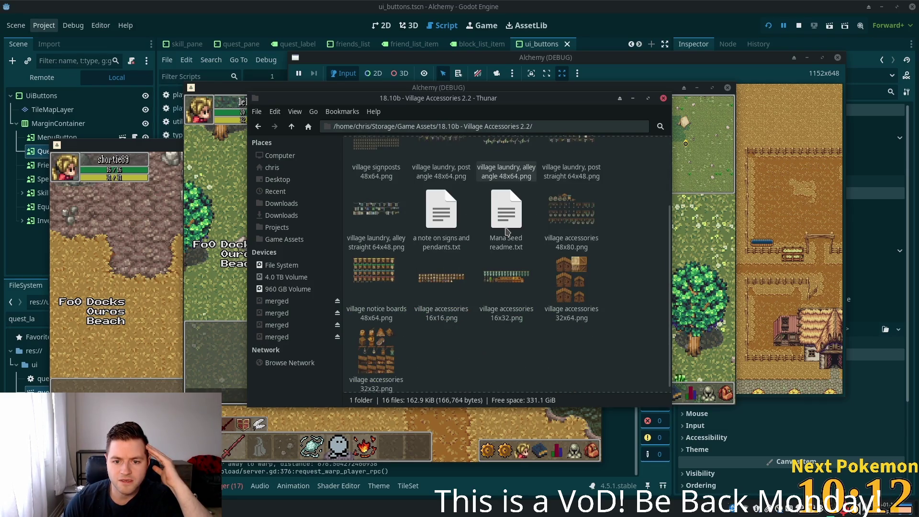
scroll(507, 231, "up", 2)
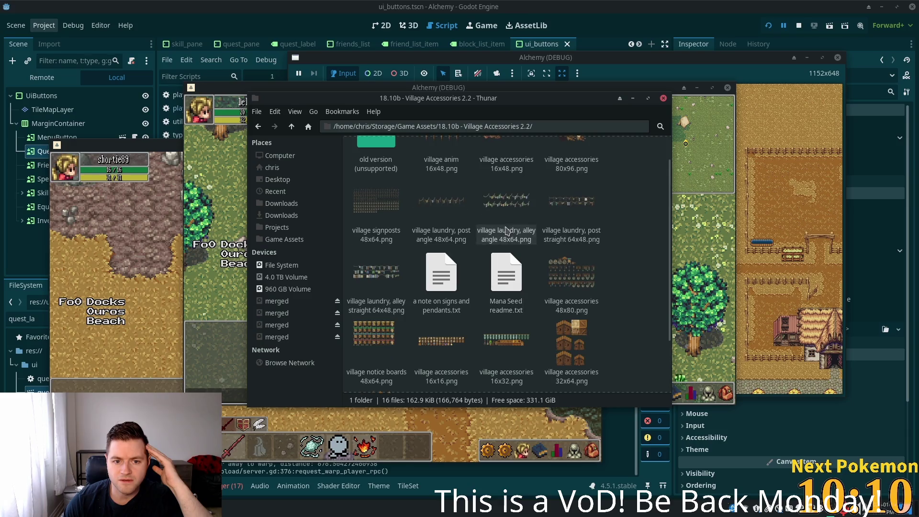
left_click(290, 127)
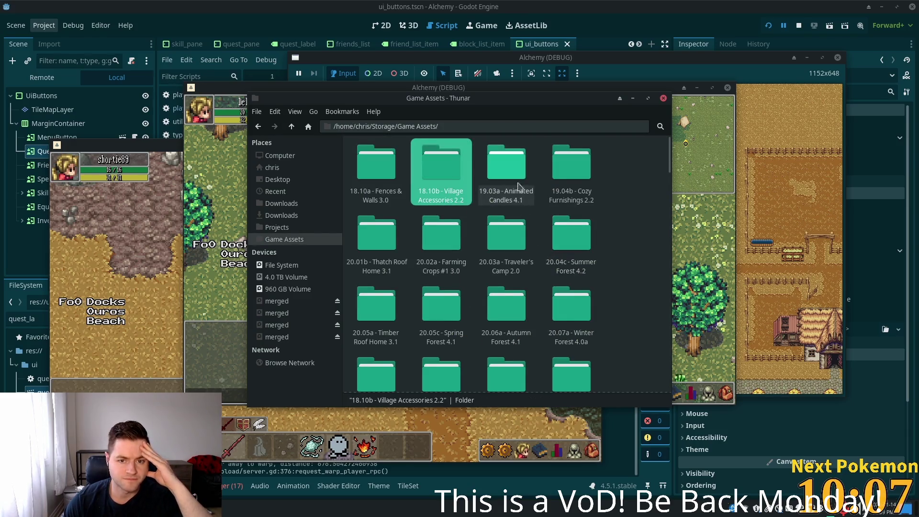
double_click(572, 180)
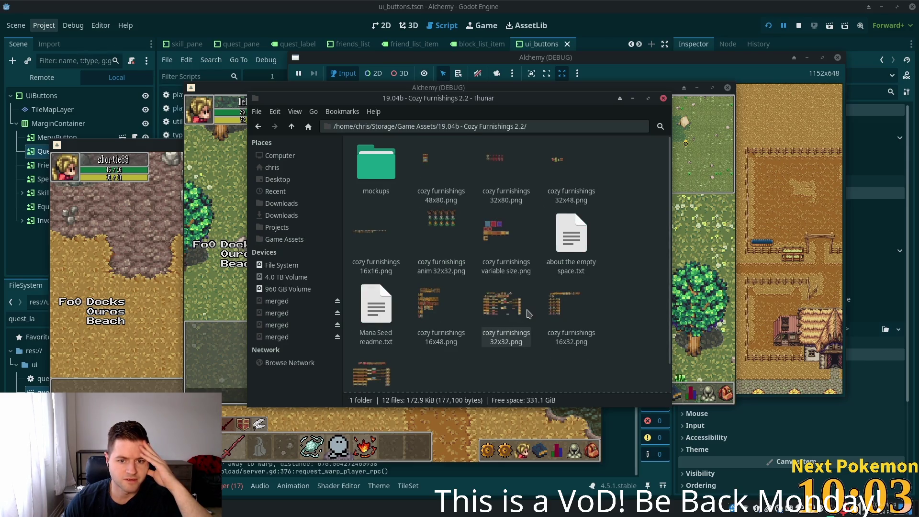
- Preview the cozy furnishings 16x32, 32x32 and animated 32x32 sprite sheets
scroll(529, 314, "down", 1)
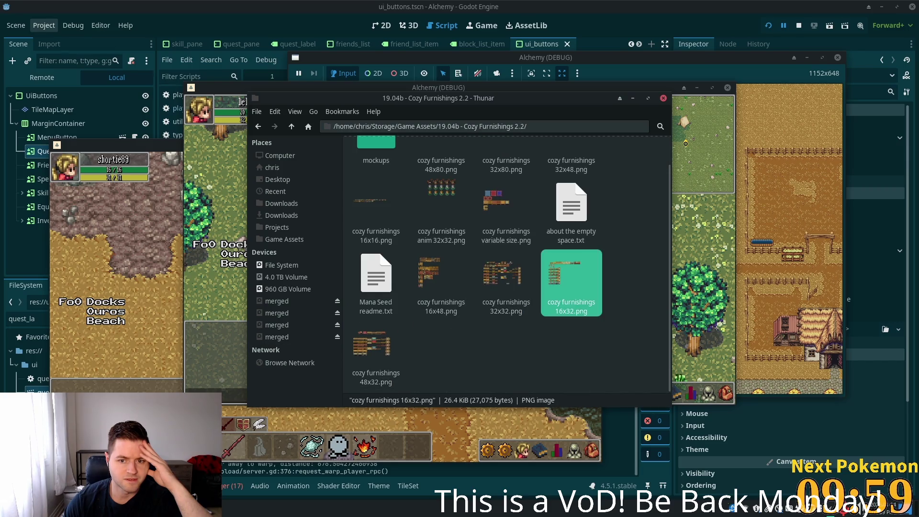
double_click(566, 271)
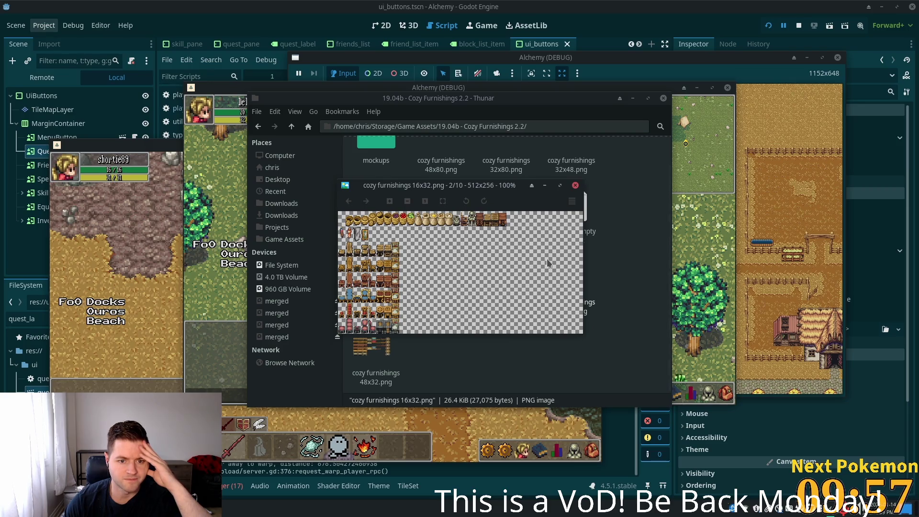
left_click(576, 187)
double_click(517, 282)
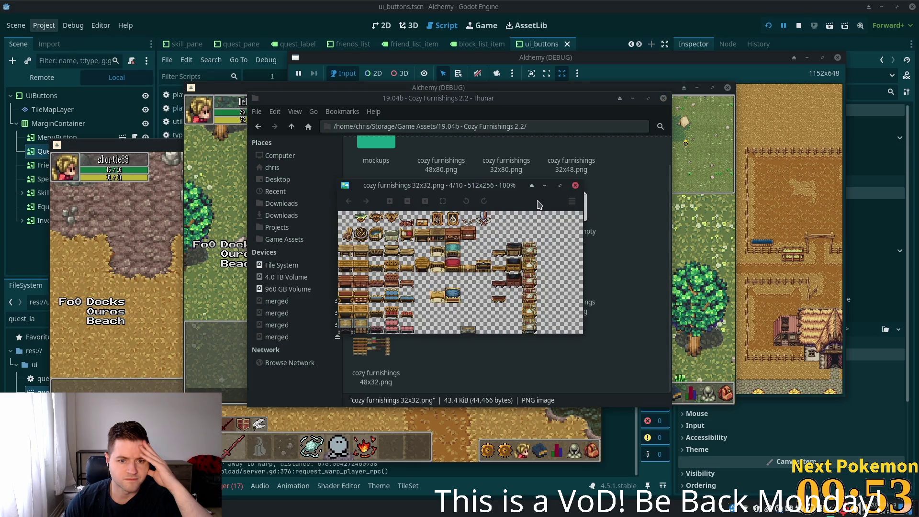
left_click(576, 185)
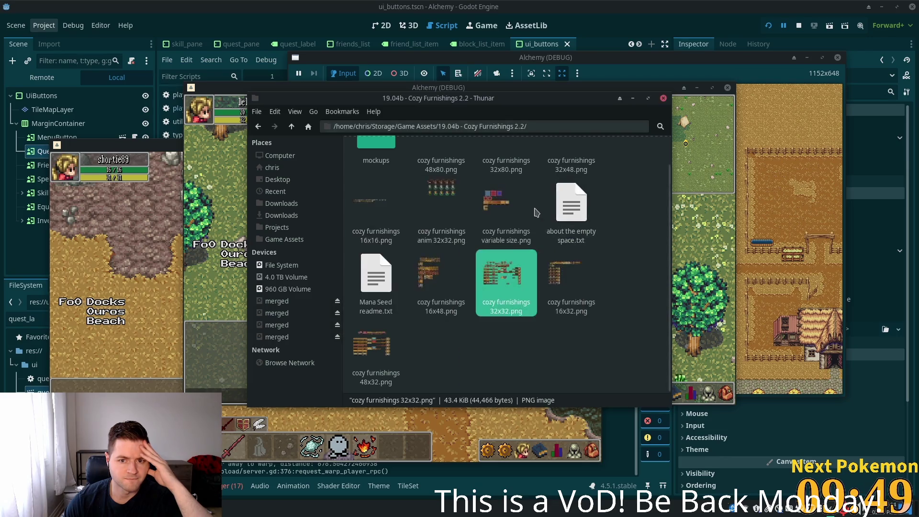
key("Return")
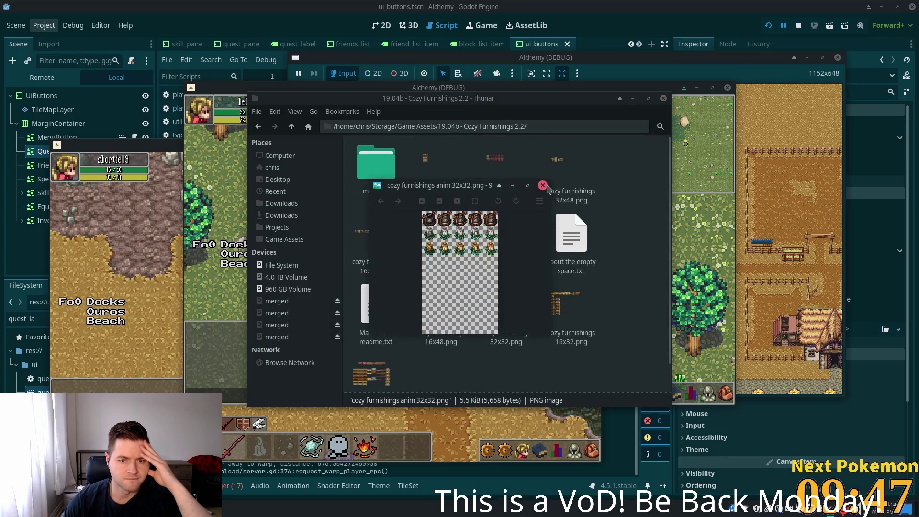
left_click(543, 188)
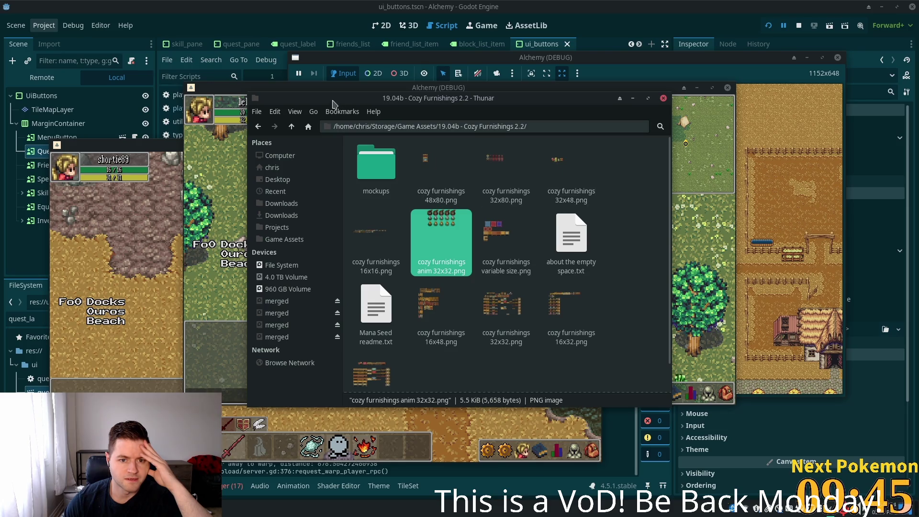
- Preview and pan around the cozy furnishings 16x16 sprite sheet, then close it
double_click(368, 232)
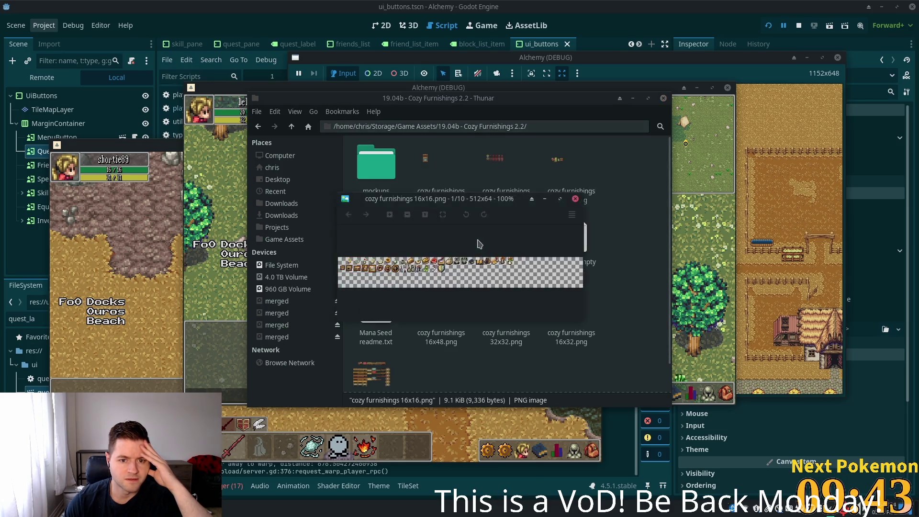
scroll(465, 276, "up", 4)
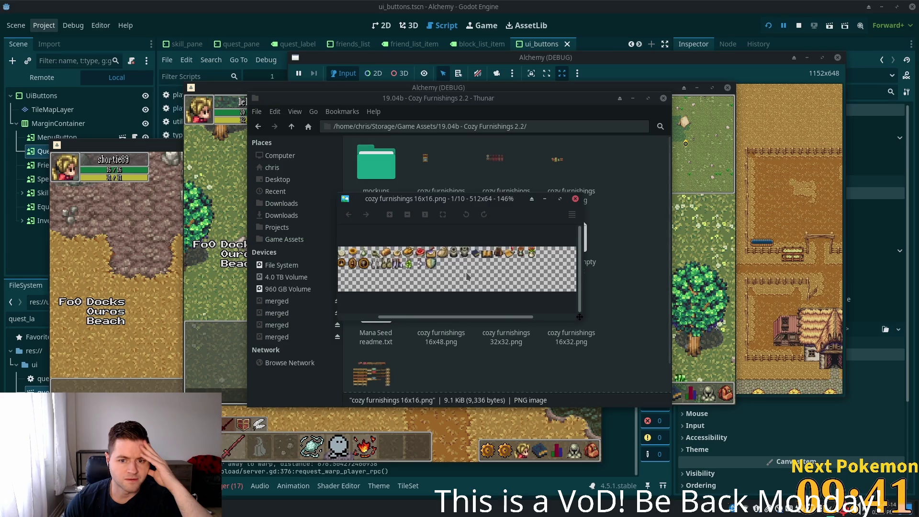
scroll(467, 271, "up", 1)
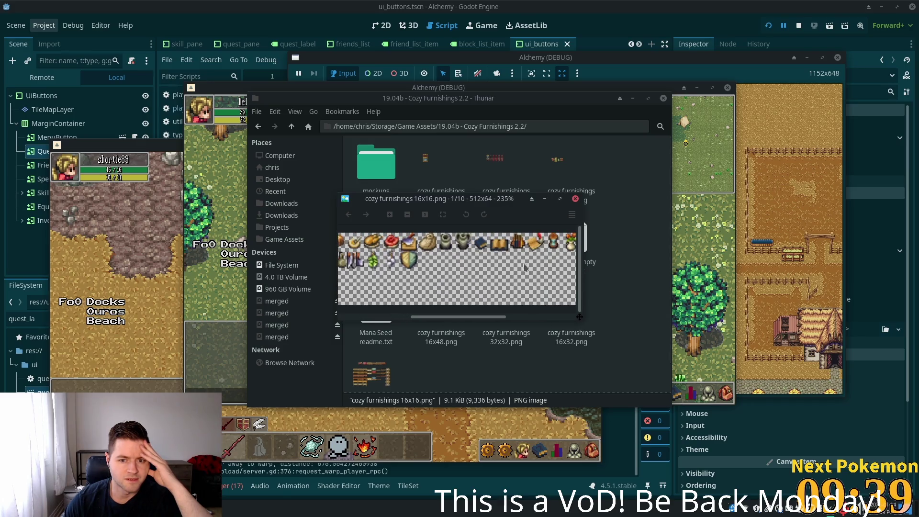
left_click_drag(498, 295, 443, 302)
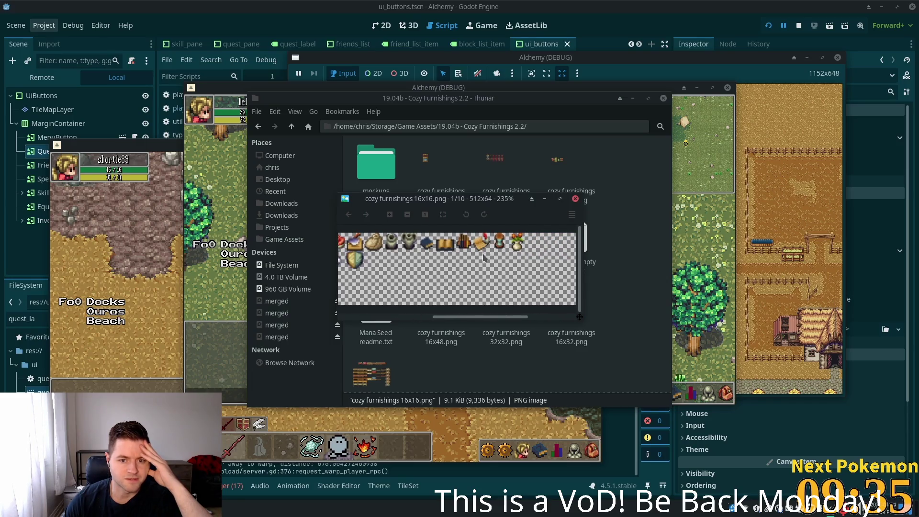
left_click_drag(488, 320, 384, 326)
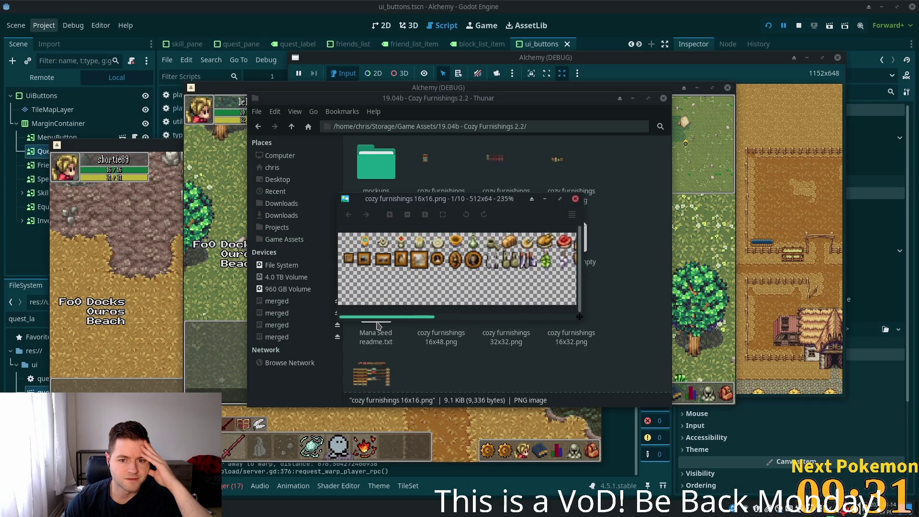
left_click_drag(377, 326, 496, 332)
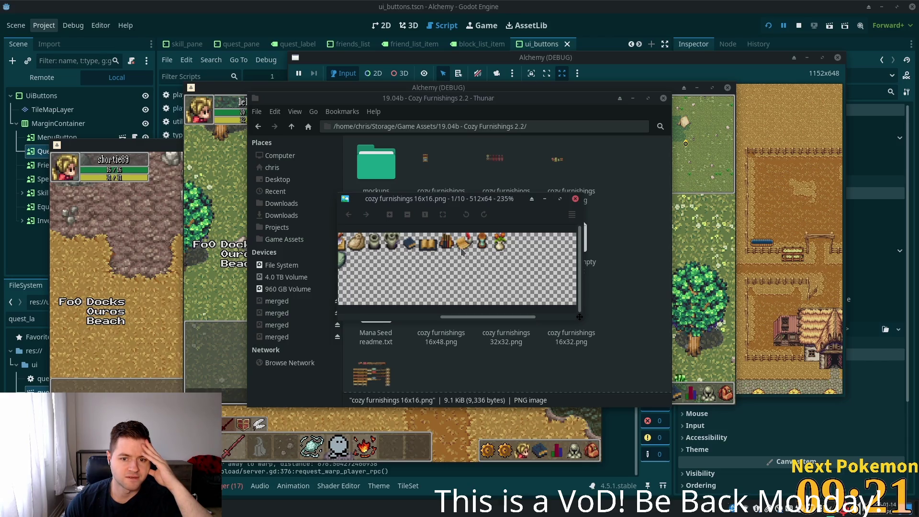
left_click(575, 200)
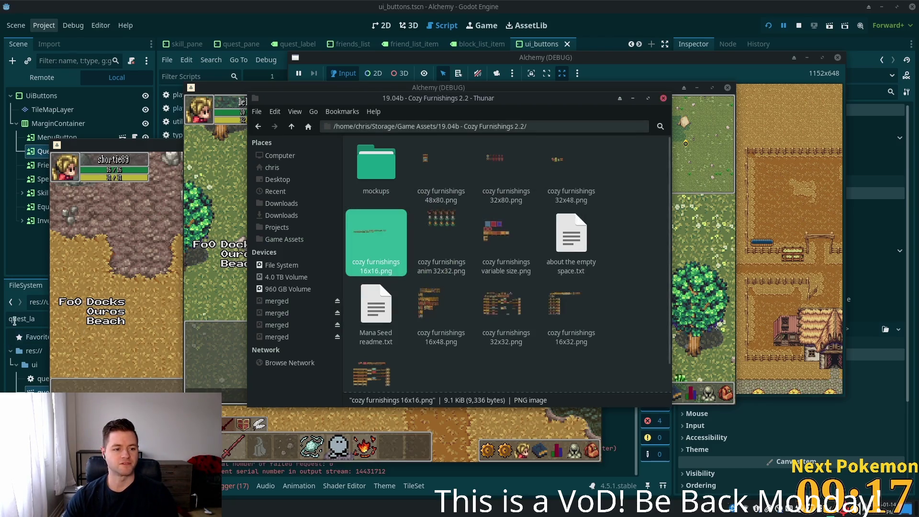
- Filter FileSystem by 'cozy', open the menu_button scene and view its MenuButton root in 2D
left_click(44, 316)
double_click(44, 316)
type("cozy")
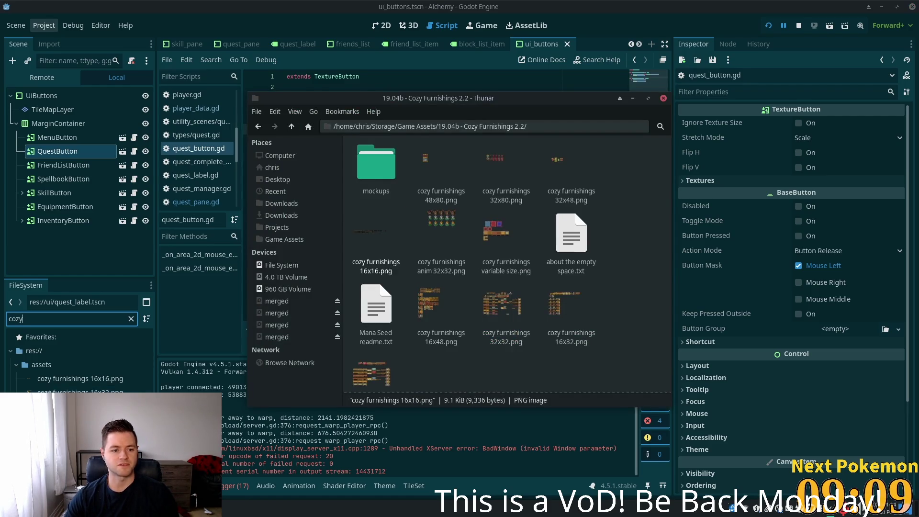
left_click(596, 5)
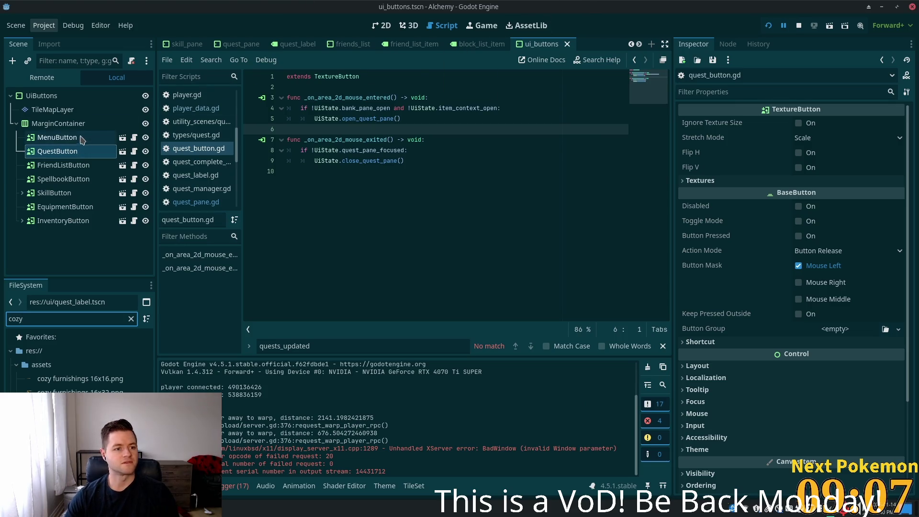
left_click(122, 153)
left_click(86, 95)
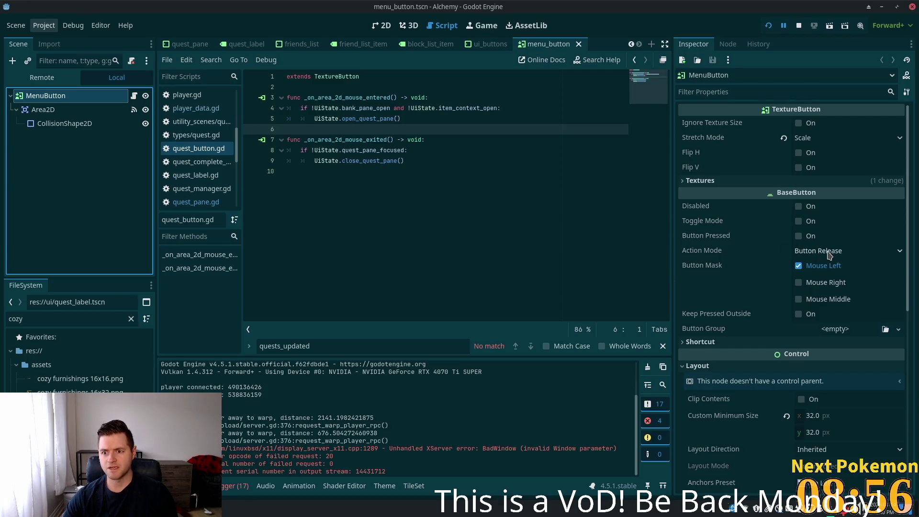
left_click(383, 26)
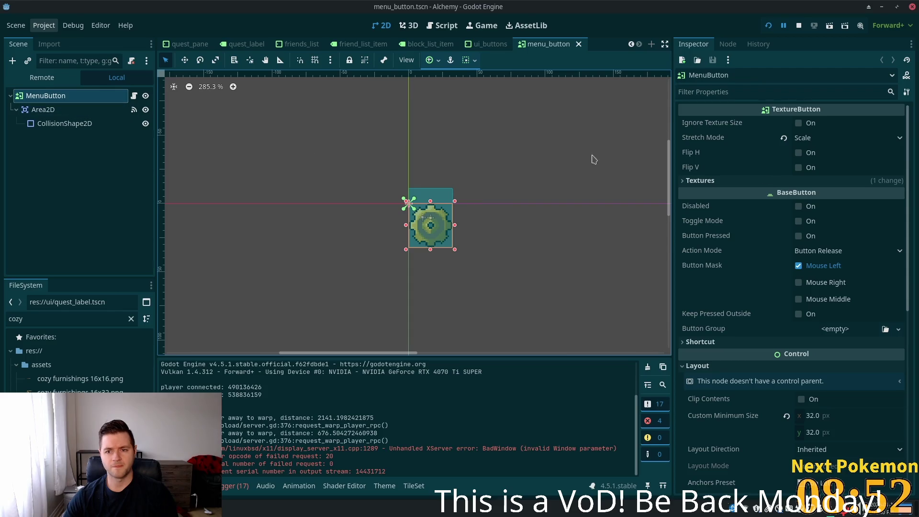
- Try cozy furnishings 16x16.png as MenuButton's Normal texture, then replace it with a new AtlasTexture
left_click(716, 181)
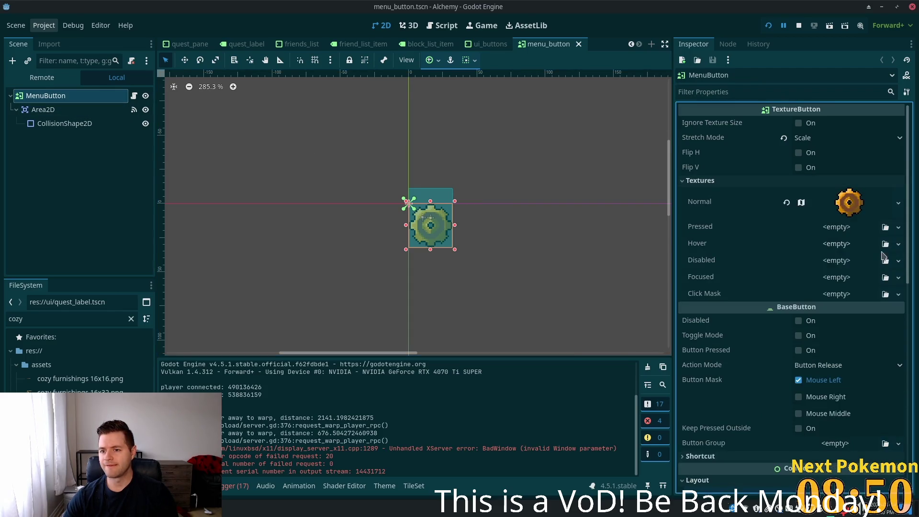
mouse_move(81, 379)
left_mouse_down()
mouse_move(839, 240)
mouse_move(845, 203)
left_mouse_up()
left_click(843, 213)
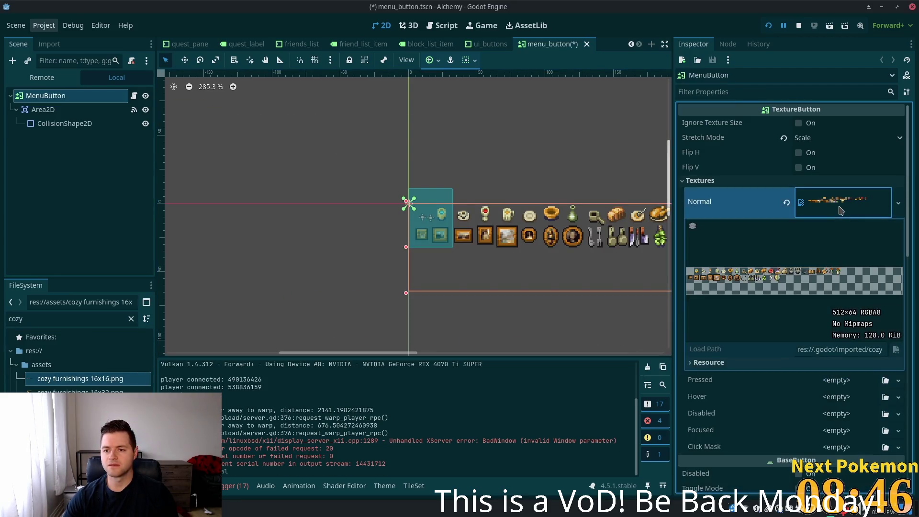
left_click(787, 204)
left_click(871, 196)
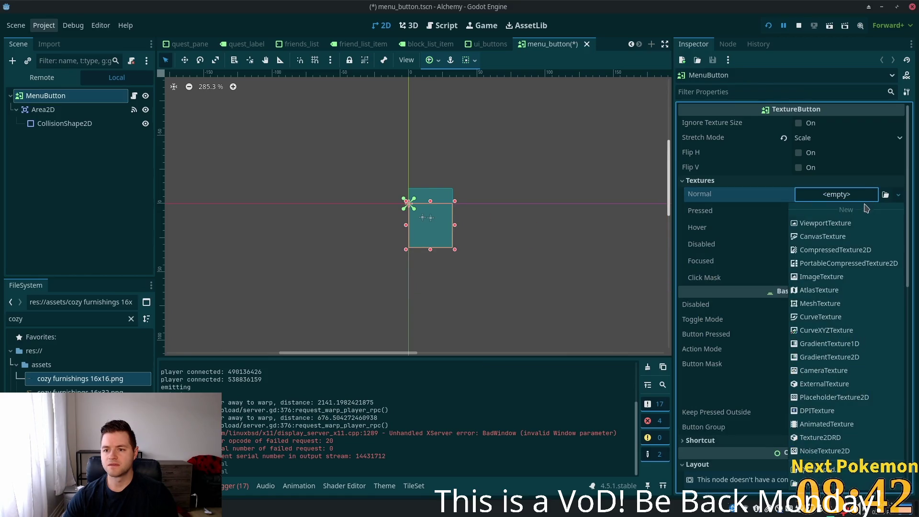
left_click(814, 290)
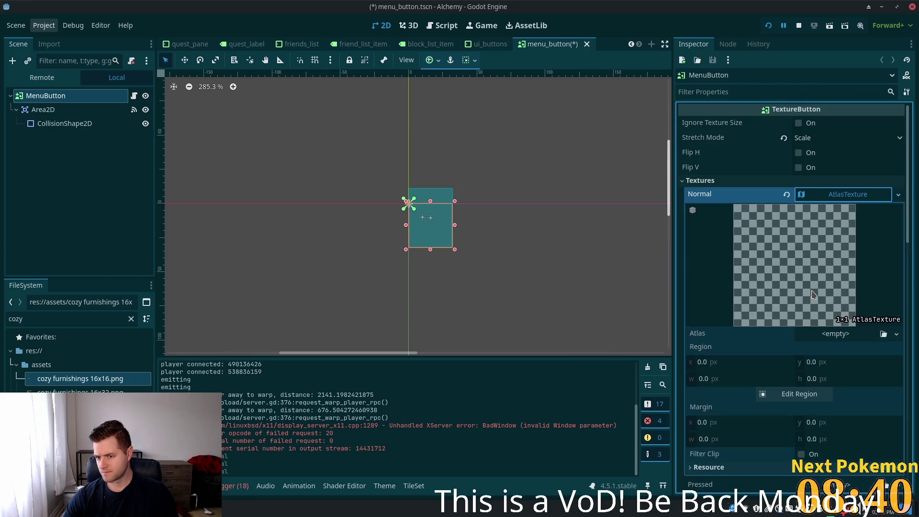
- Use cozy furnishings 16x16.png as the atlas, crop to the 15×16 scroll-and-quill sprite, and save
left_click(846, 338)
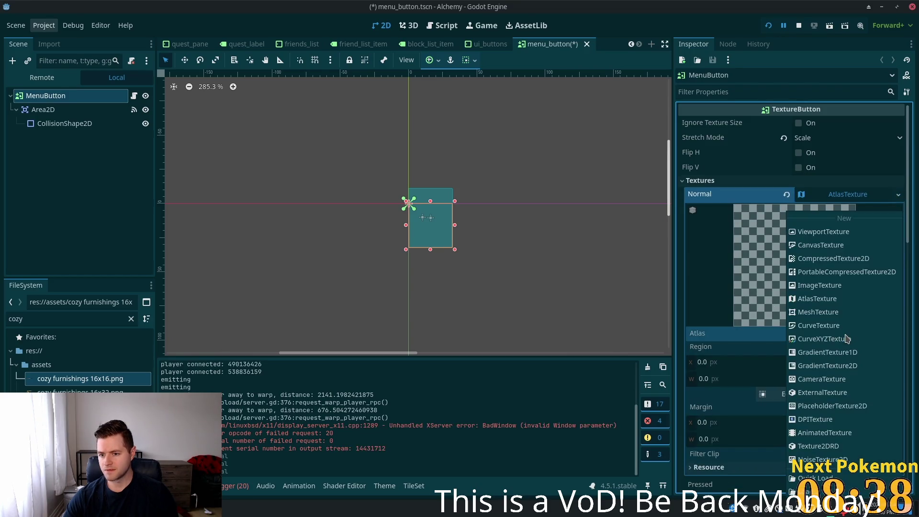
left_click(713, 333)
left_click_drag(70, 381, 836, 334)
scroll(817, 394, "down", 5)
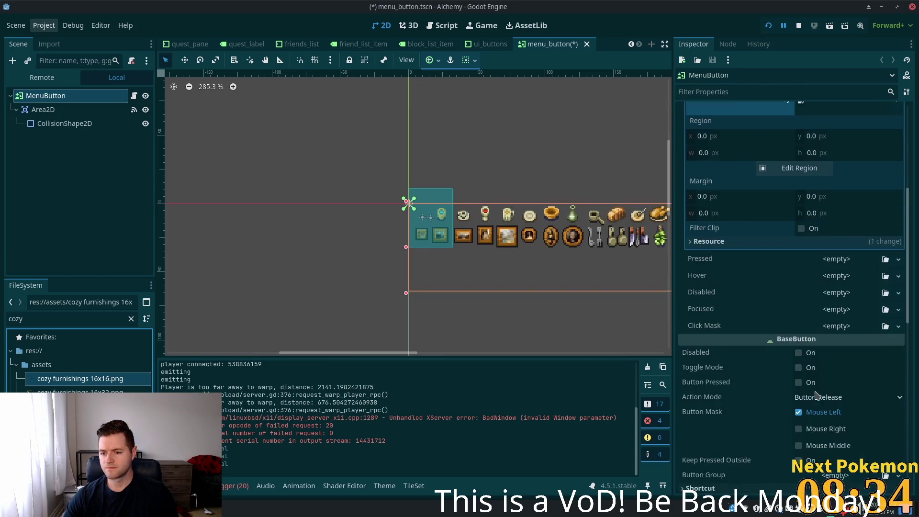
scroll(817, 388, "up", 5)
left_click(800, 313)
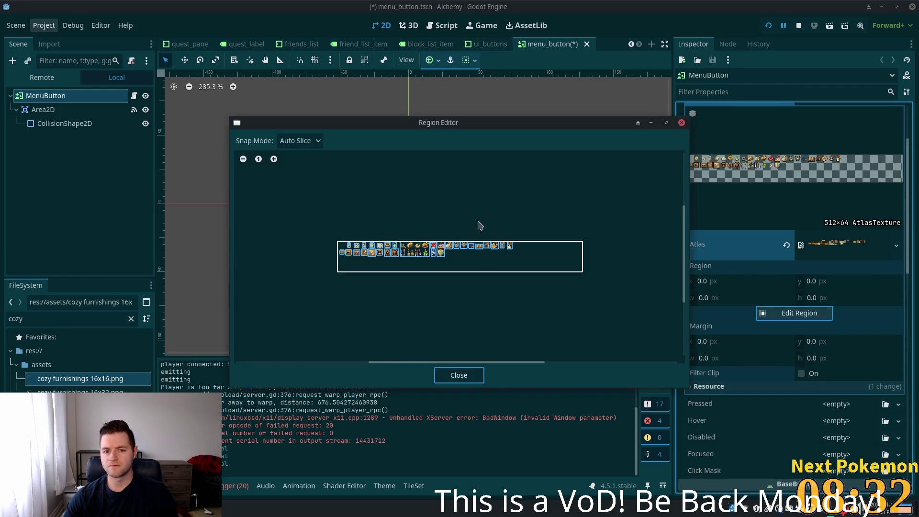
scroll(496, 250, "up", 2)
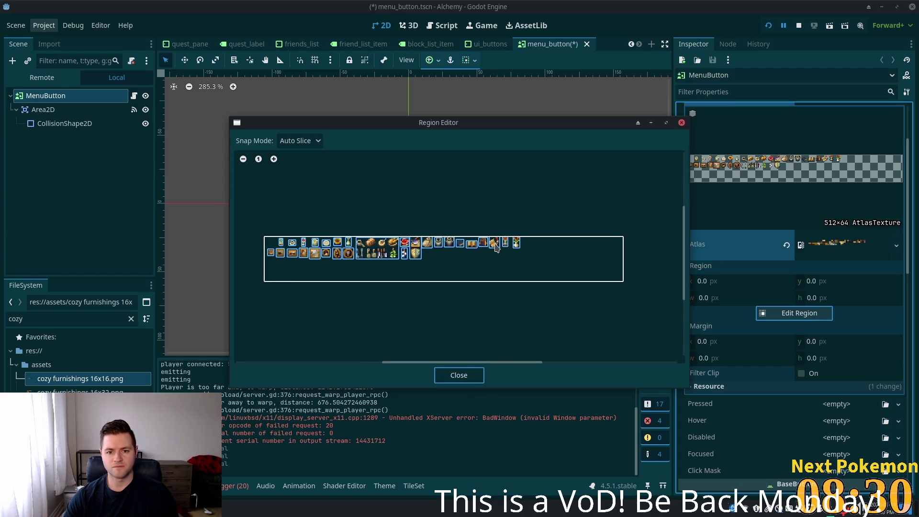
left_click(496, 247)
left_click(472, 375)
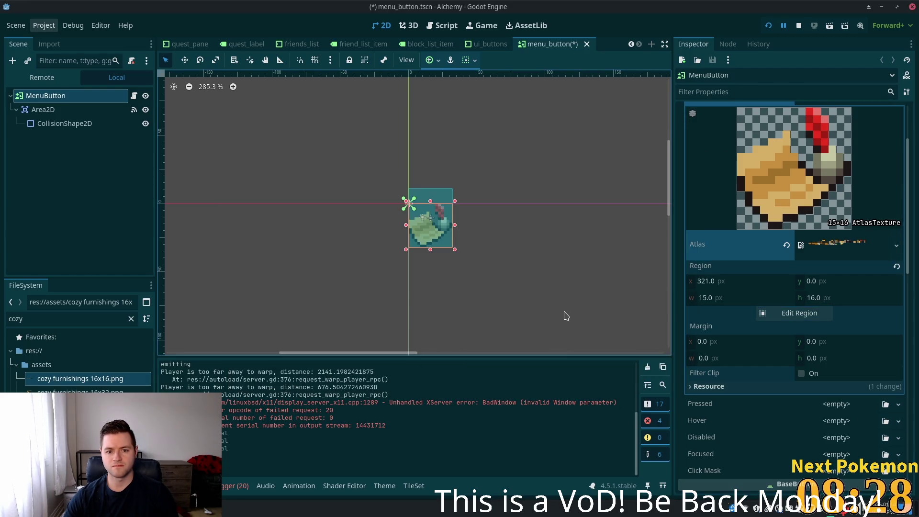
key("ctrl+s")
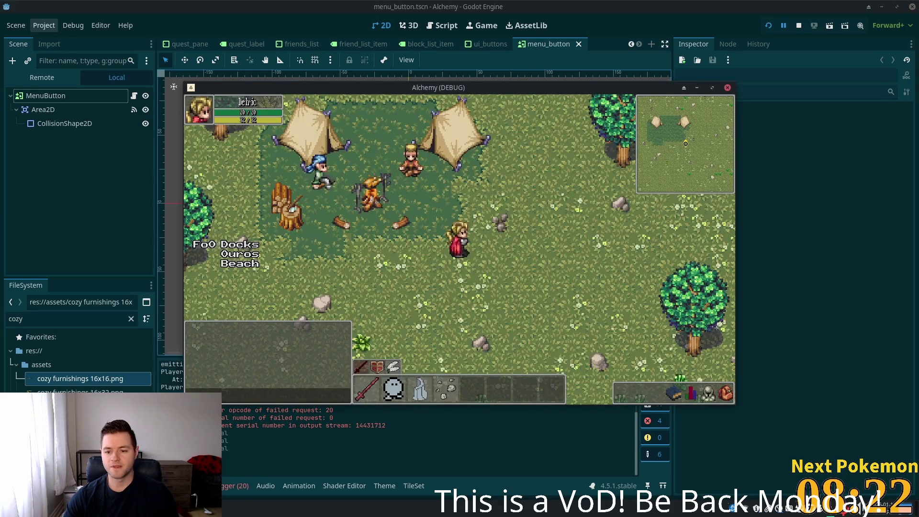
- Click through the friends, skills, inventory, quests and settings panels in the game, then close it
left_click(660, 393)
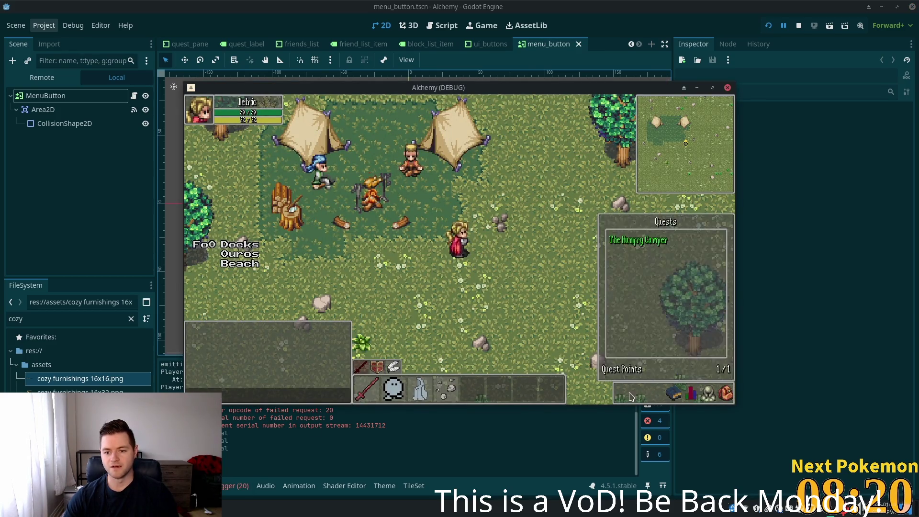
left_click(686, 397)
left_click(675, 395)
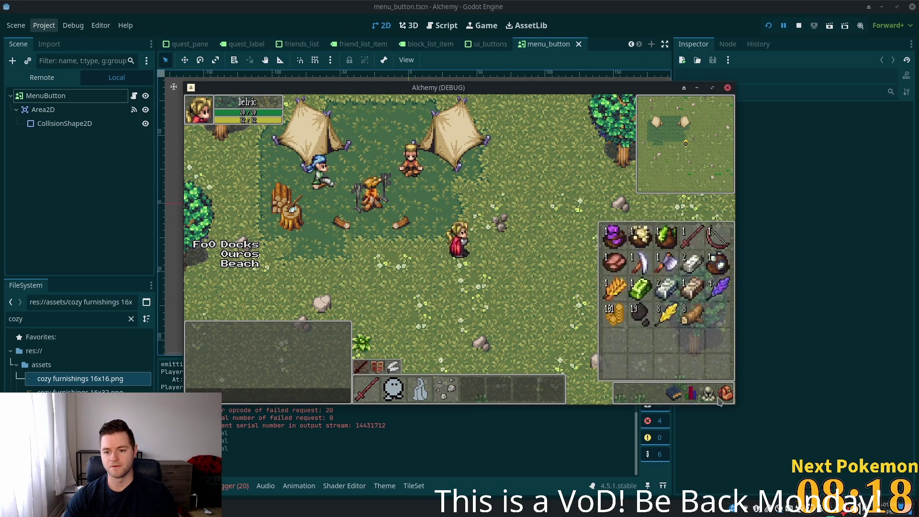
left_click(647, 401)
left_click(726, 394)
left_click(708, 394)
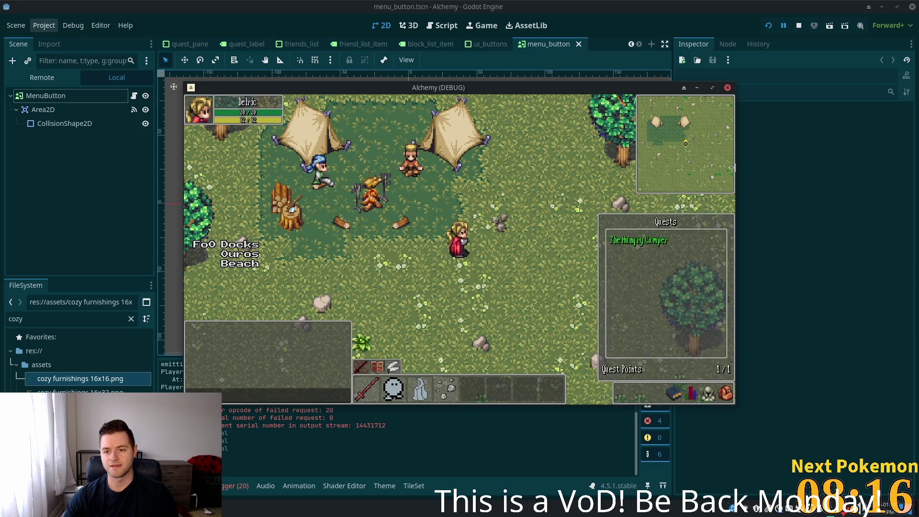
left_click(708, 394)
left_click(727, 87)
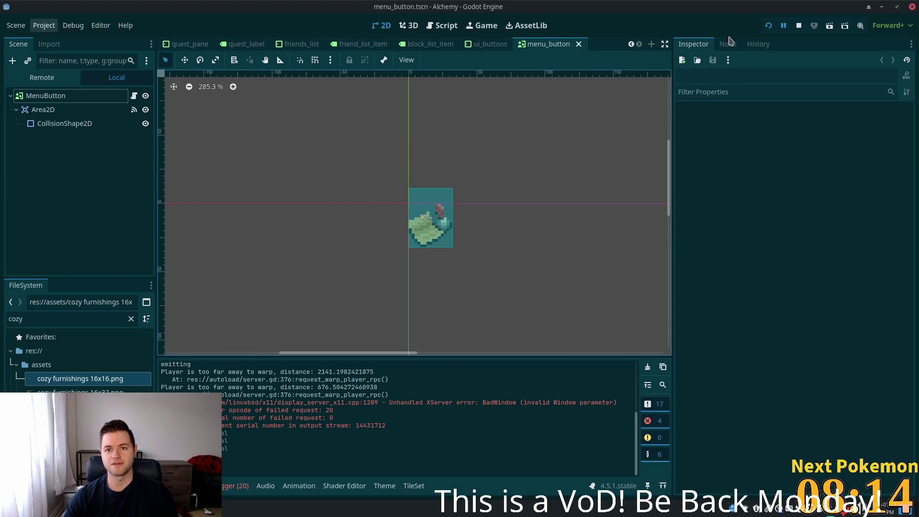
- Undo MenuButton's Normal texture back to the 26×26 gear AtlasTexture and run the game
left_click(52, 95)
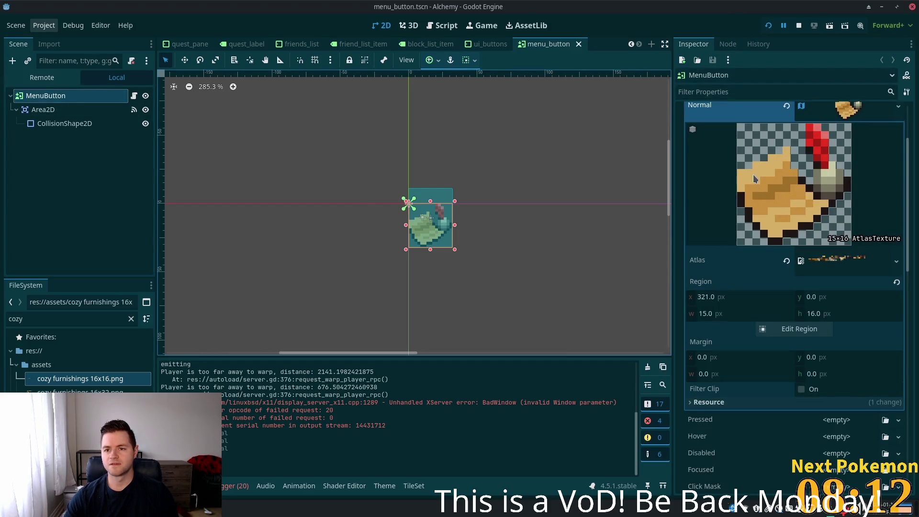
key("ctrl+z")
key("ctrl+z")
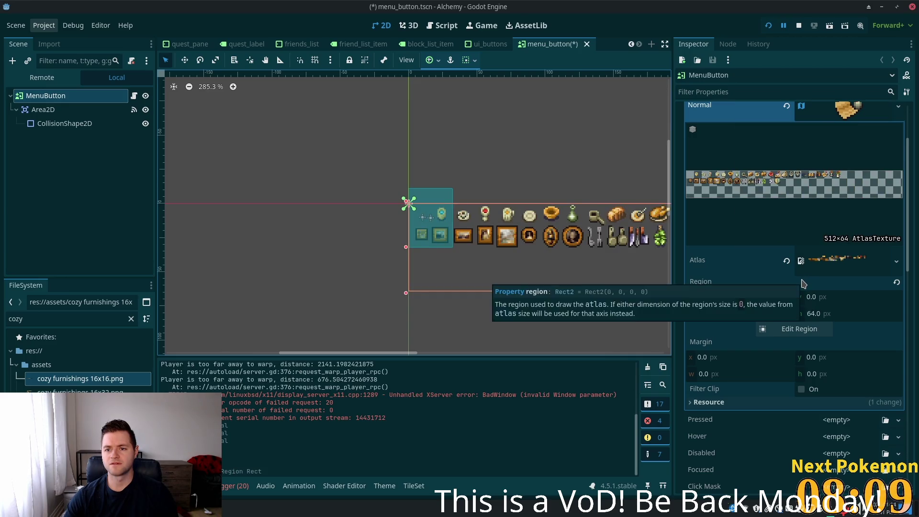
key("ctrl+z")
key("ctrl+z")
key("ctrl+z")
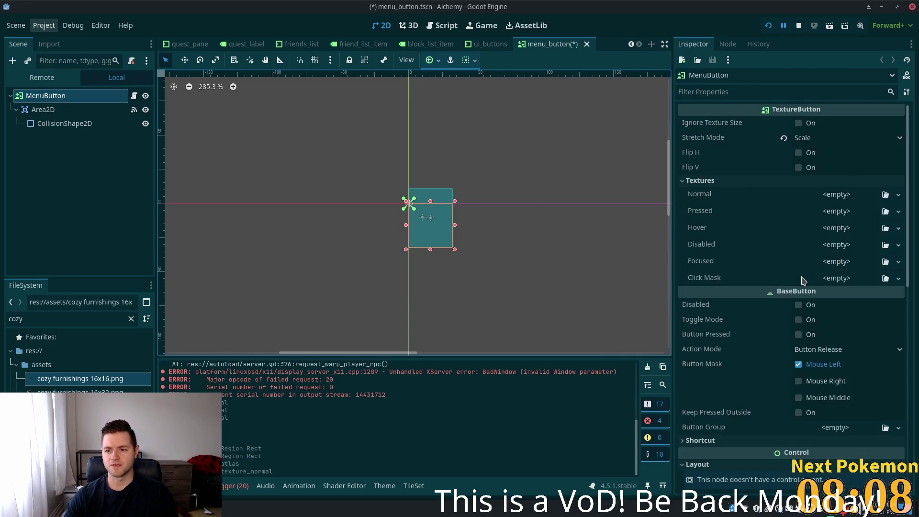
key("ctrl+z")
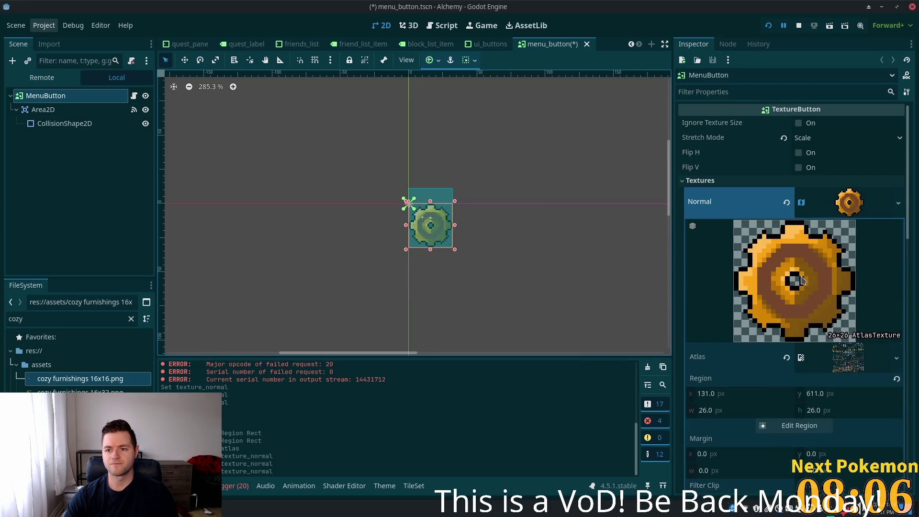
key("F5")
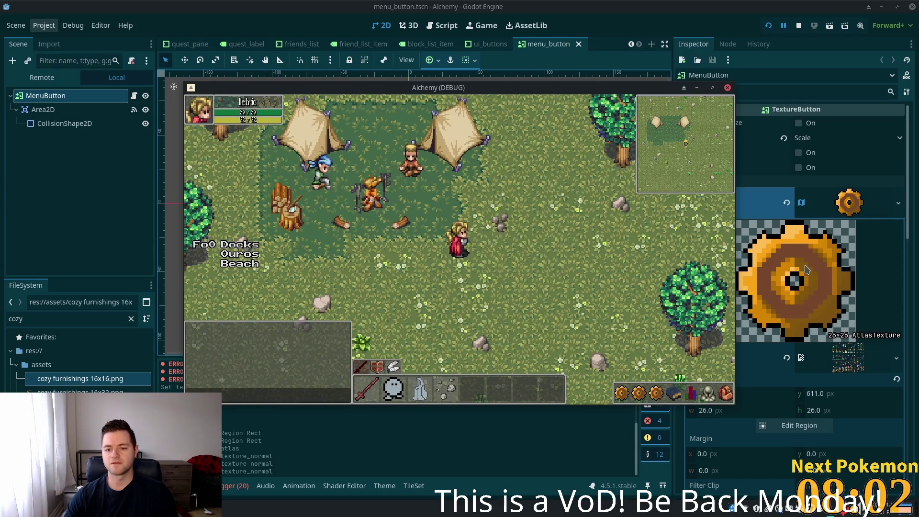
- Test the gear menu buttons in the running game across two launches
left_click(657, 393)
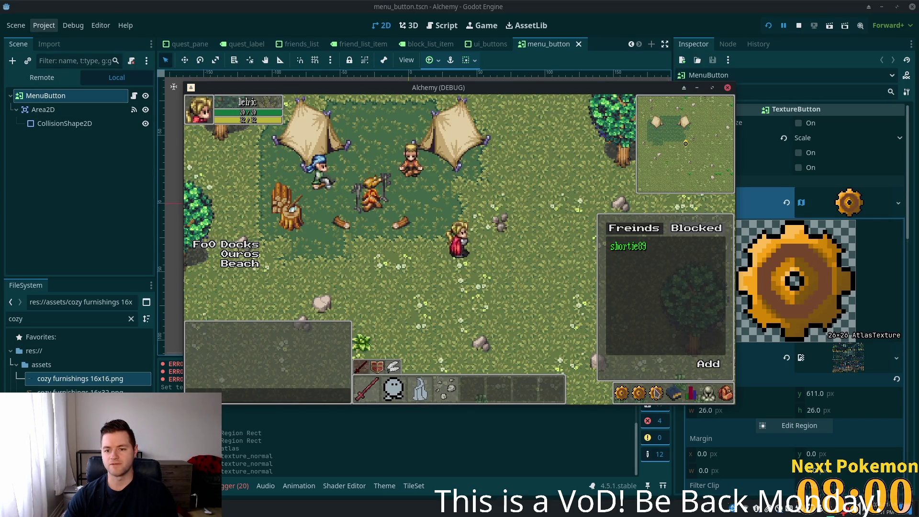
left_click(728, 87)
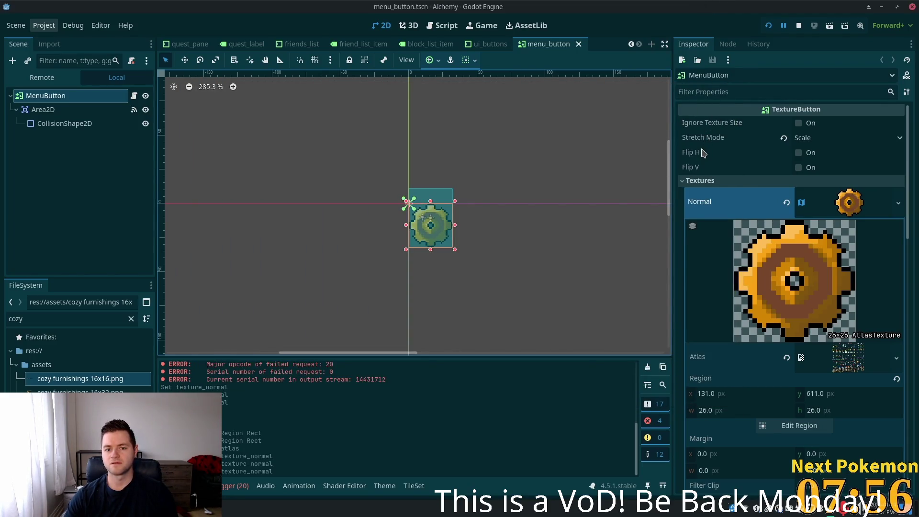
key("F5")
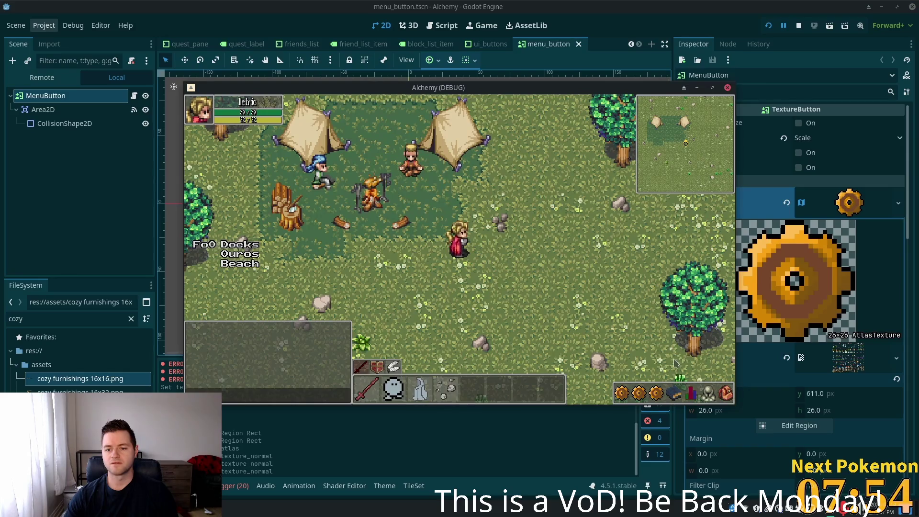
left_click(655, 394)
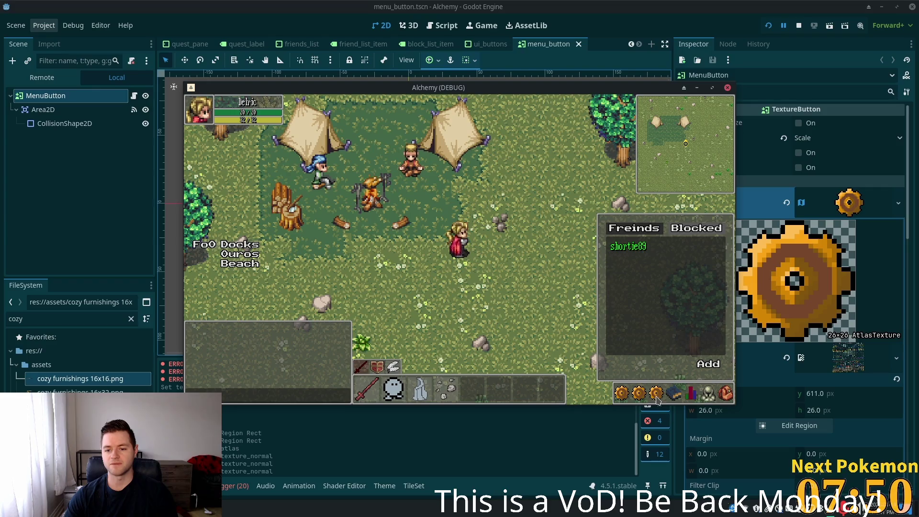
left_click(657, 394)
left_click(633, 4)
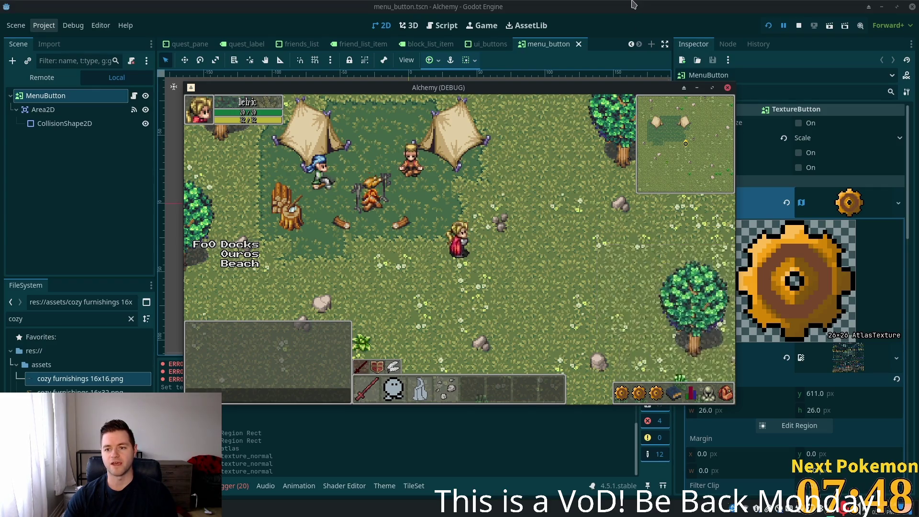
right_click(833, 201)
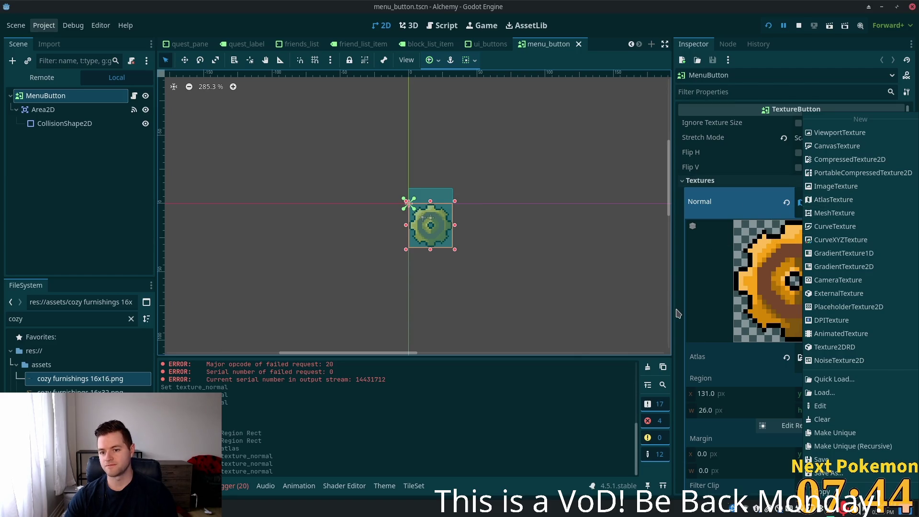
- Make MenuButton's Normal texture unique, then replace it with a new AtlasTexture
left_click(791, 257)
right_click(876, 205)
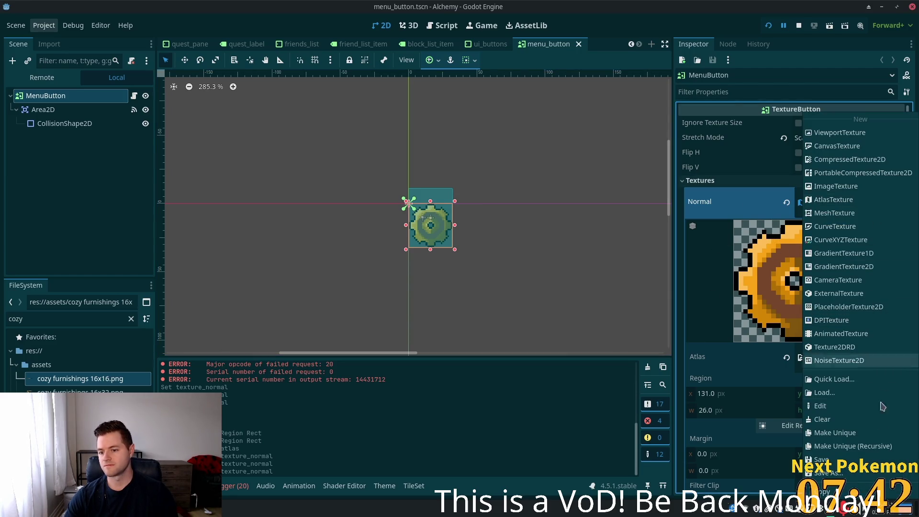
left_click(819, 435)
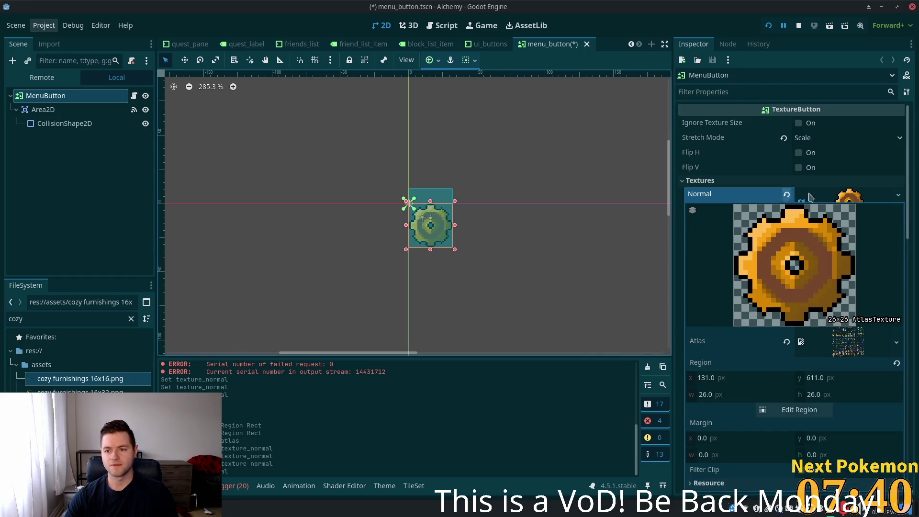
left_click(787, 194)
left_click(852, 196)
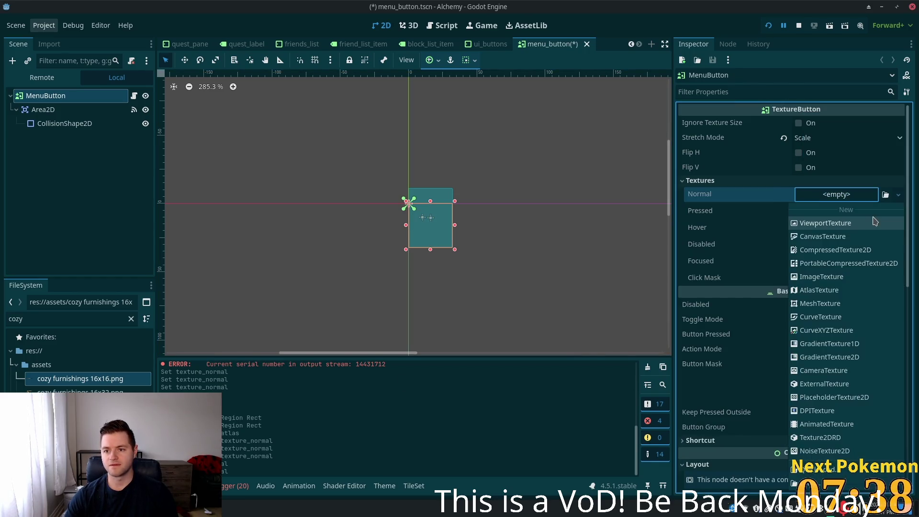
left_click(855, 292)
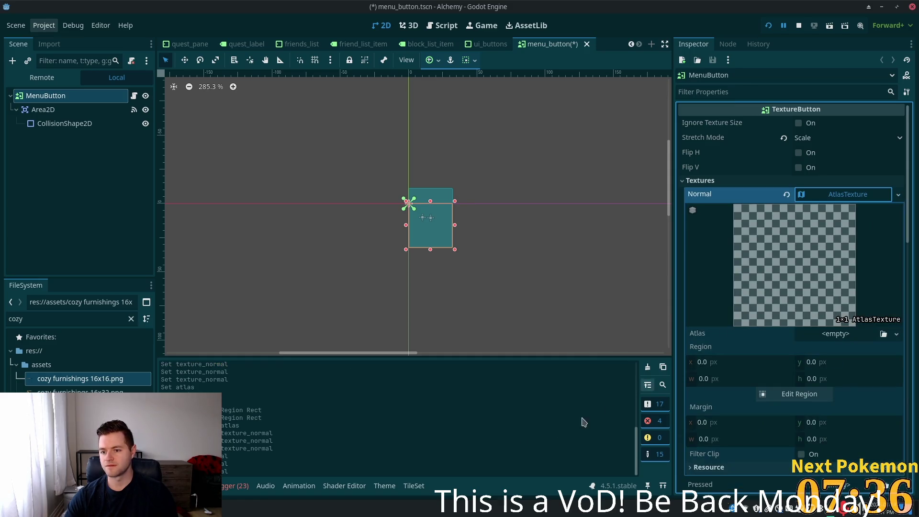
- Crop the atlas from cozy furnishings 16x16.png to the 15×16 scroll sprite at 321, 0, then run the game
mouse_move(51, 383)
left_mouse_down()
mouse_move(565, 381)
mouse_move(829, 335)
left_mouse_up()
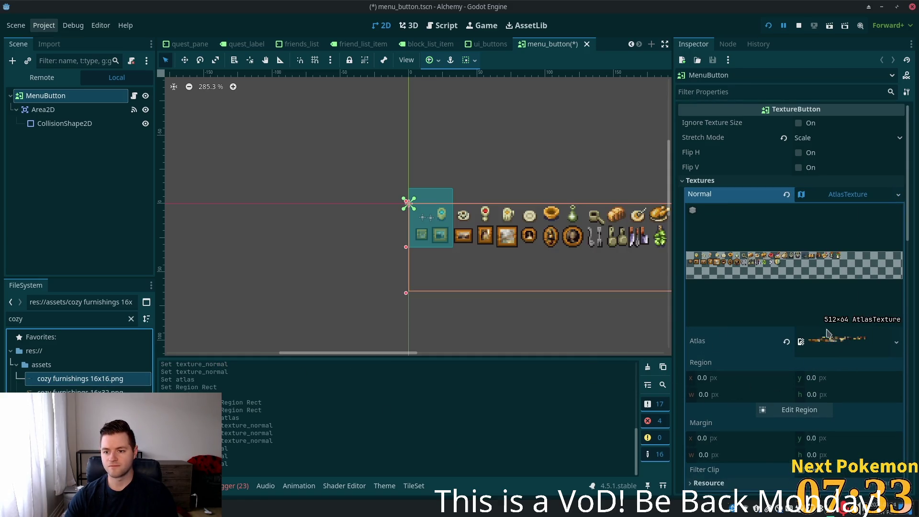
left_click(799, 410)
left_click(507, 242)
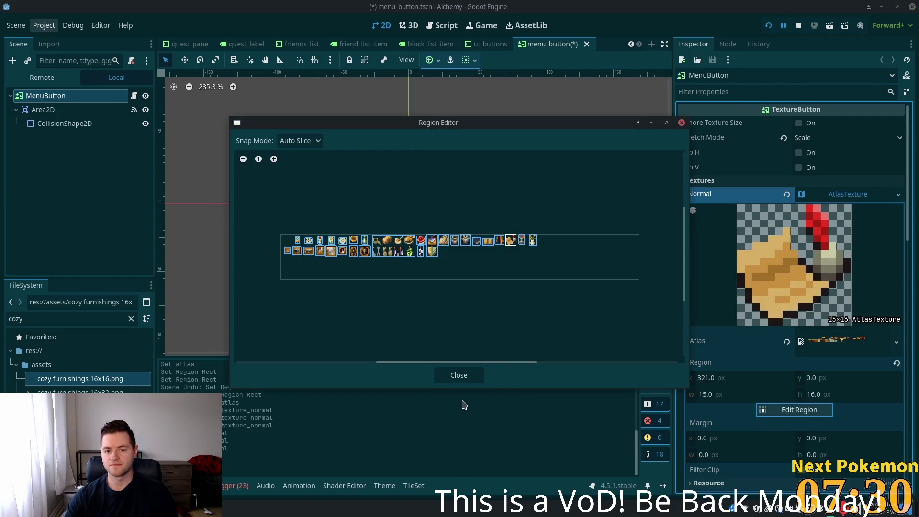
left_click(458, 376)
key("F5")
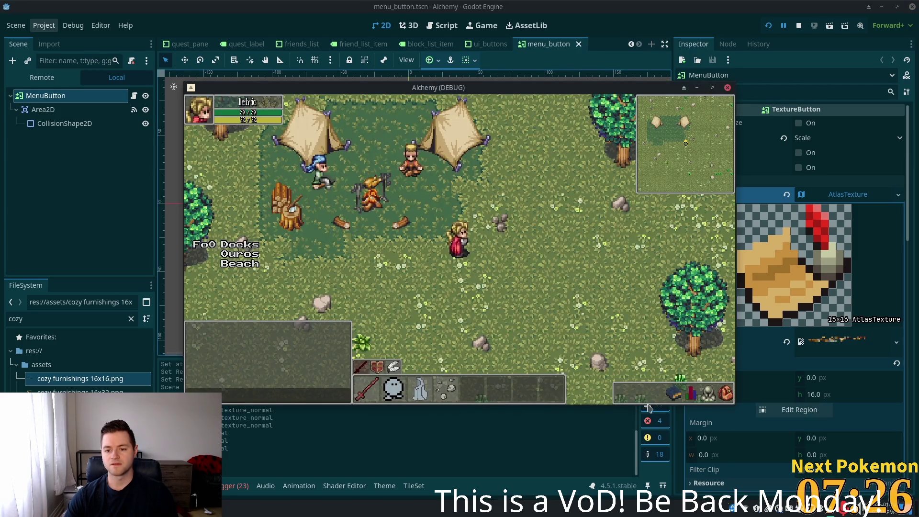
left_click(675, 394)
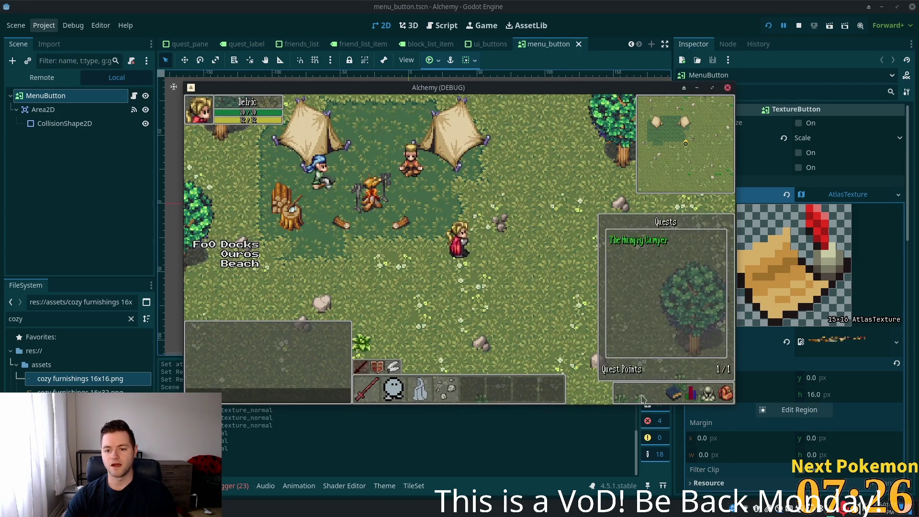
- Stop the running game and inspect the CollisionShape2D, Area2D and MenuButton nodes
left_click(674, 393)
key("F8")
left_click(65, 123)
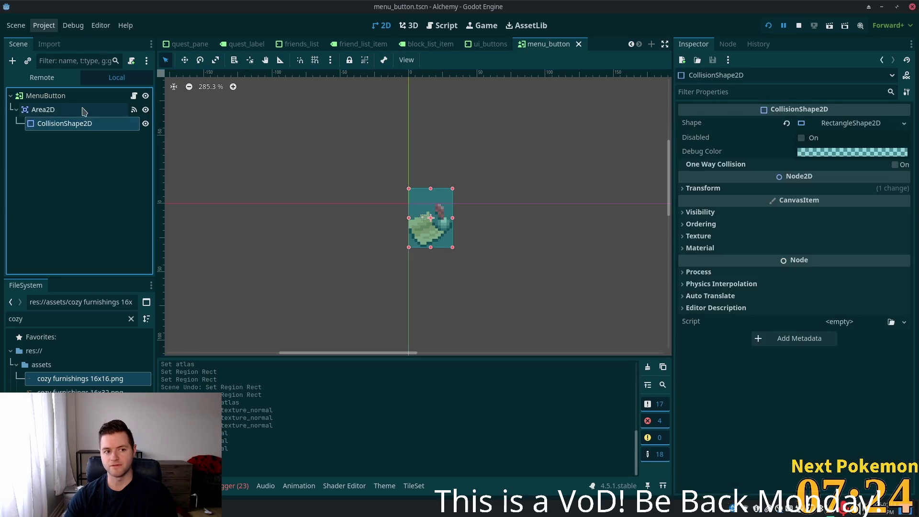
left_click(43, 110)
left_click(67, 101)
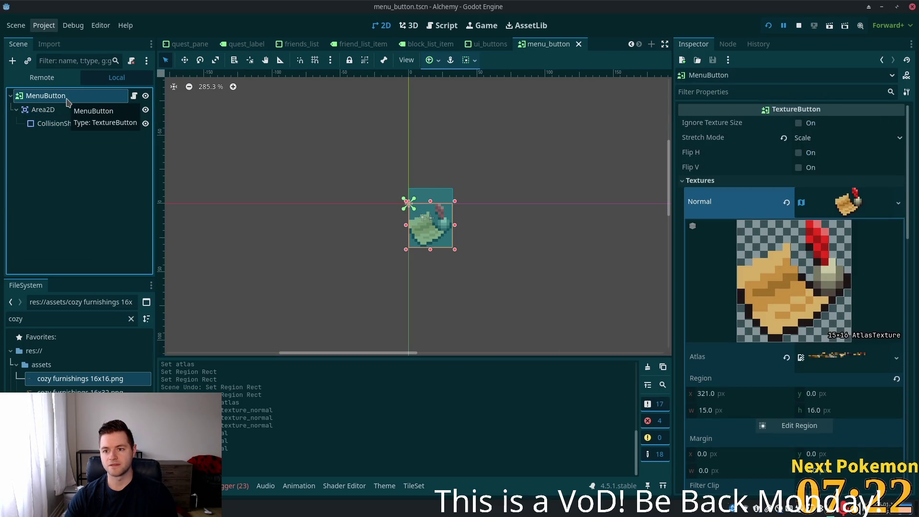
- Run the game, open the Settings/Logout/Exit Game menu from the new button, then show quests
left_click(768, 25)
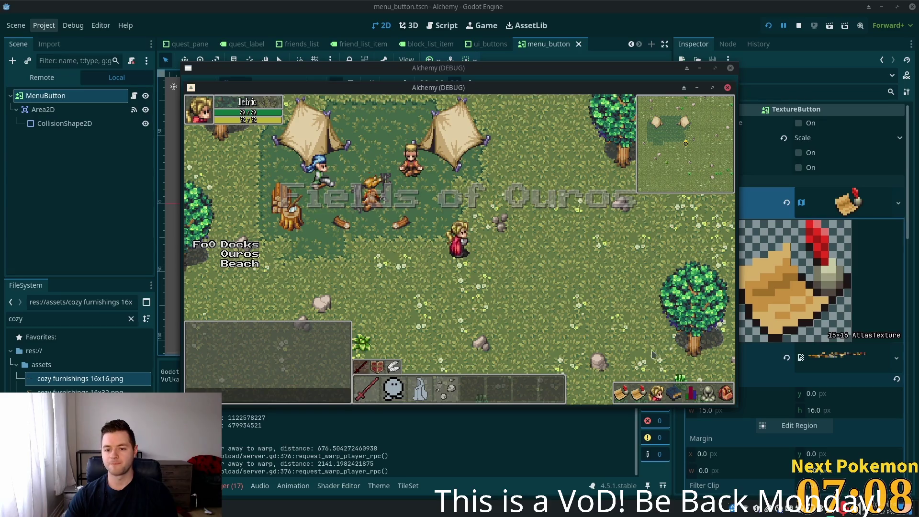
left_click(621, 395)
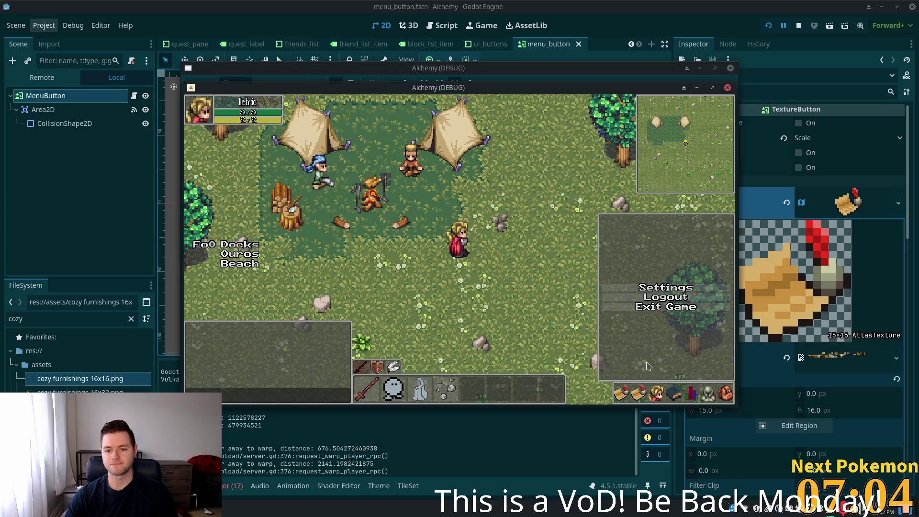
key("q")
key("q")
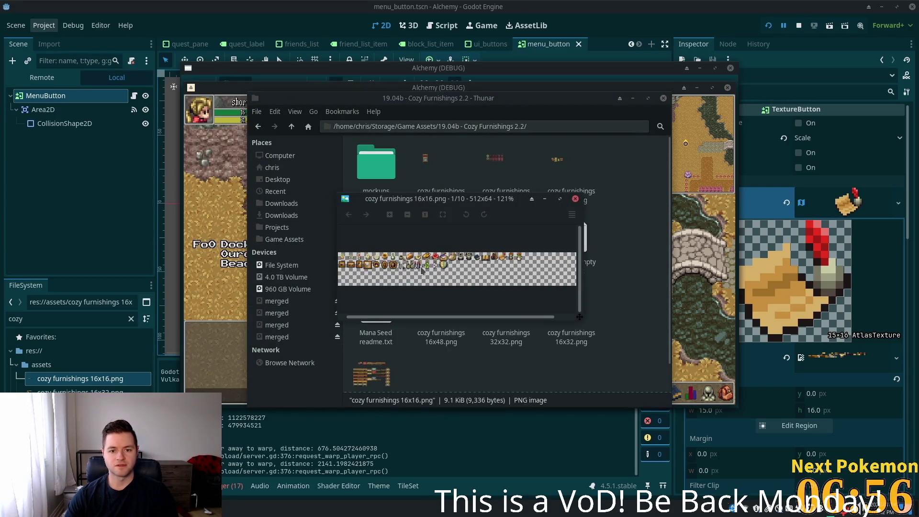
- Close the sprite sheet preview and browse down through the Game Assets folder
scroll(417, 269, "right", 5)
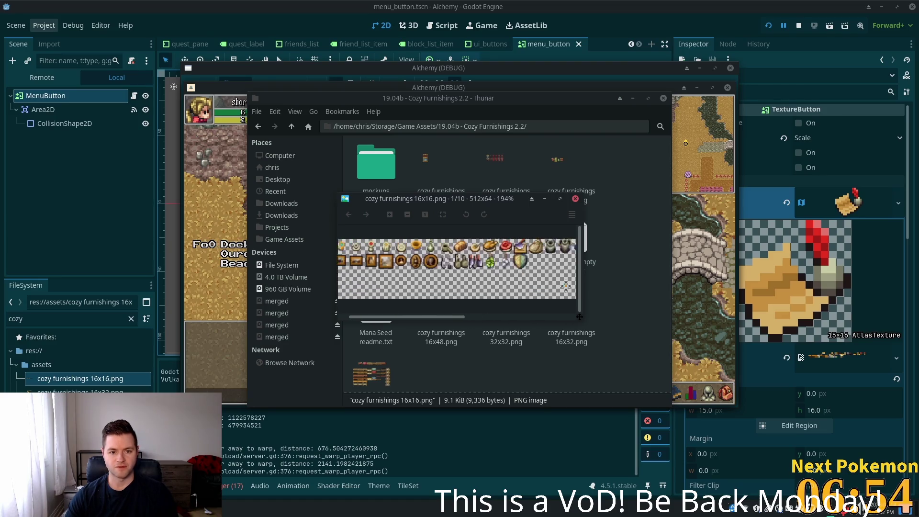
scroll(416, 280, "left", 5)
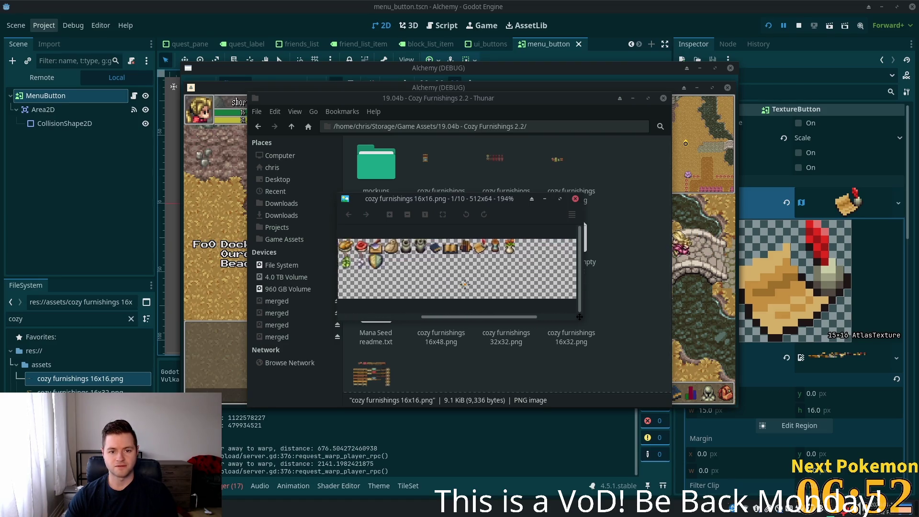
left_click(576, 200)
left_click(292, 126)
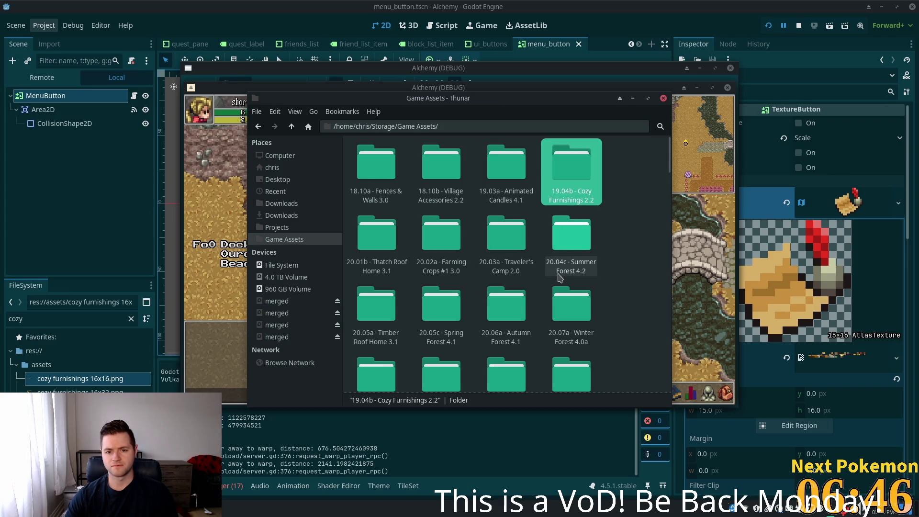
scroll(530, 279, "down", 4)
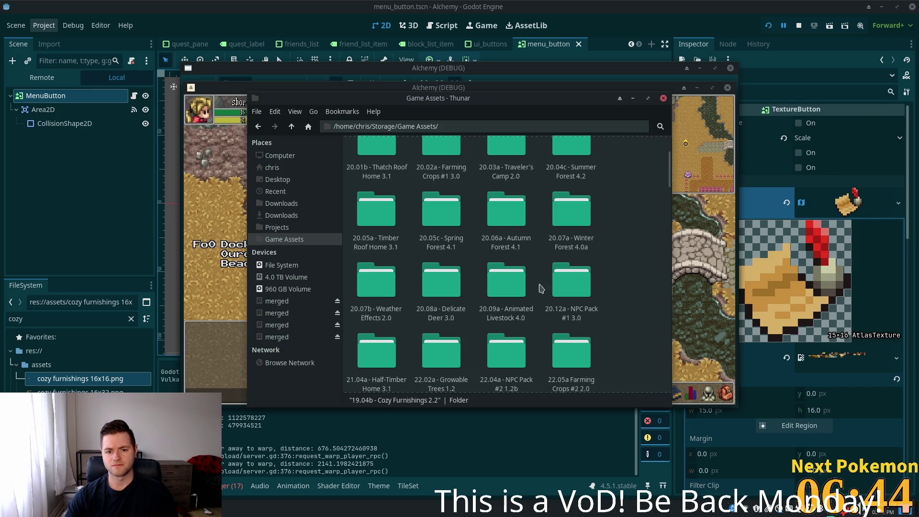
scroll(629, 313, "down", 3)
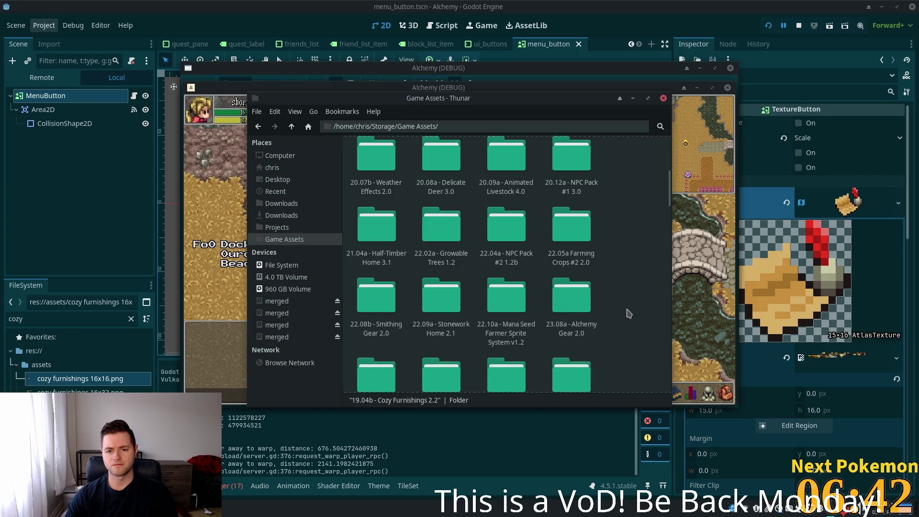
scroll(629, 313, "down", 2)
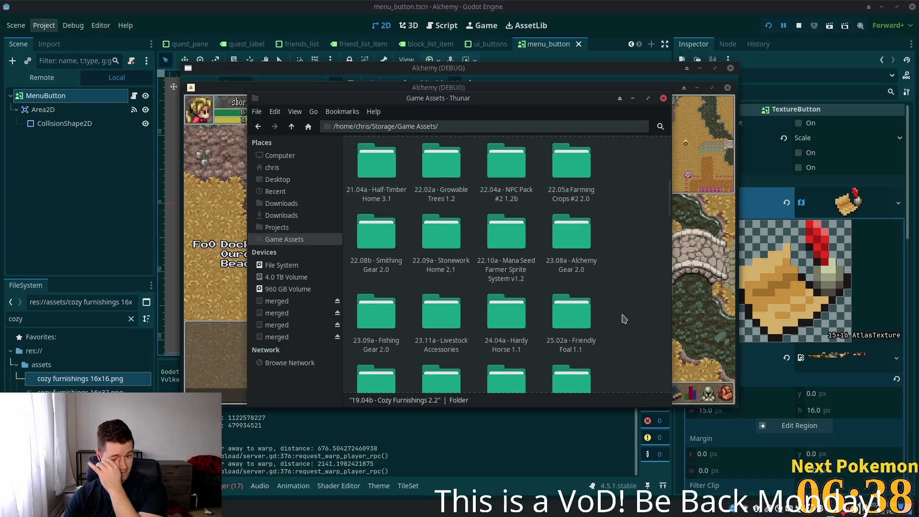
scroll(550, 275, "down", 1)
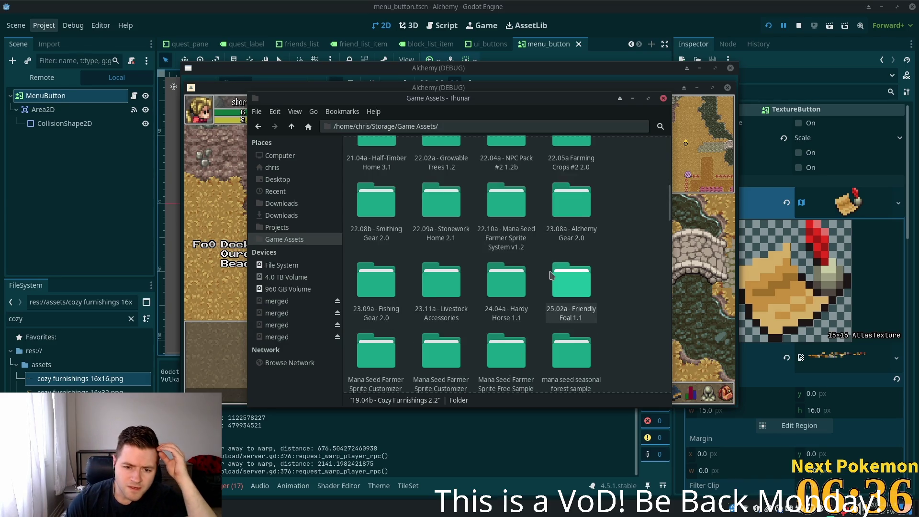
scroll(551, 275, "down", 2)
scroll(551, 277, "down", 1)
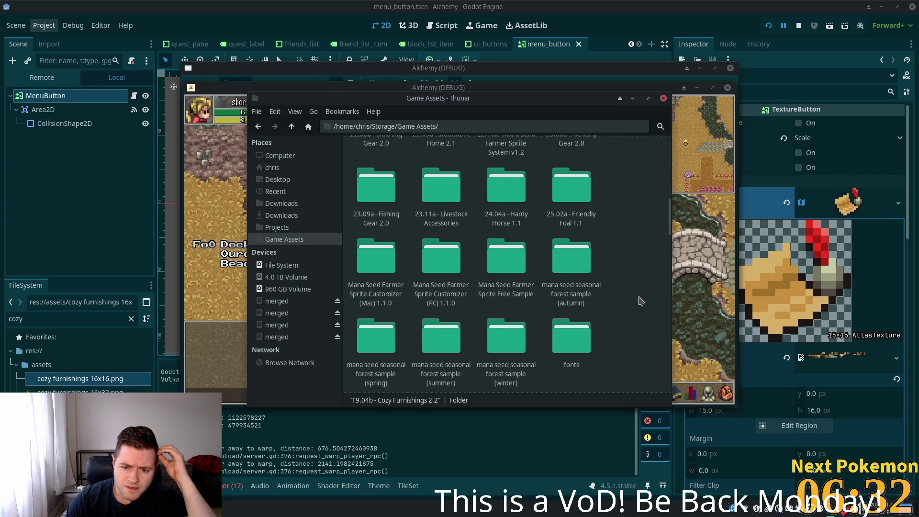
scroll(641, 300, "down", 4)
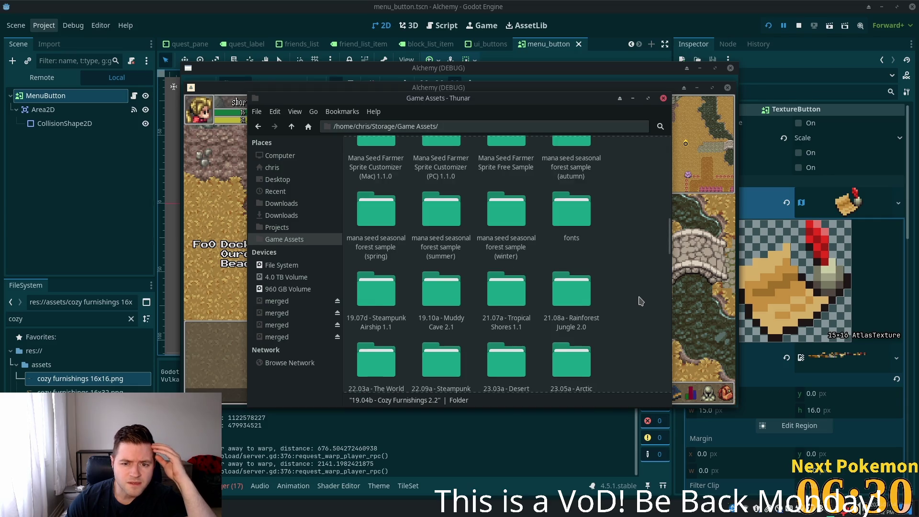
scroll(641, 302, "down", 2)
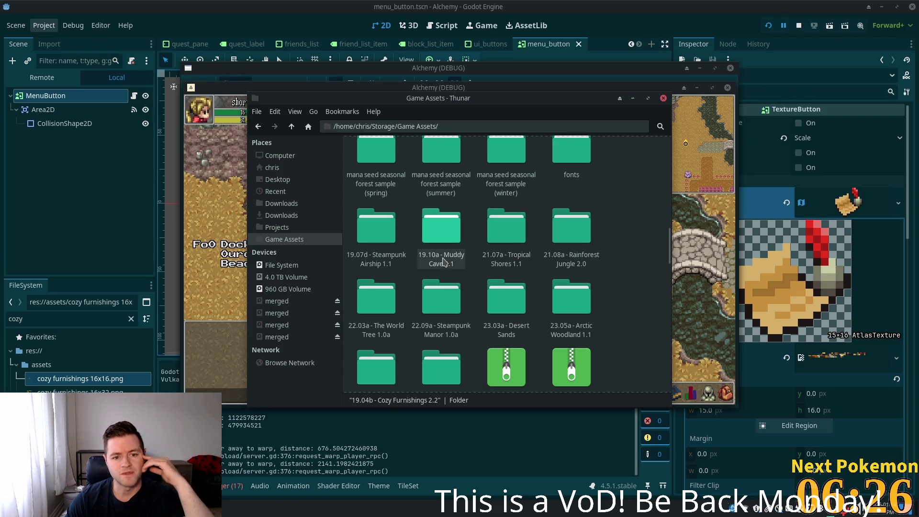
- Look through the extras and sliceable folders of 22.09a - Steampunk Manor 1.0a
double_click(441, 300)
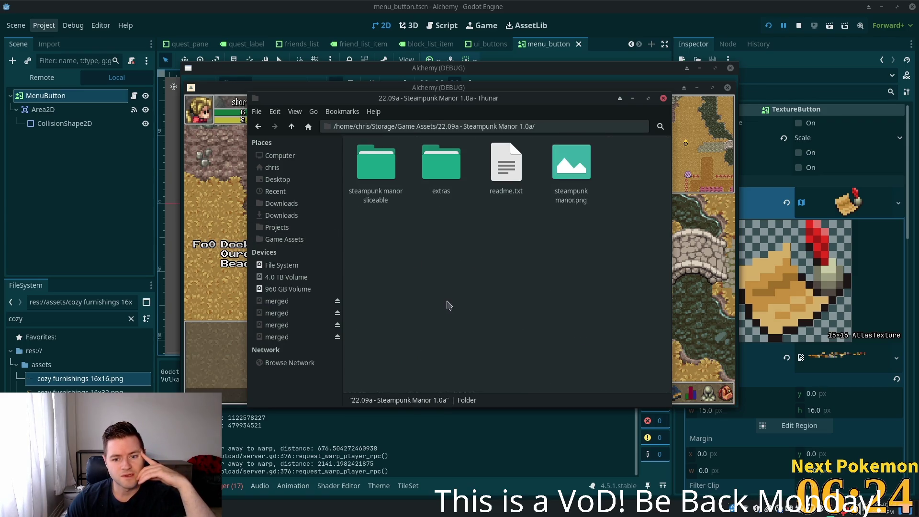
double_click(441, 170)
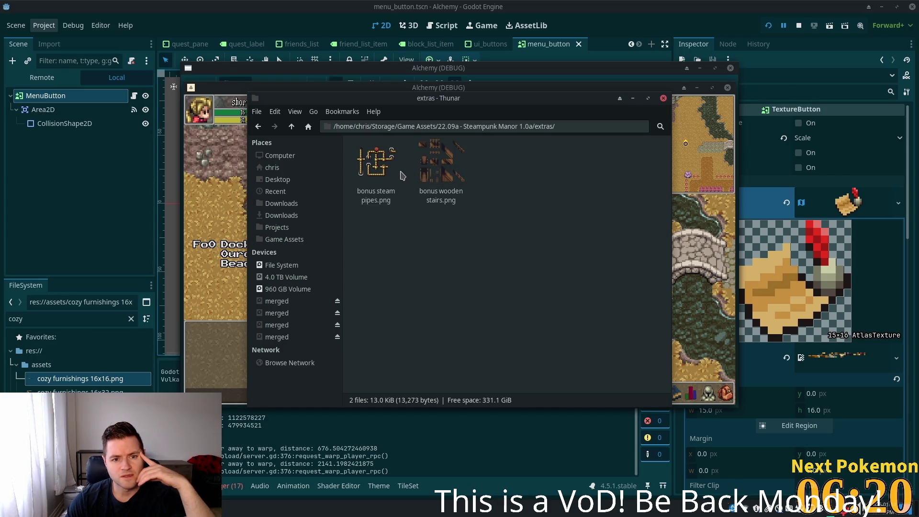
left_click(292, 126)
double_click(379, 160)
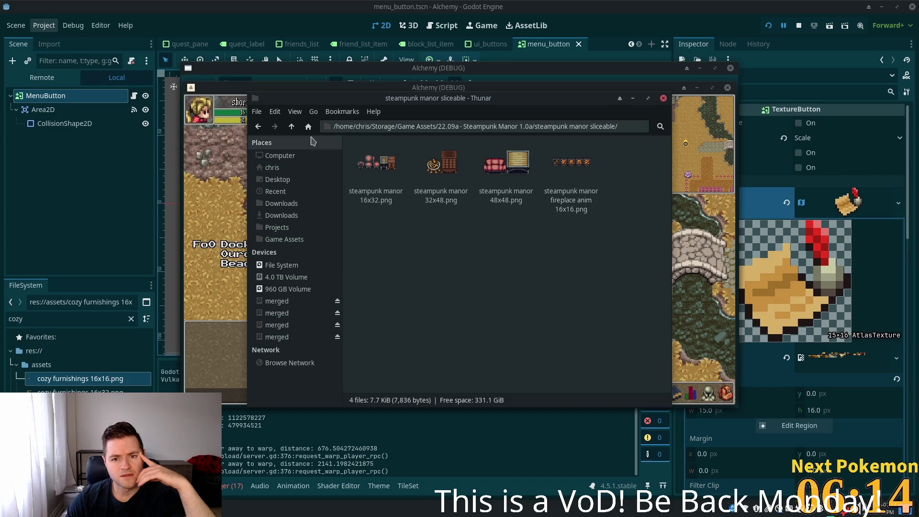
left_click(291, 127)
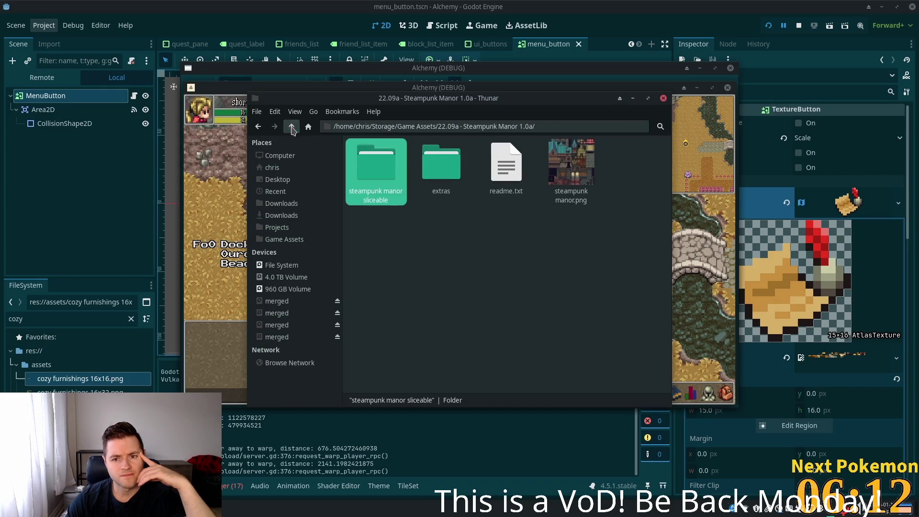
- Preview the steampunk manor.png tileset, then return to the Godot editor
double_click(570, 176)
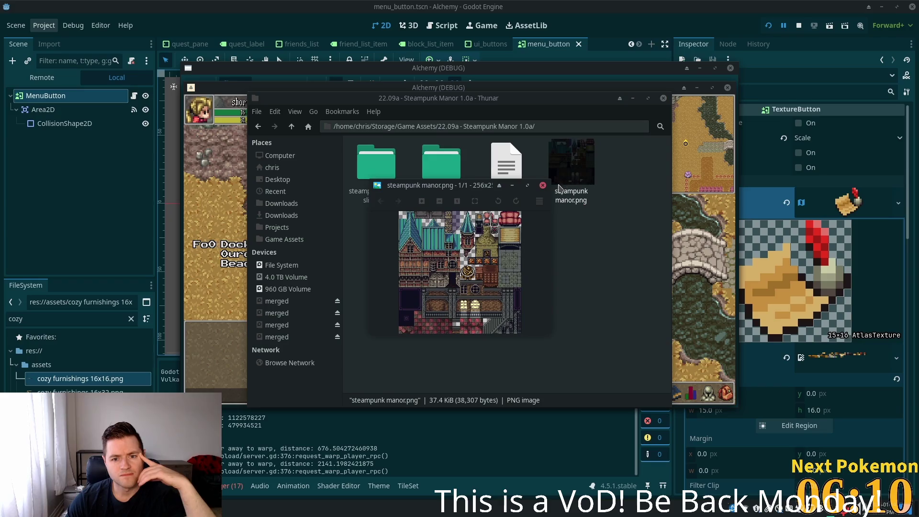
scroll(482, 274, "up", 2)
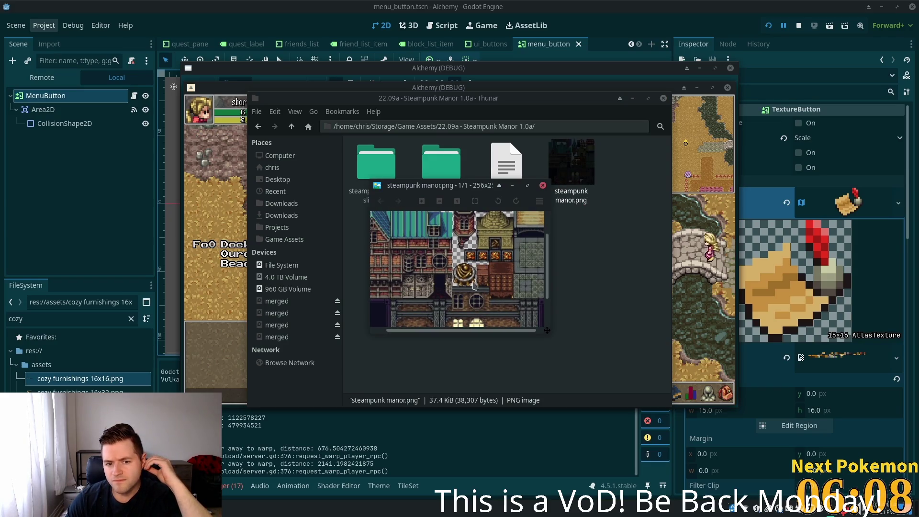
mouse_move(444, 277)
left_mouse_down()
mouse_move(437, 312)
mouse_move(459, 305)
mouse_move(498, 225)
left_mouse_up()
left_click(542, 185)
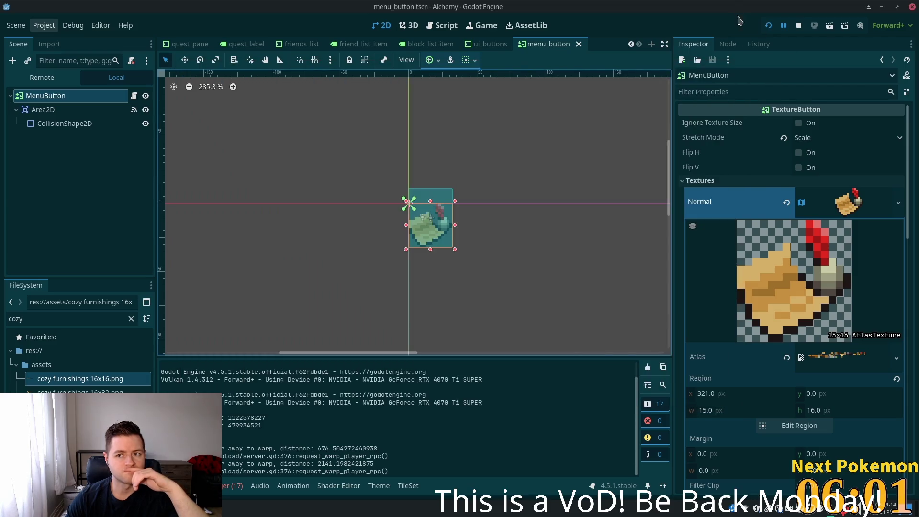
left_click(740, 19)
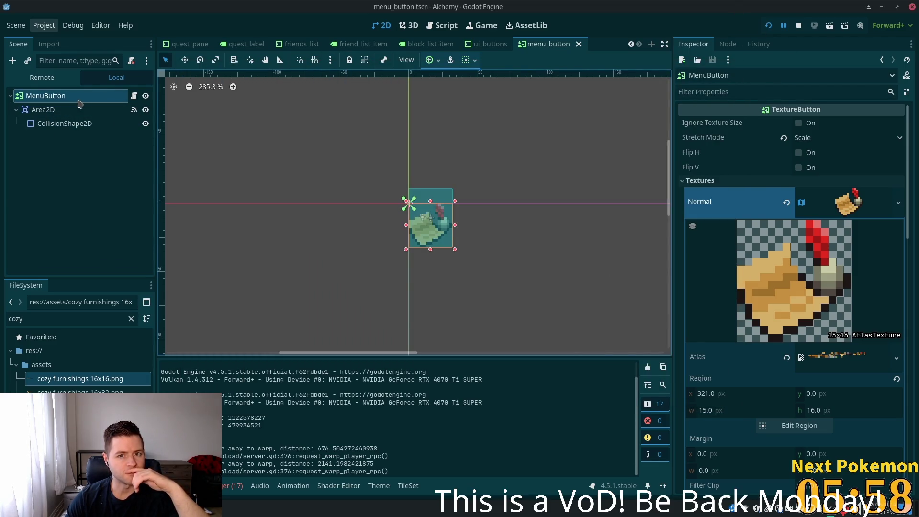
- Clear the old 'cozy' and 'menu' searches from the FileSystem filter and browse the files
left_click(65, 316)
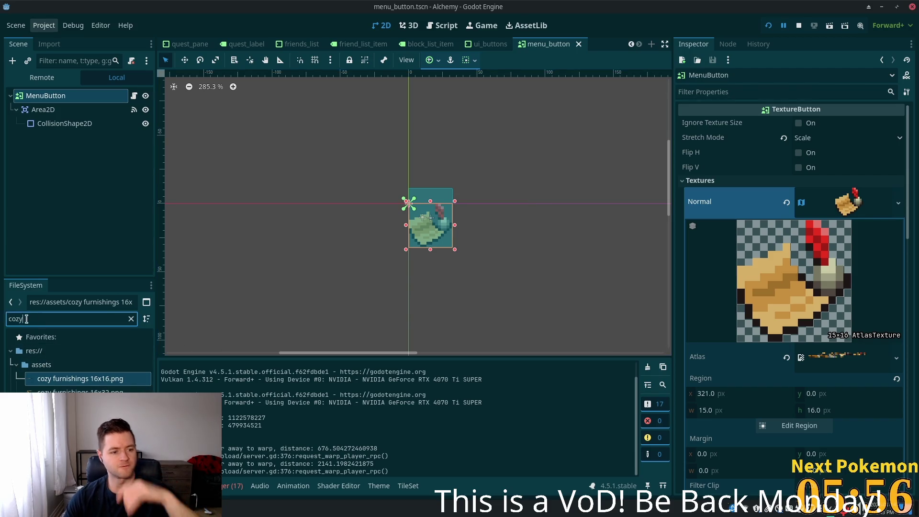
key("BackSpace")
key("BackSpace")
key("BackSpace")
key("BackSpace")
type("menu")
key("BackSpace")
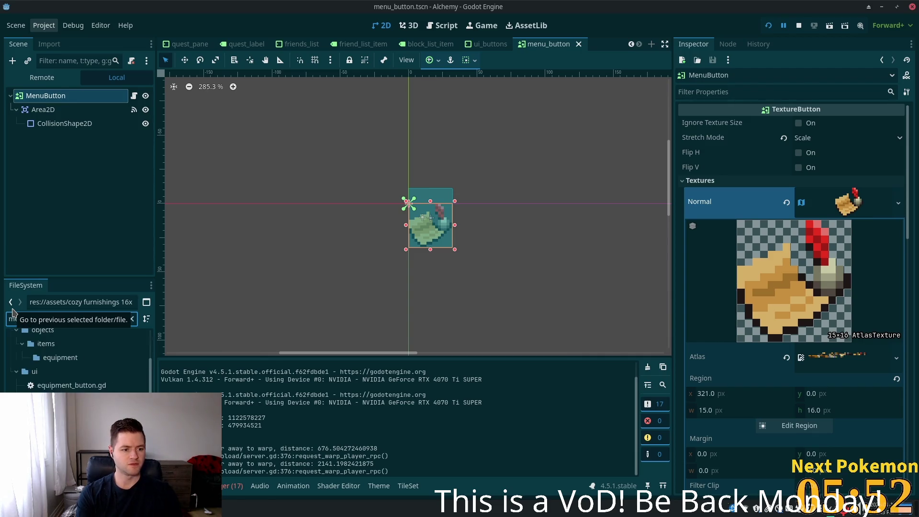
key("BackSpace")
key("BackSpace")
key("BackSpace")
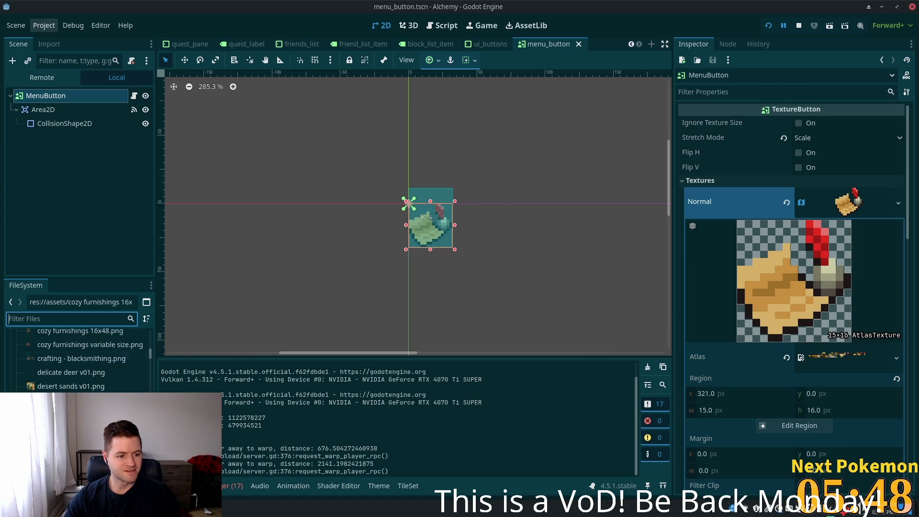
scroll(77, 359, "down", 3)
scroll(76, 359, "down", 3)
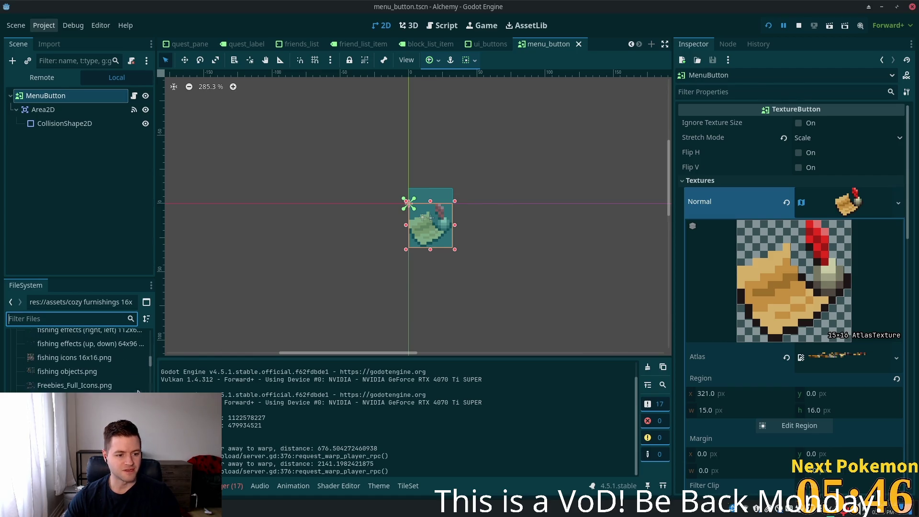
left_click_drag(150, 364, 151, 393)
- Filter project files for 'icons' and bring up MenuButton's Normal texture options
type("icons")
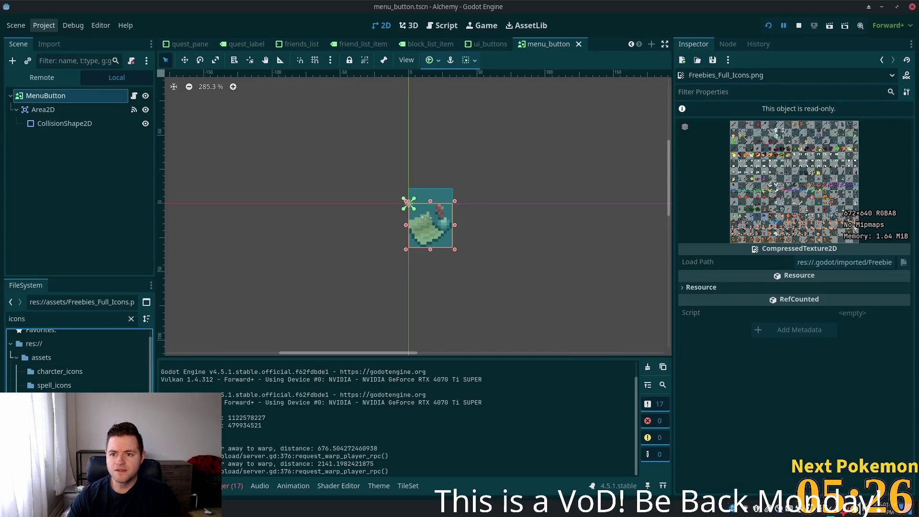
left_click(40, 97)
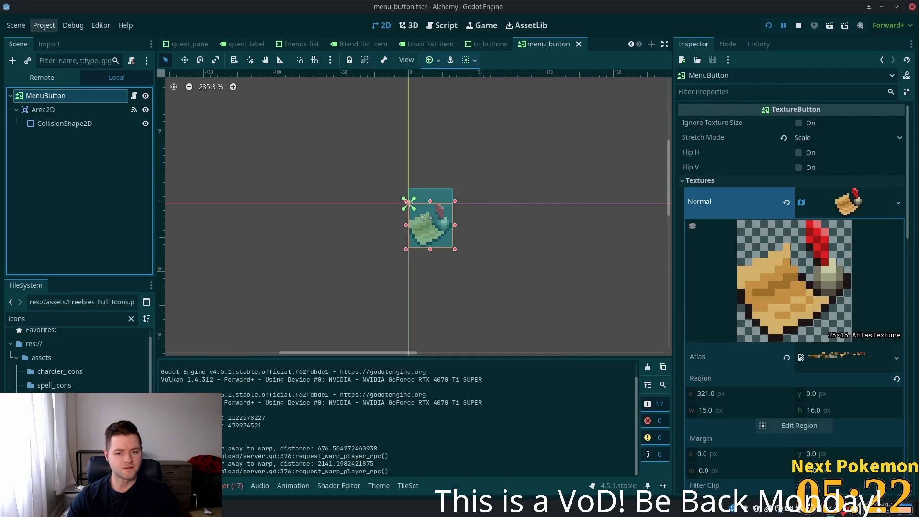
right_click(820, 213)
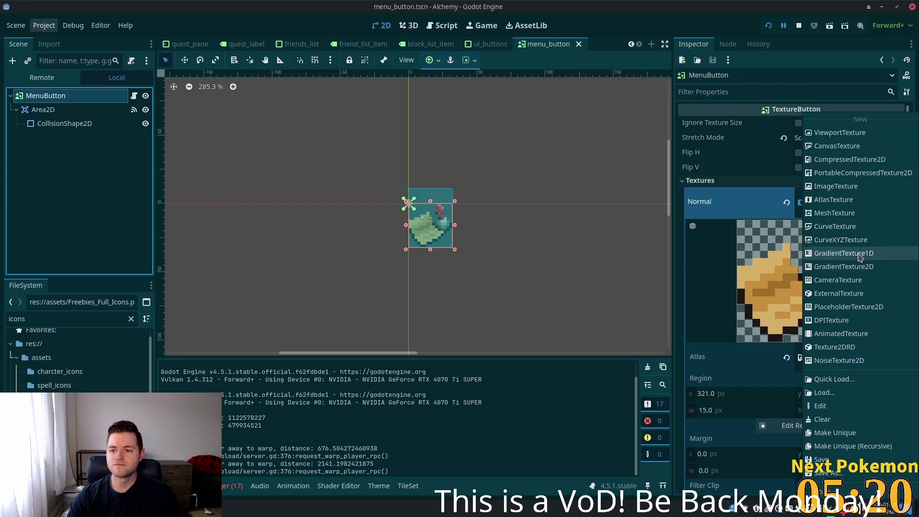
- Make the Normal texture unique with a 26×26 gear region from Freebies_Full_Icons, then save
left_click(859, 434)
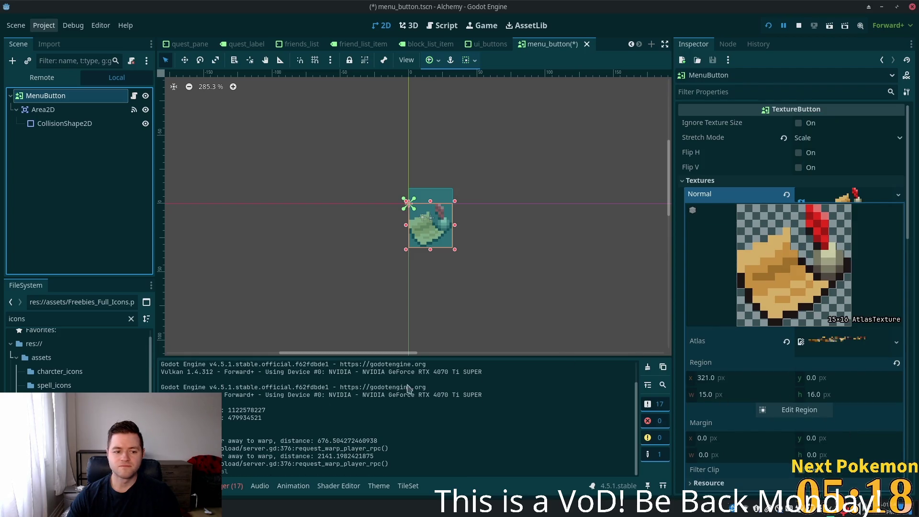
mouse_move(96, 379)
left_mouse_down()
mouse_move(533, 353)
mouse_move(809, 288)
mouse_move(842, 359)
mouse_move(831, 345)
left_mouse_up()
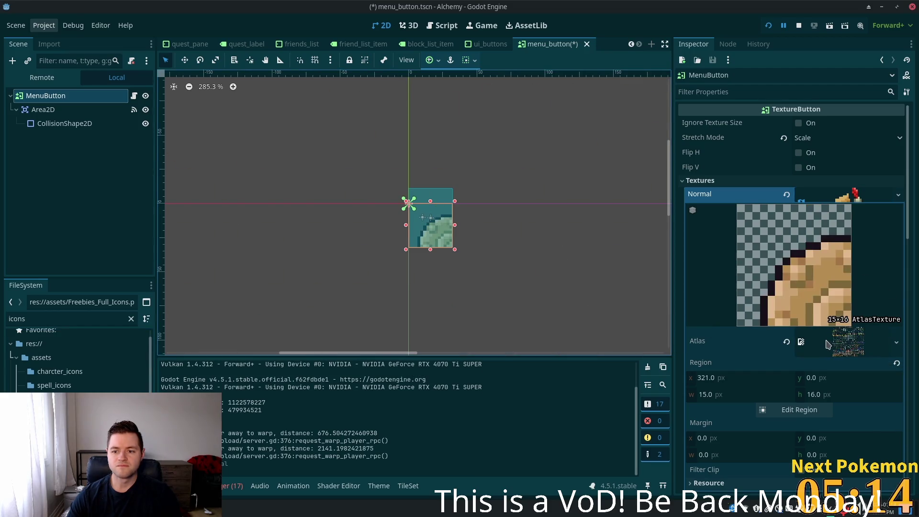
left_click(790, 411)
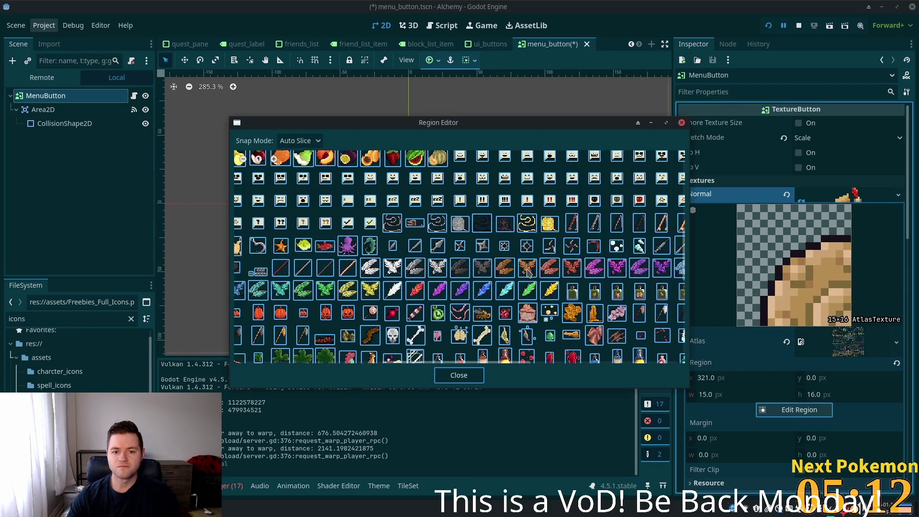
scroll(528, 272, "down", 5)
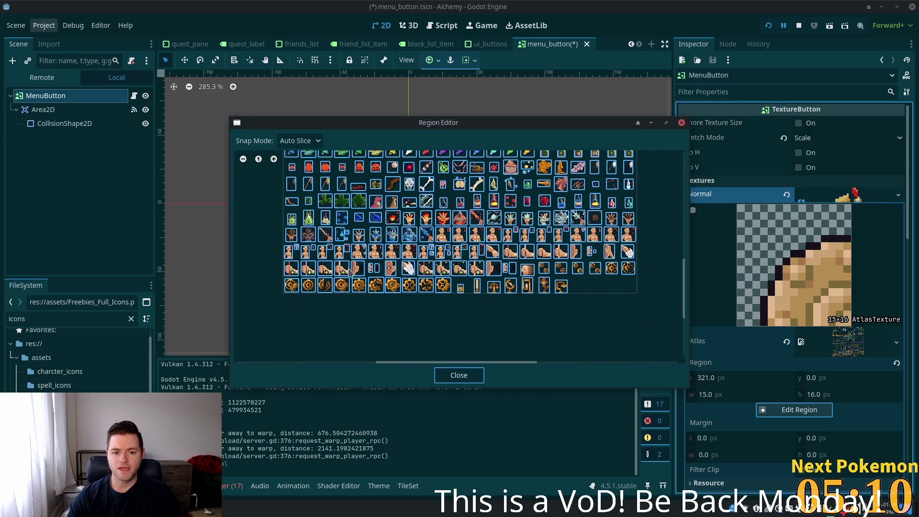
scroll(379, 282, "up", 2)
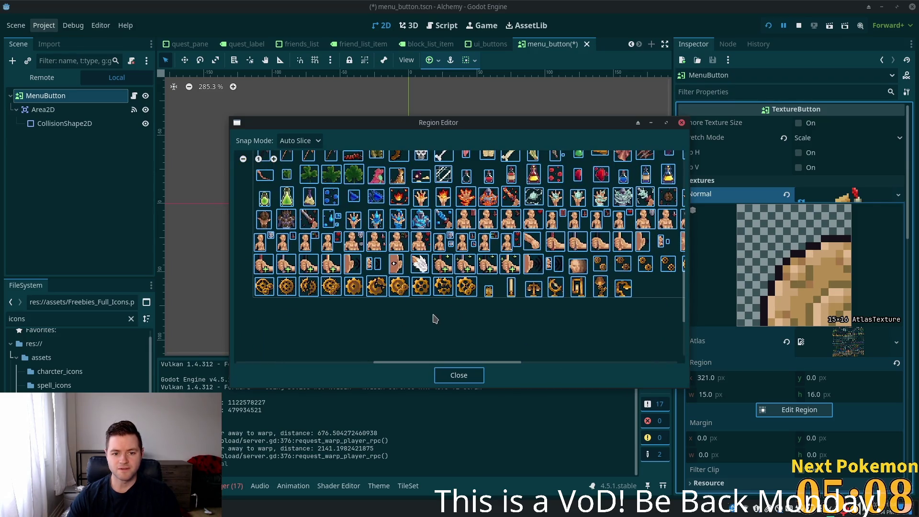
left_click(349, 287)
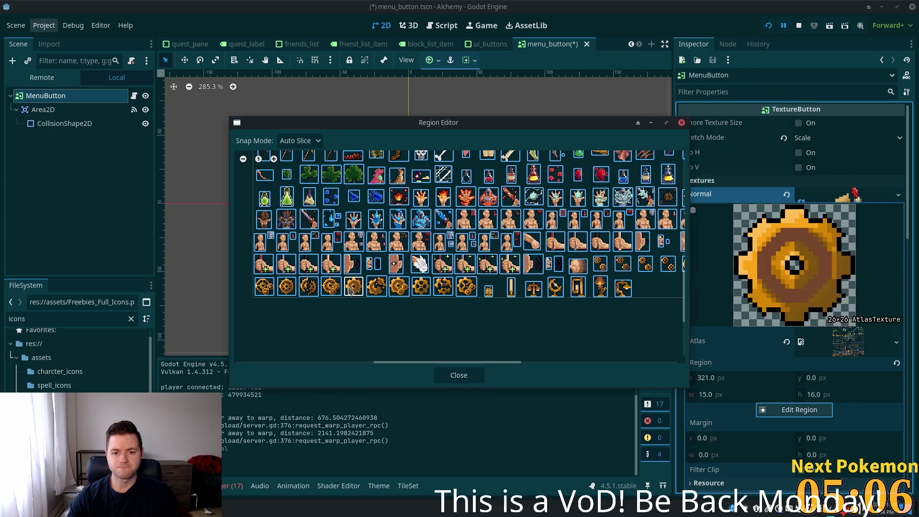
left_click(458, 376)
key("ctrl+s")
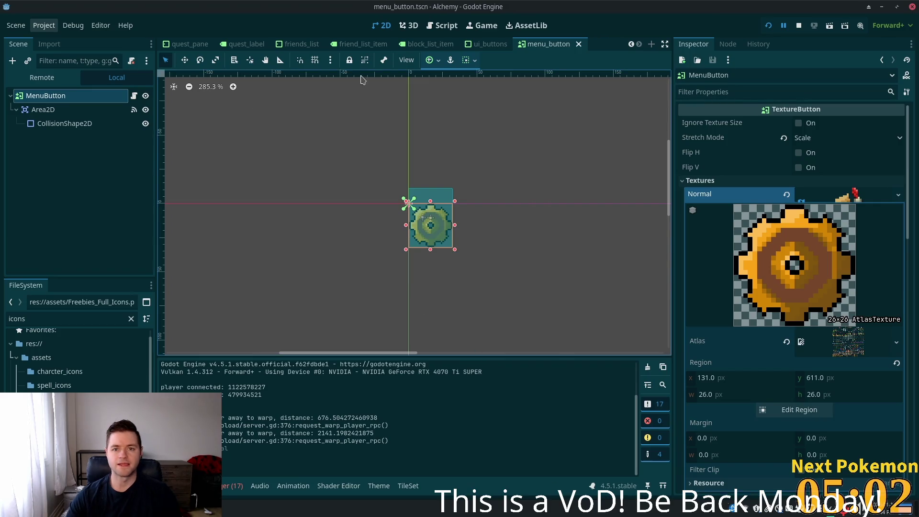
left_click(770, 26)
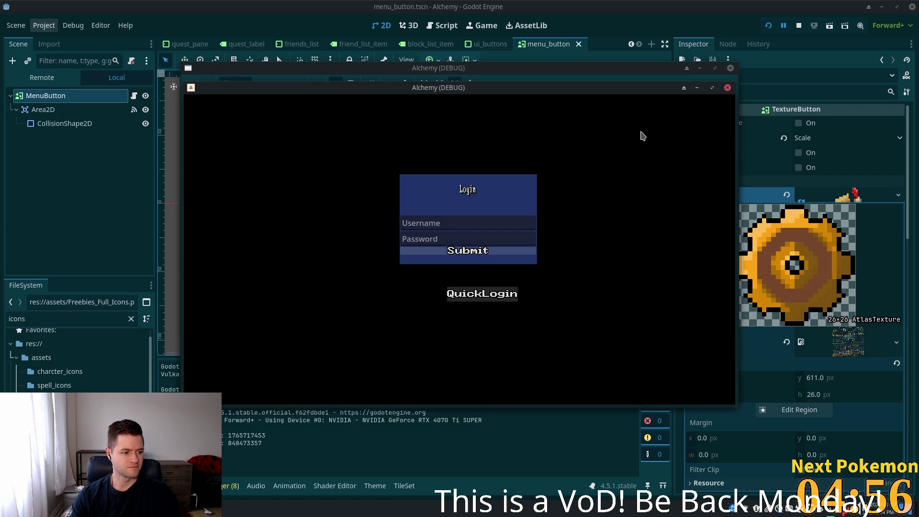
left_click(512, 293)
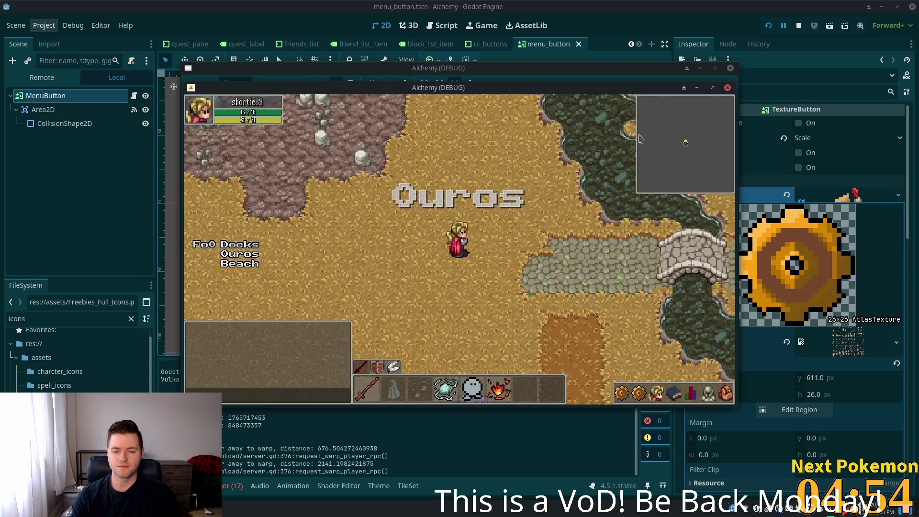
left_click(637, 394)
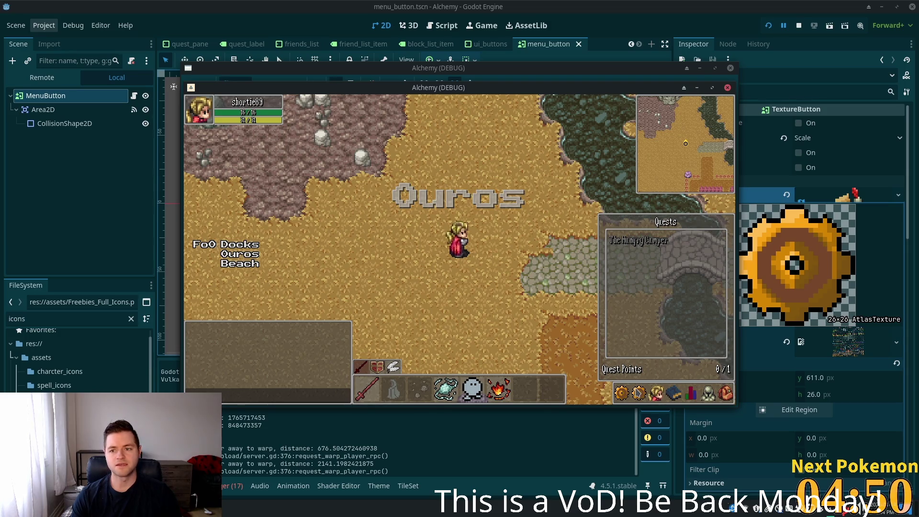
key("q")
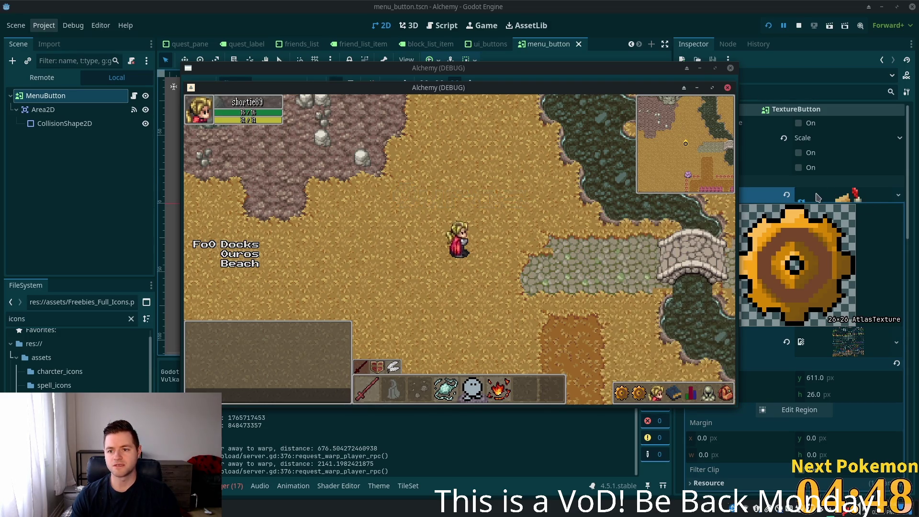
key("F8")
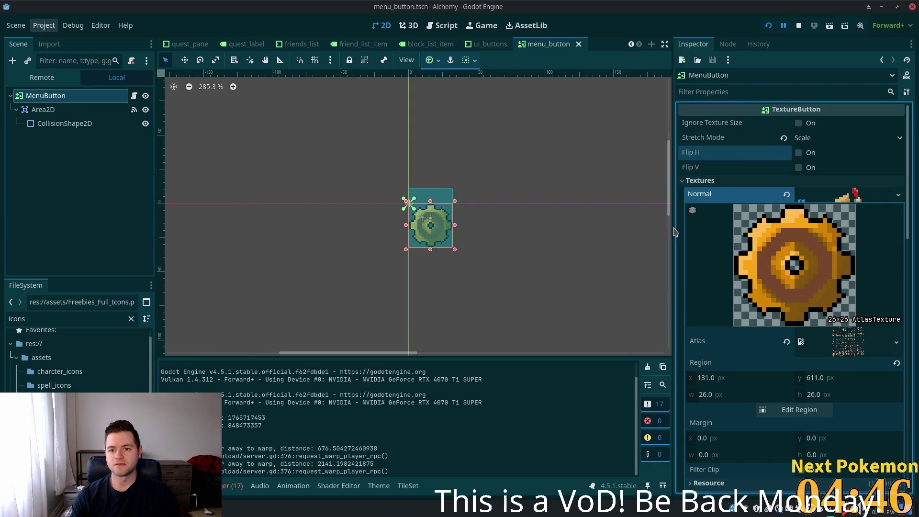
left_click(805, 195)
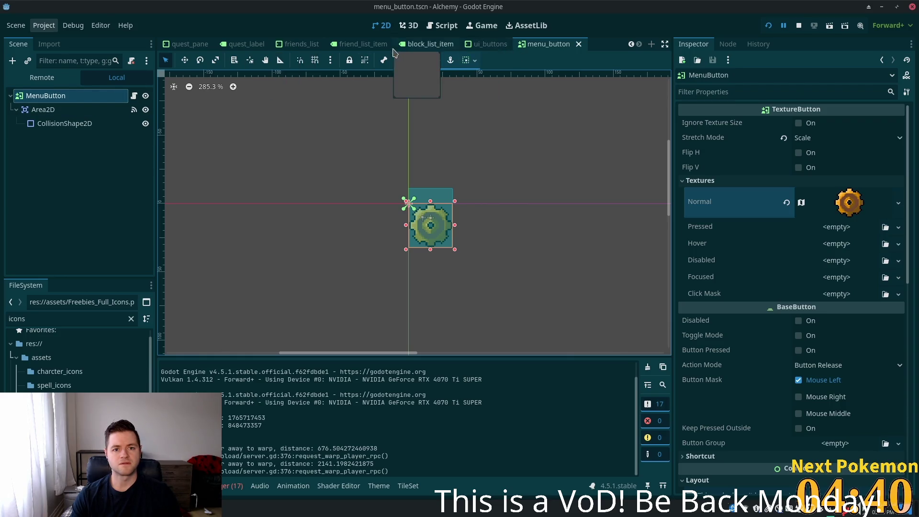
- Switch to the hud scene, open ui_buttons and look over its MenuButton and QuestButton nodes
scroll(288, 44, "up", 5)
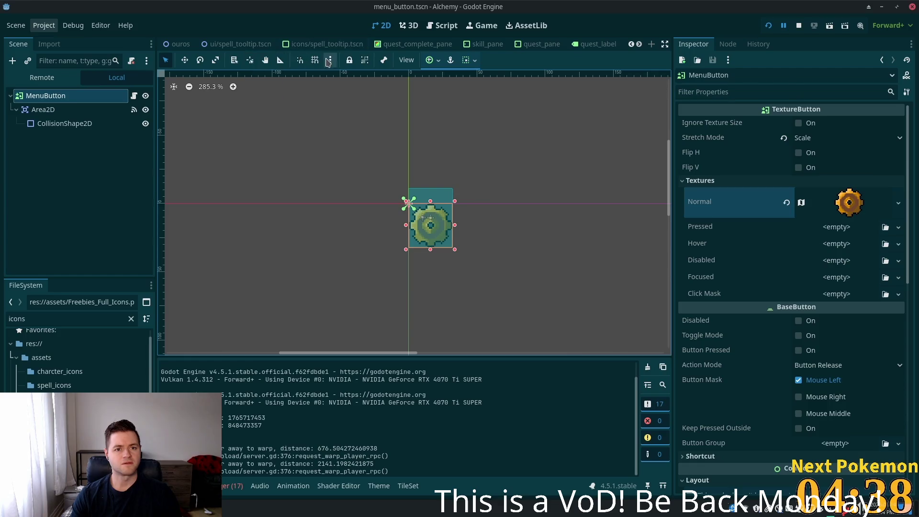
scroll(302, 44, "up", 4)
scroll(307, 44, "up", 5)
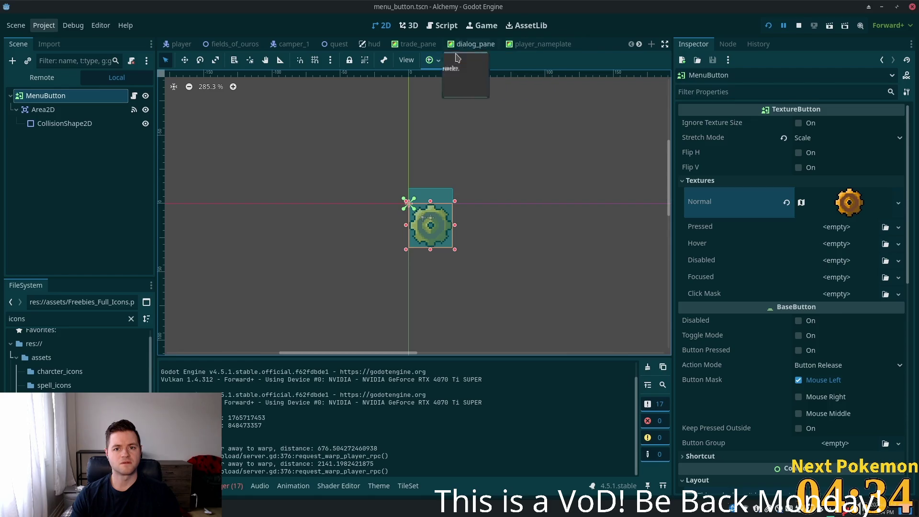
left_click(374, 44)
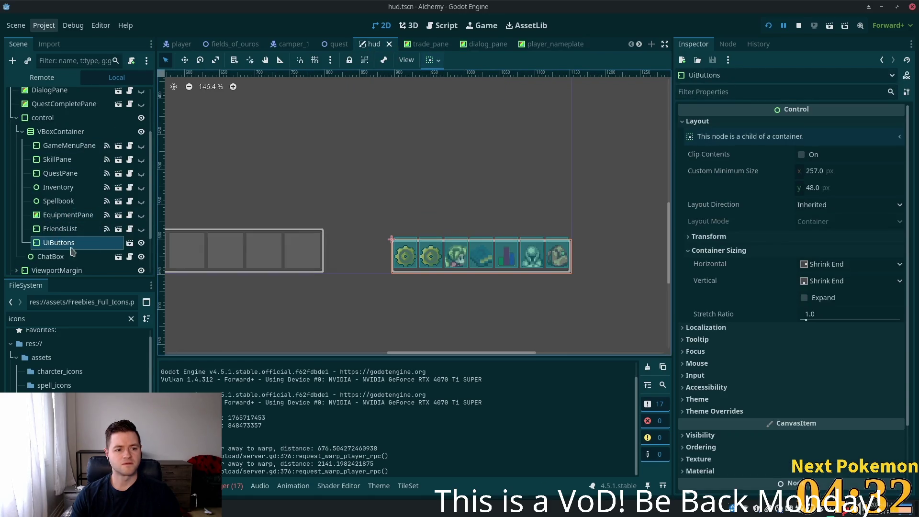
left_click(130, 242)
left_click(56, 138)
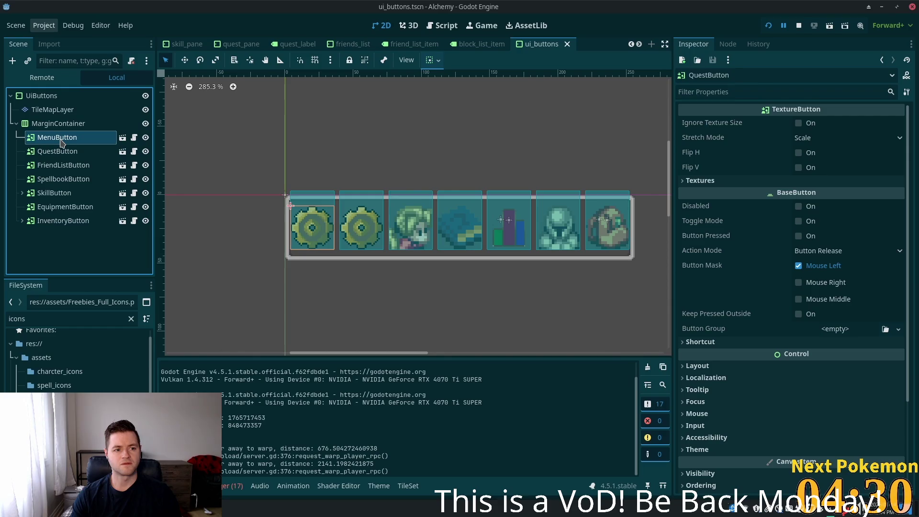
left_click(58, 152)
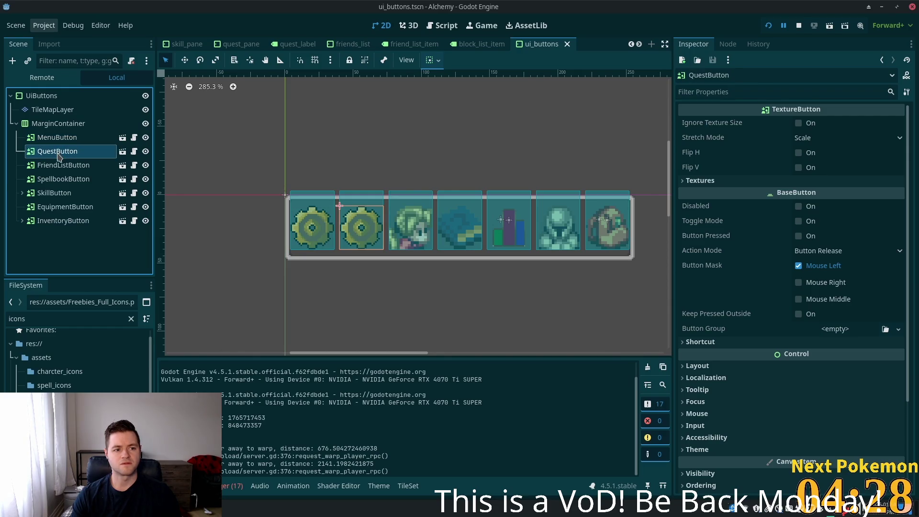
left_click(58, 152)
key("Escape")
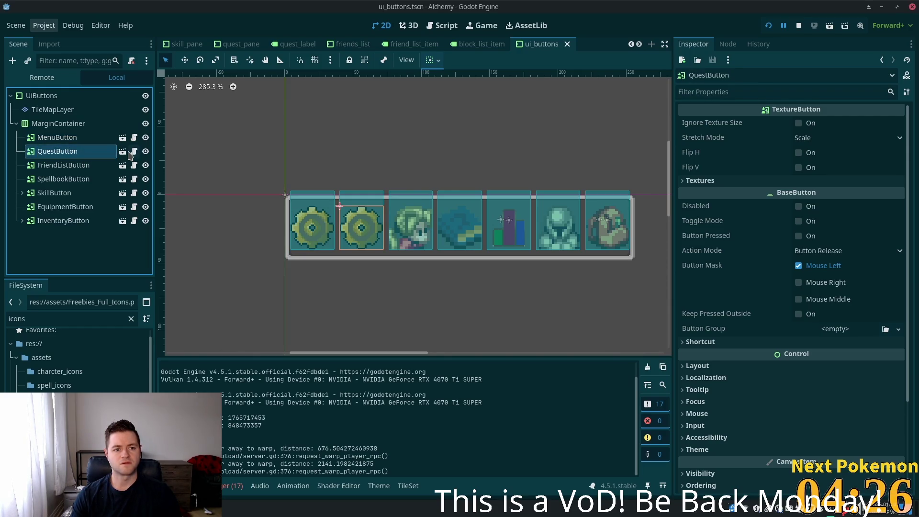
- Open the menu_button scene and make its Normal texture and atlas unique recursively
left_click(123, 152)
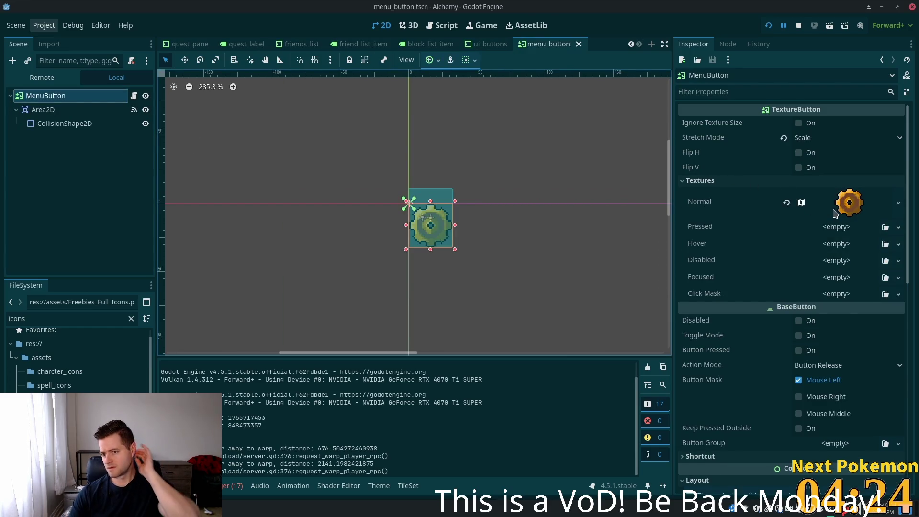
right_click(844, 211)
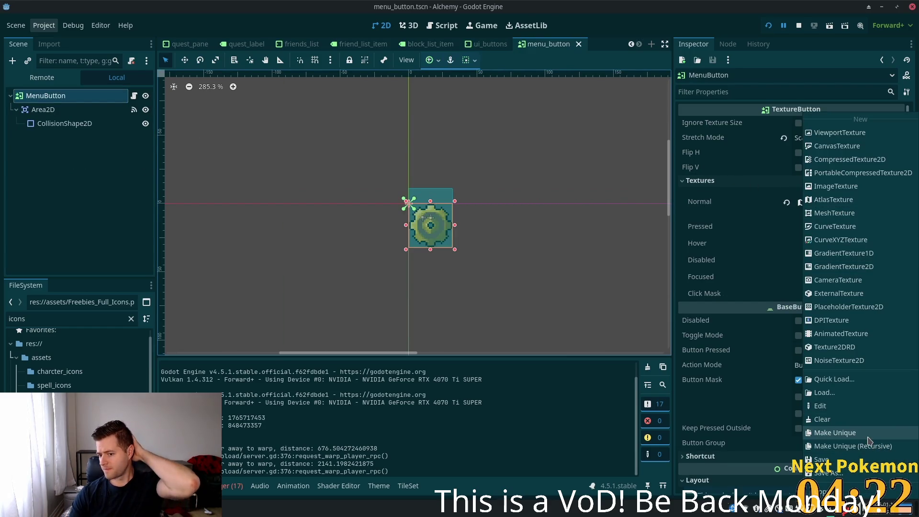
left_click(853, 446)
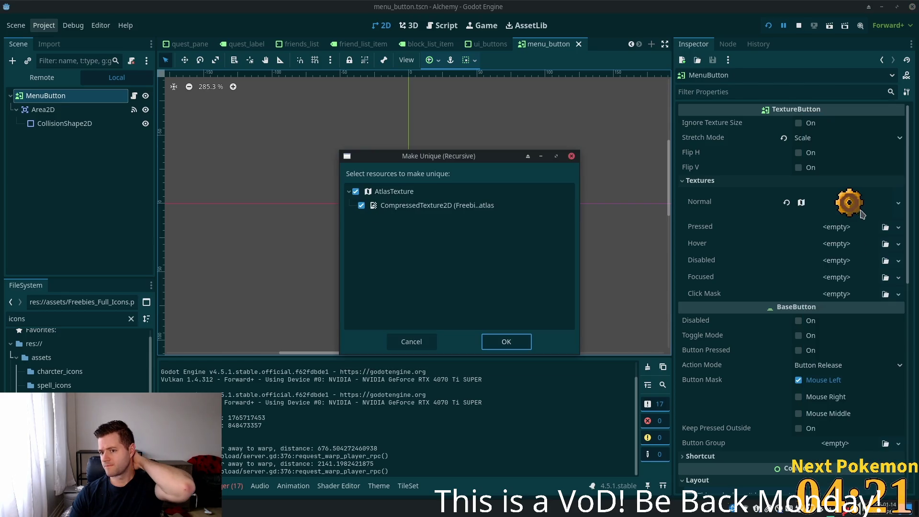
left_click(513, 344)
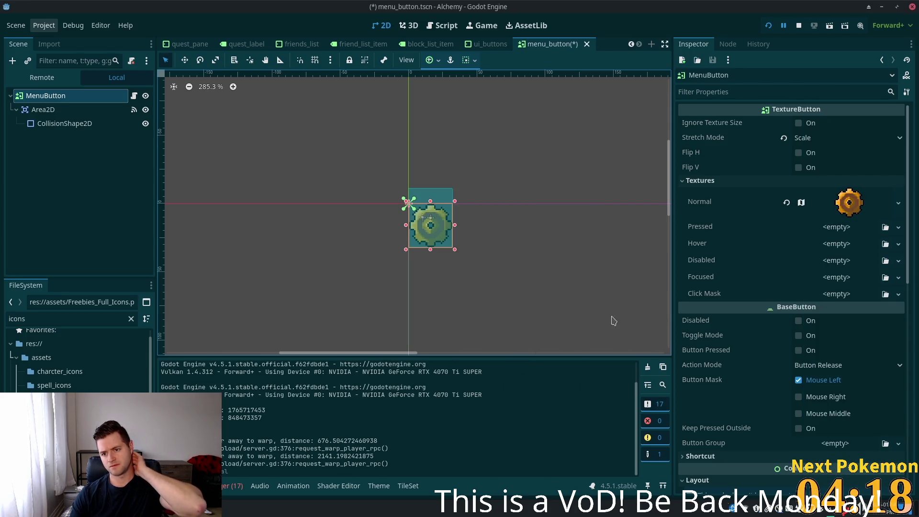
- Clear MenuButton's Normal texture and save the scene
left_click(854, 210)
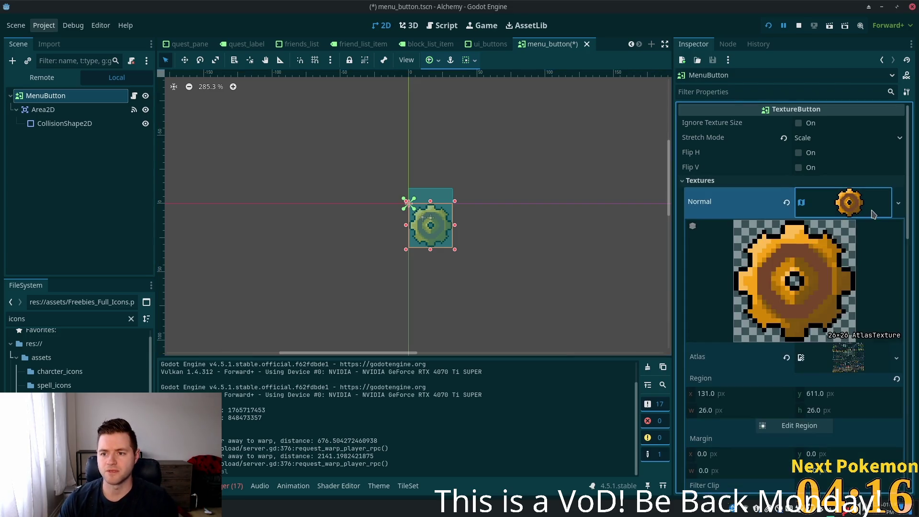
left_click(786, 202)
key("ctrl+s")
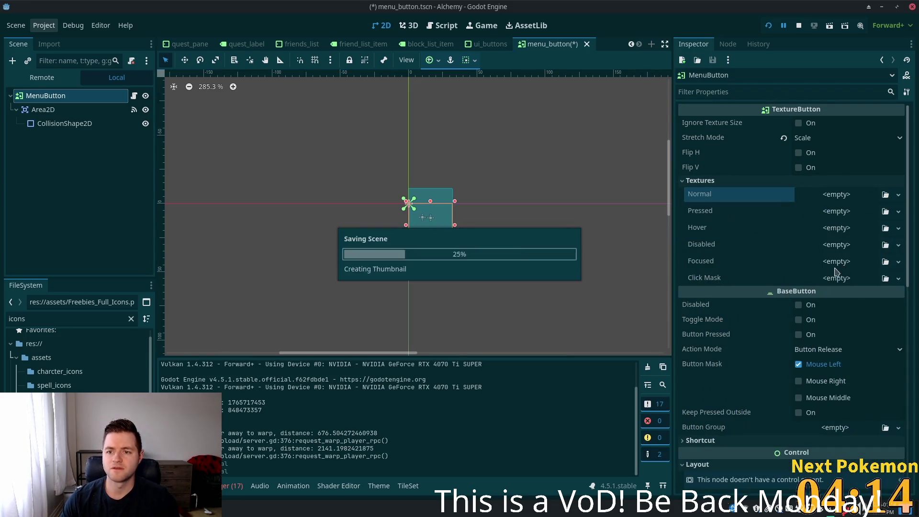
- Run the game, toggle the Friends panel, stop it and reselect the MenuButton root node
key("F5")
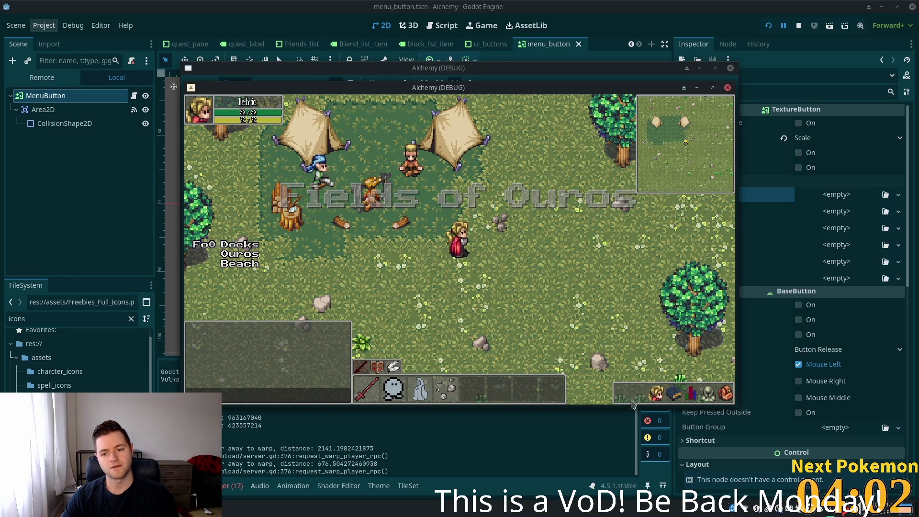
left_click(652, 398)
left_click(652, 398)
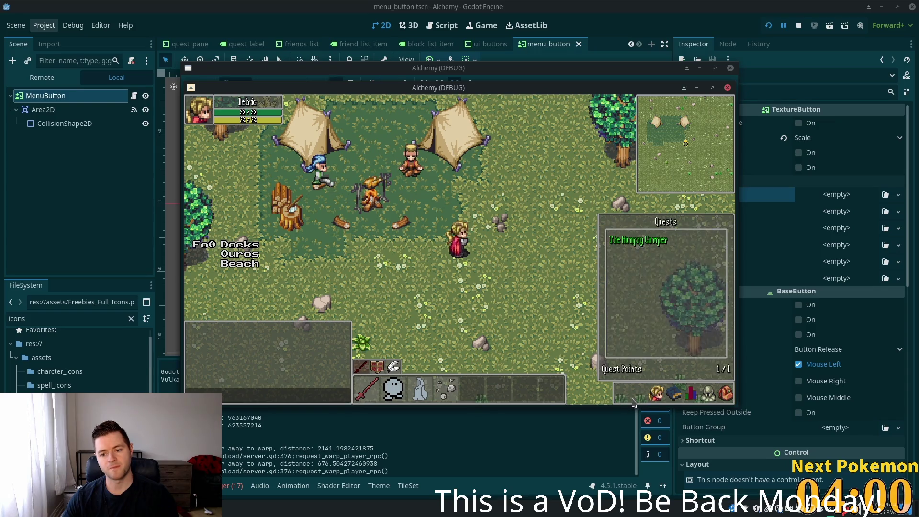
key("F8")
left_click(82, 204)
left_click(30, 98)
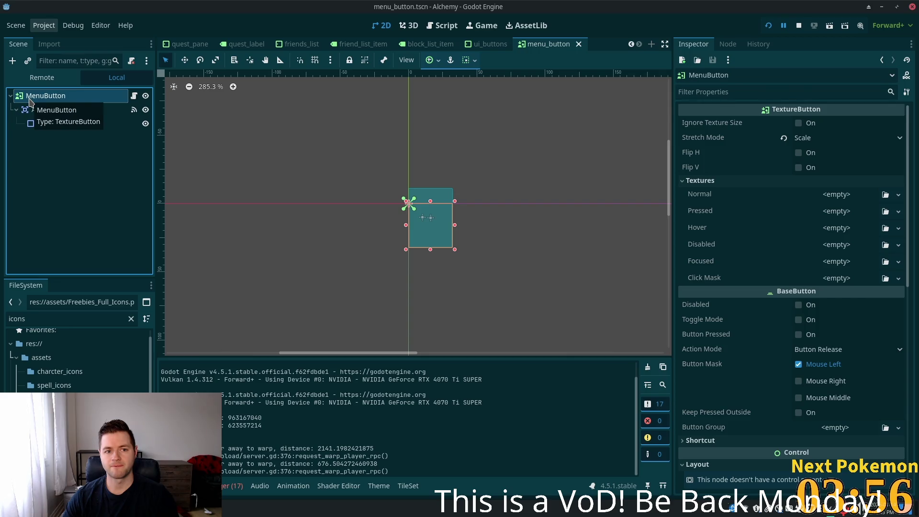
right_click(29, 98)
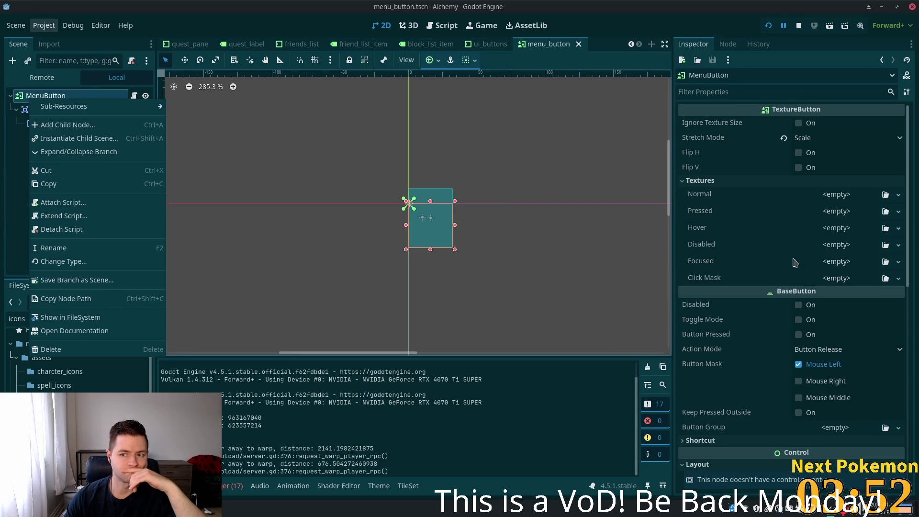
left_click(797, 284)
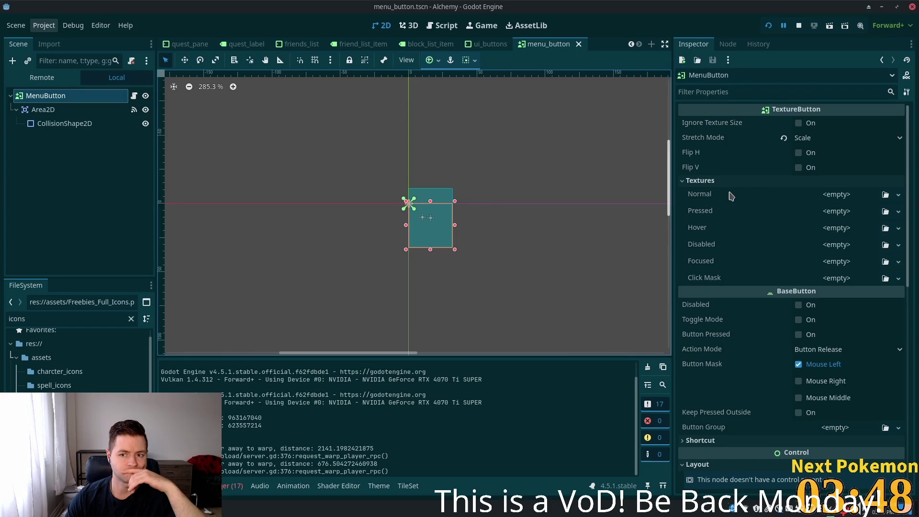
left_click(860, 200)
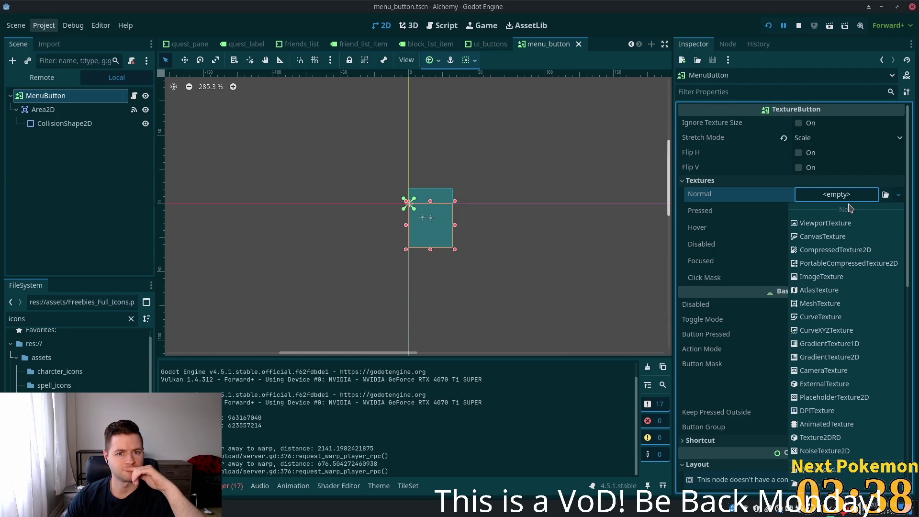
left_click(728, 194)
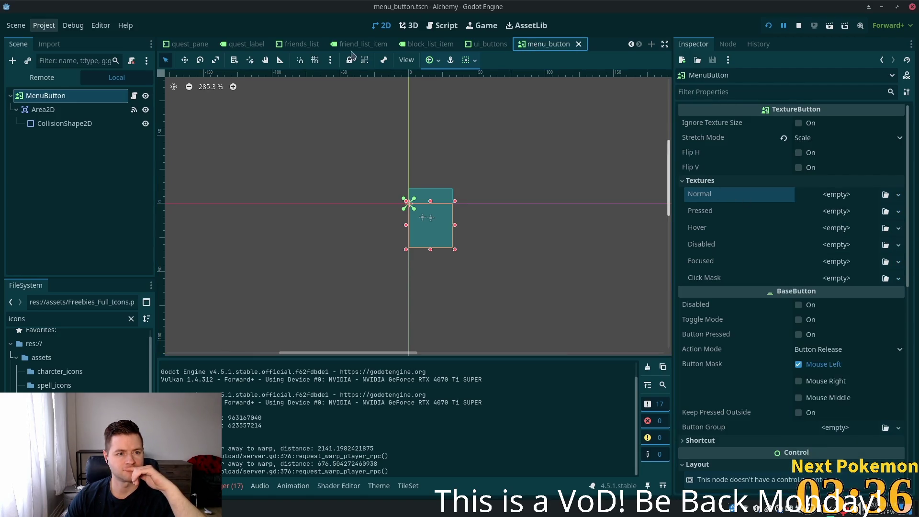
- Close all scene tabs to the right of the hud tab
scroll(201, 46, "up", 3)
scroll(201, 46, "up", 4)
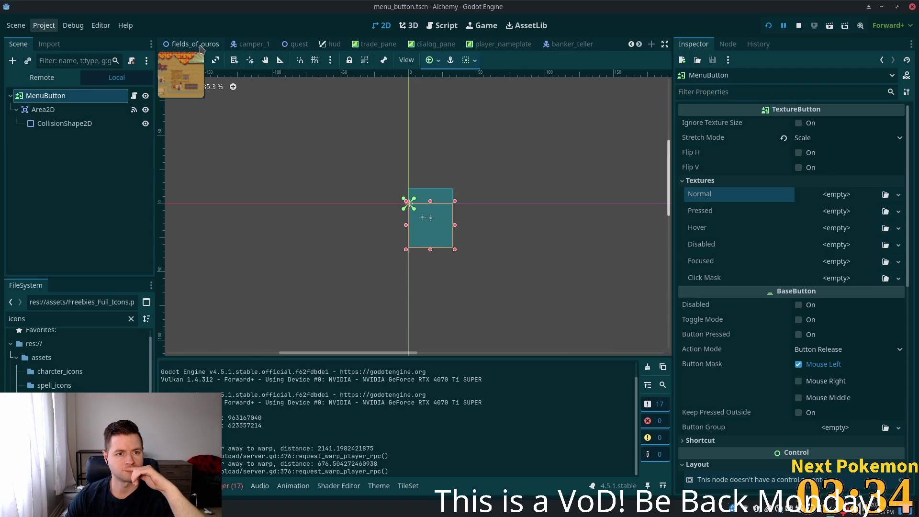
scroll(201, 47, "up", 1)
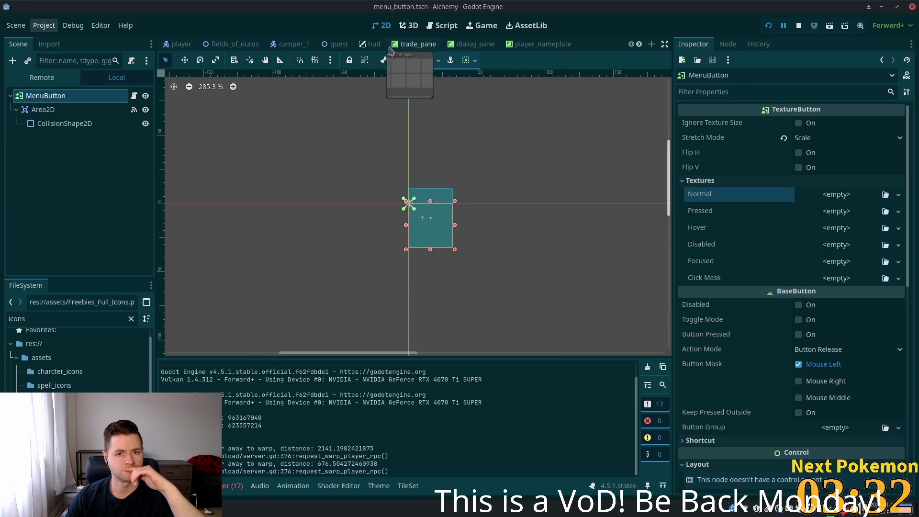
left_click(373, 44)
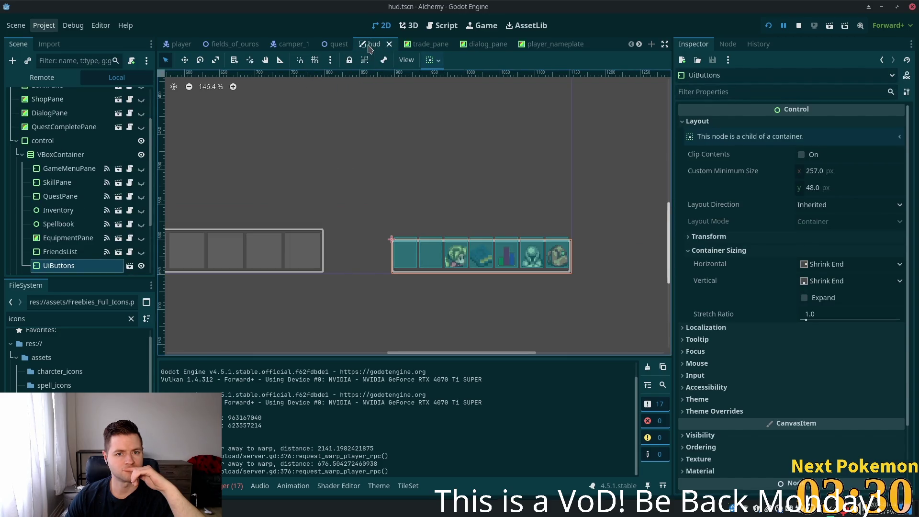
right_click(369, 48)
left_click(411, 185)
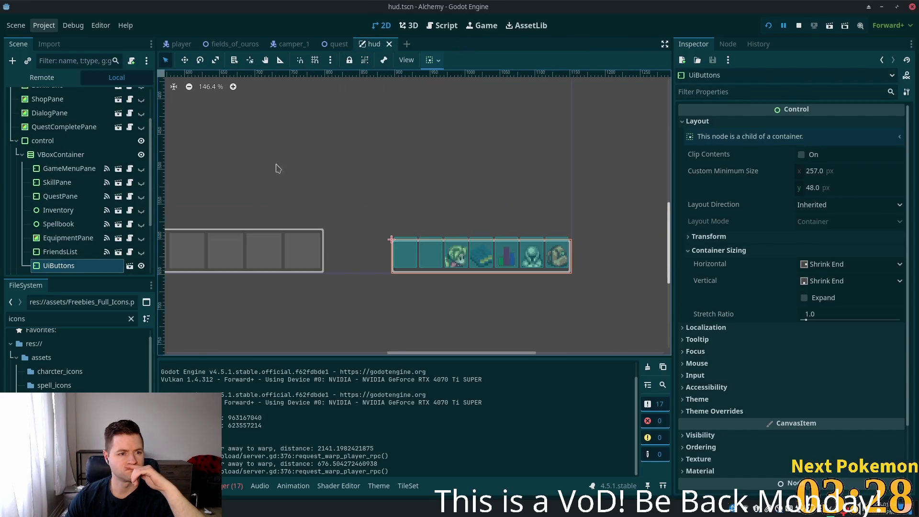
- Open ui_buttons, select MenuButton and view its menu_button.gd script
left_click(130, 266)
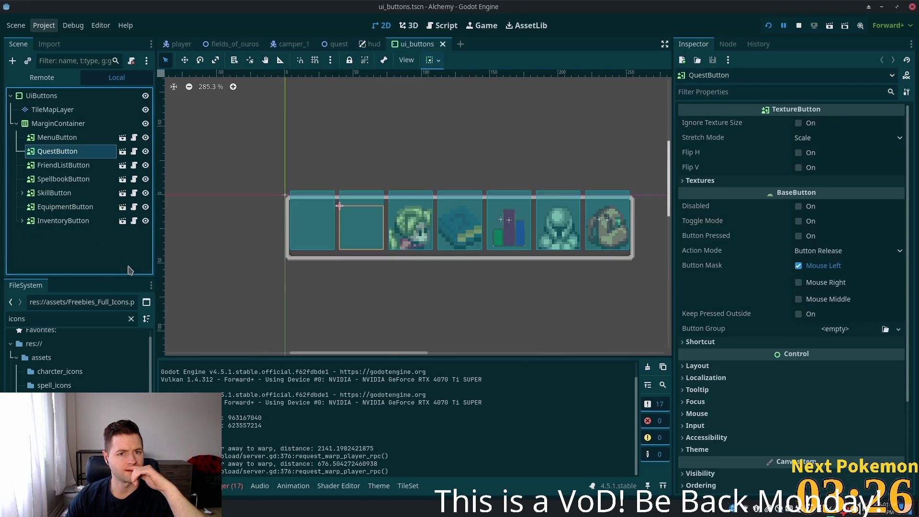
left_click(64, 140)
left_click(63, 140)
left_click(131, 140)
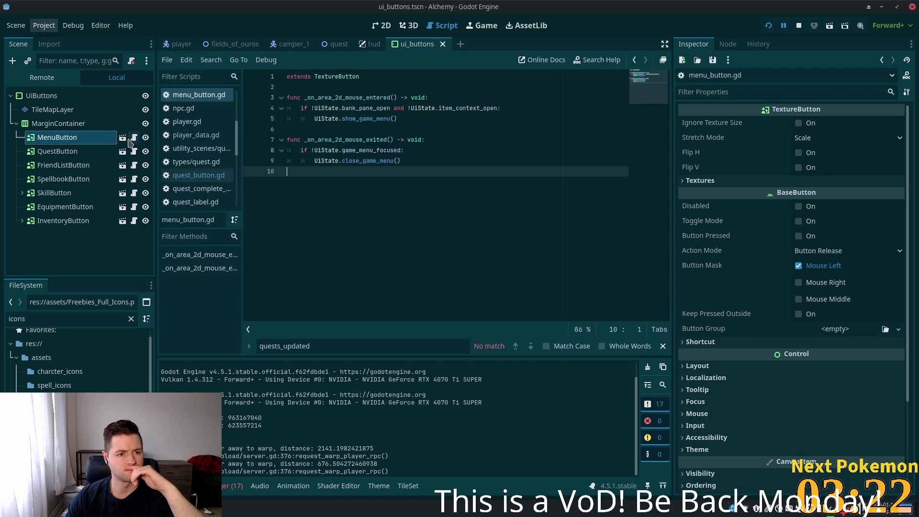
- Open menu_button in its own tab and list the new texture types for its empty Normal slot
left_click(123, 138)
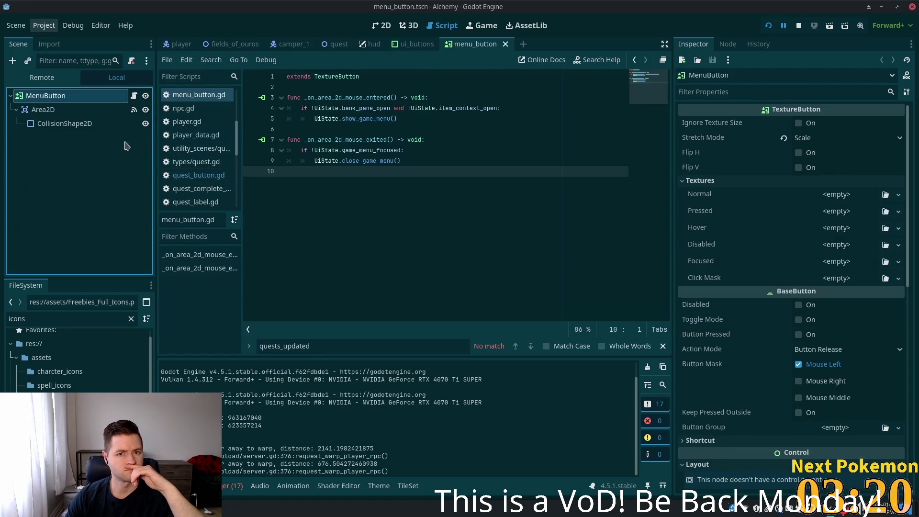
left_click(72, 95)
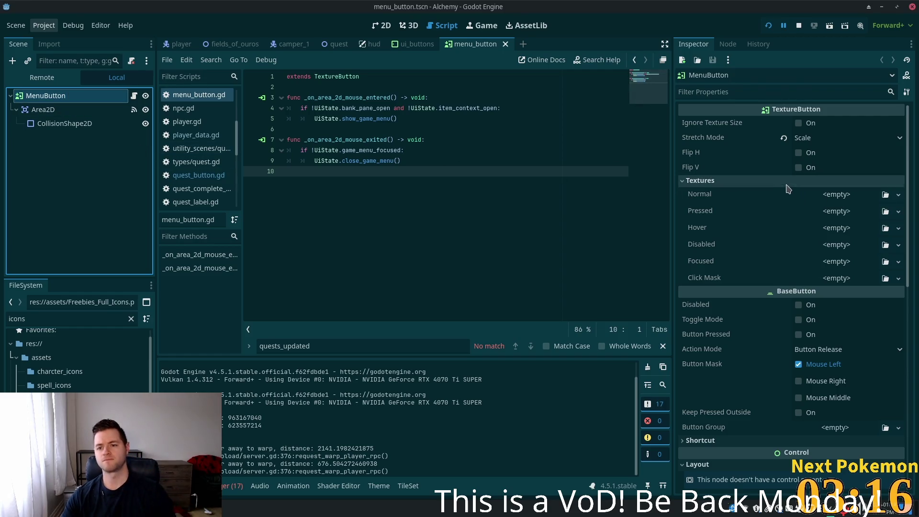
left_click(841, 199)
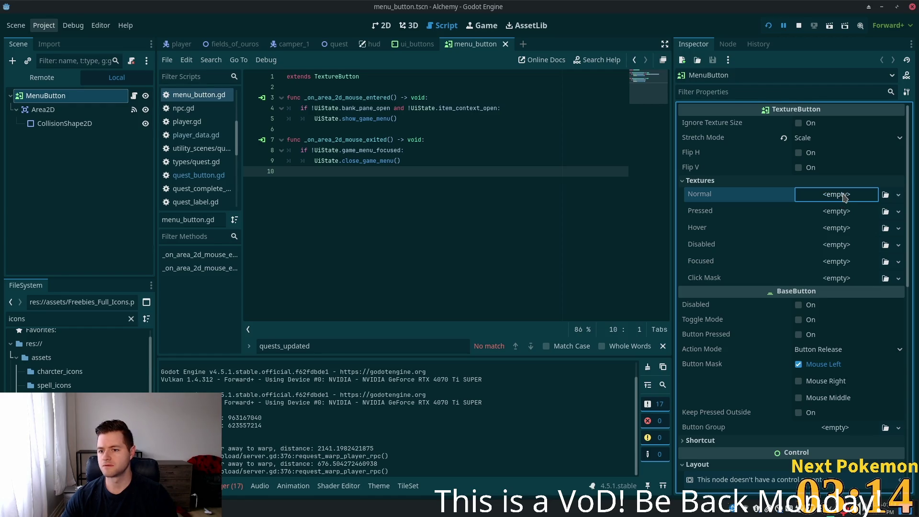
scroll(833, 223, "down", 5)
scroll(828, 235, "up", 5)
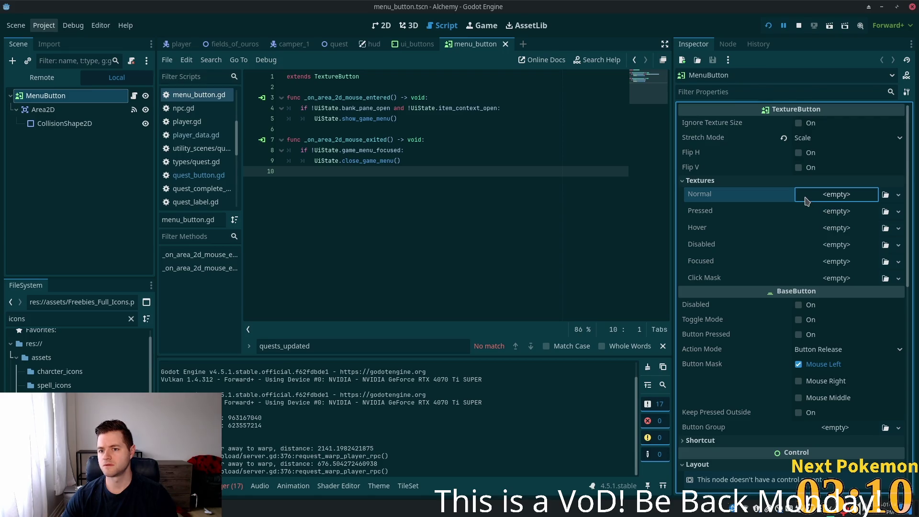
scroll(809, 203, "down", 2)
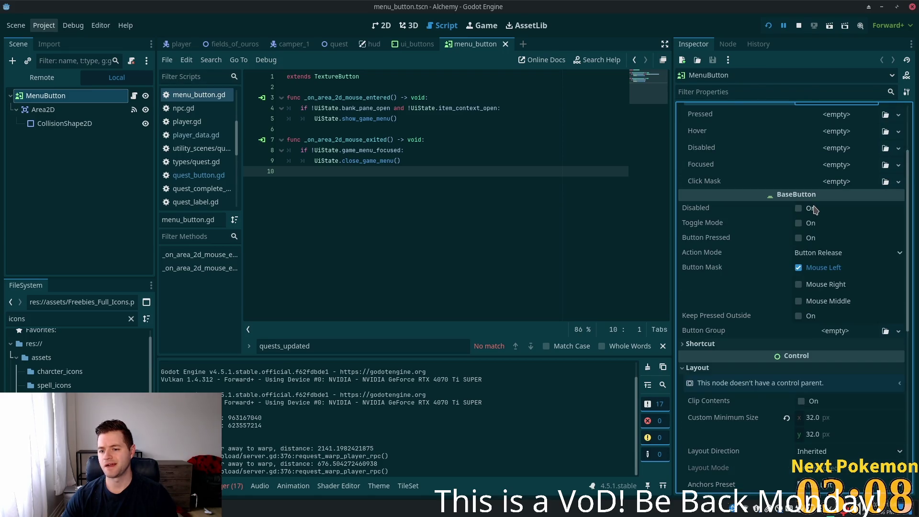
scroll(815, 209, "down", 7)
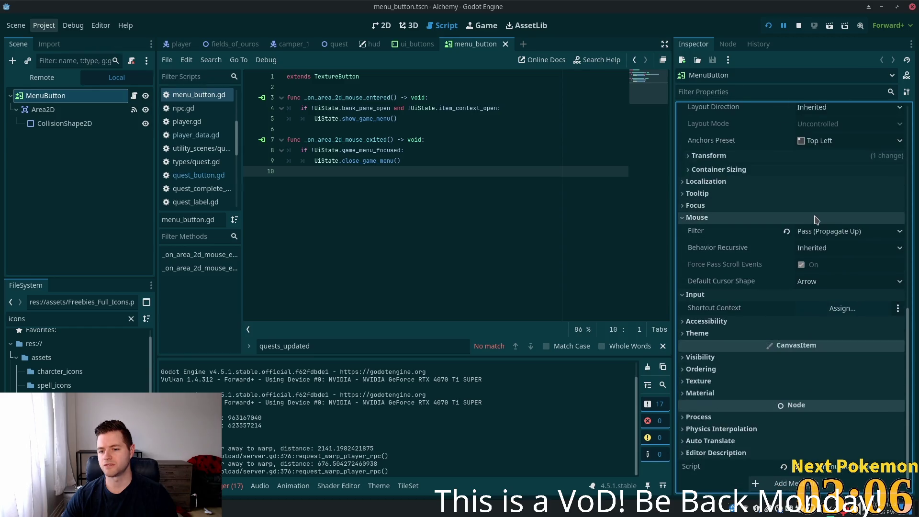
scroll(816, 220, "up", 9)
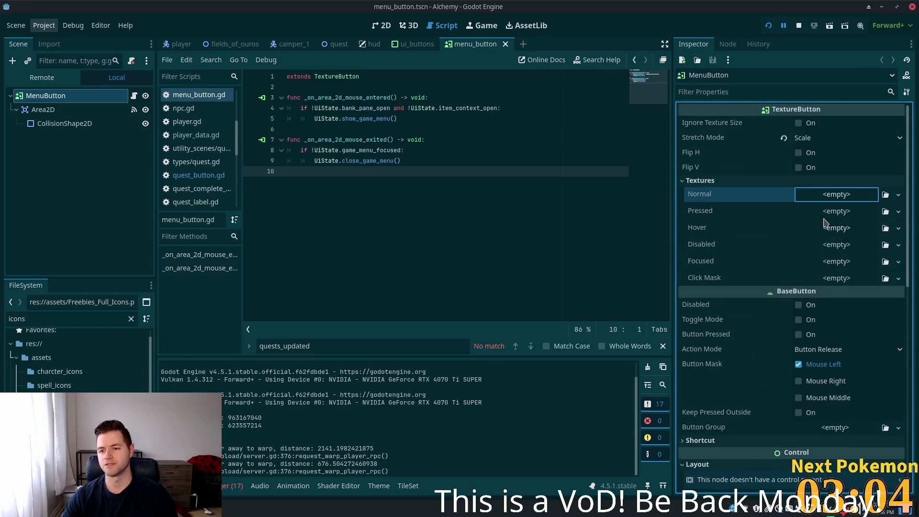
left_click(812, 196)
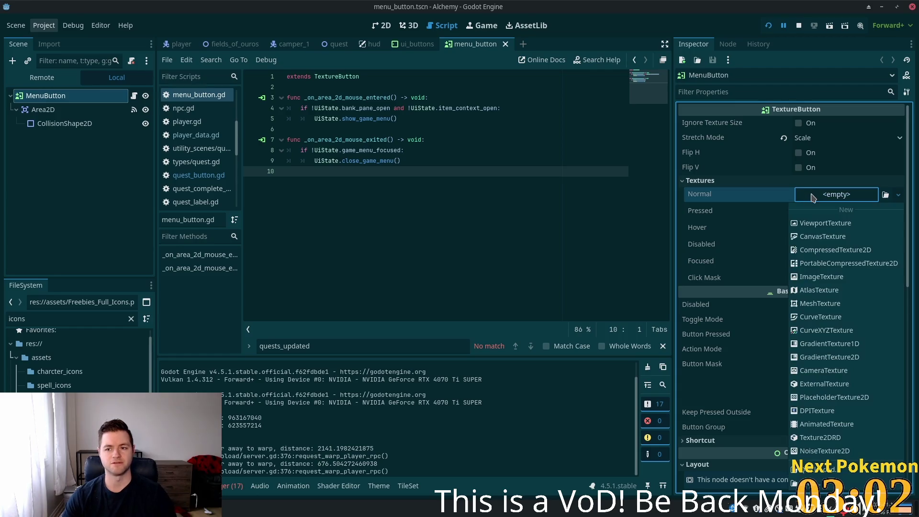
- Make Normal a new AtlasTexture using the 26×26 gear at 131, 611, save, and relaunch the game
left_click(840, 292)
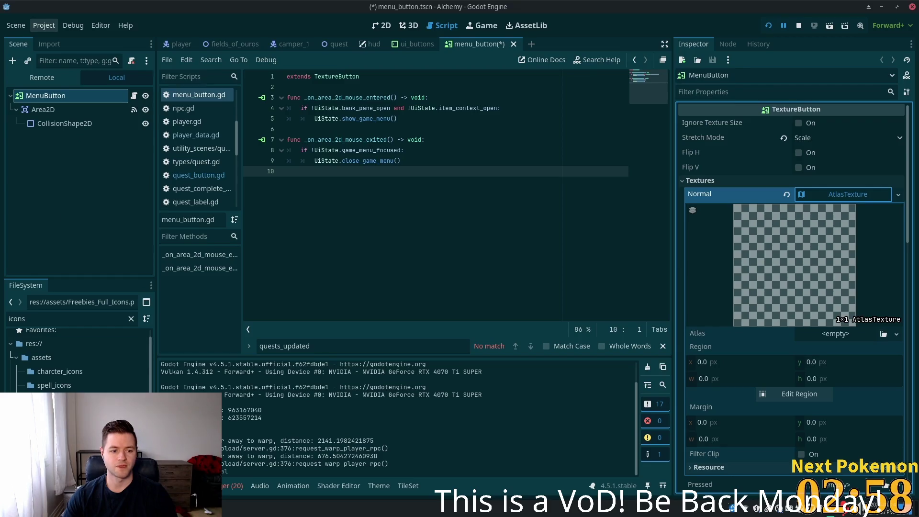
mouse_move(62, 399)
left_mouse_down()
mouse_move(500, 384)
mouse_move(810, 338)
left_mouse_up()
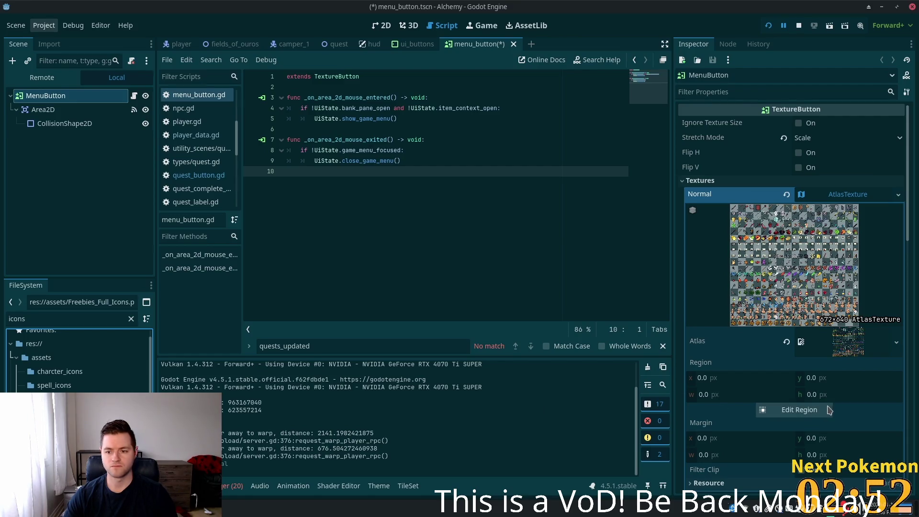
left_click(769, 410)
scroll(423, 340, "down", 5)
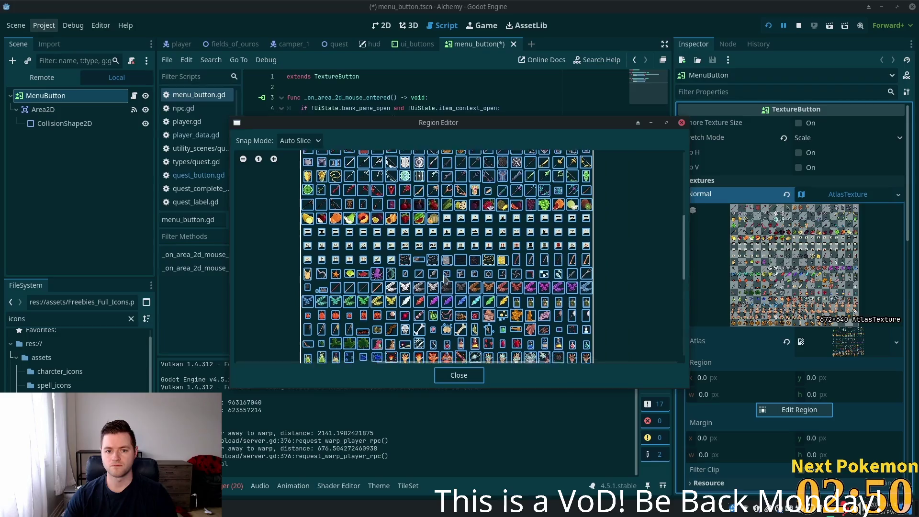
left_click(370, 238)
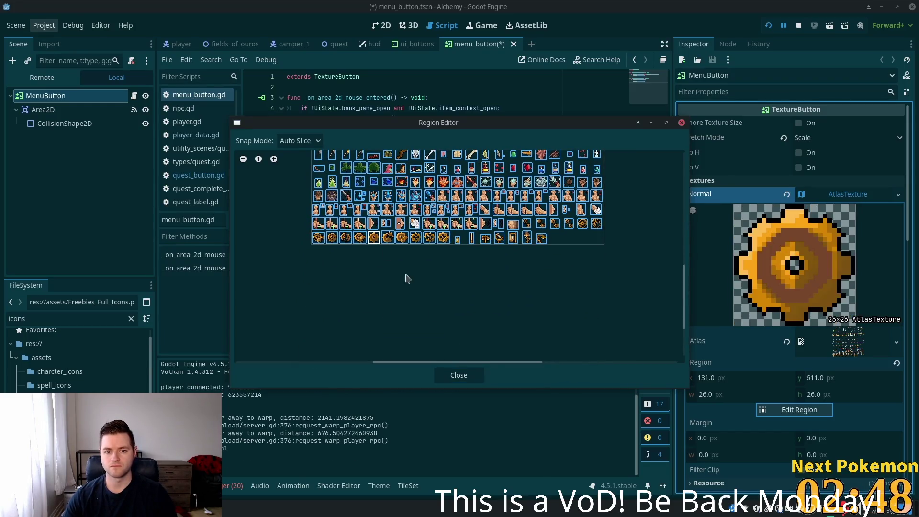
left_click(459, 375)
key("ctrl+s")
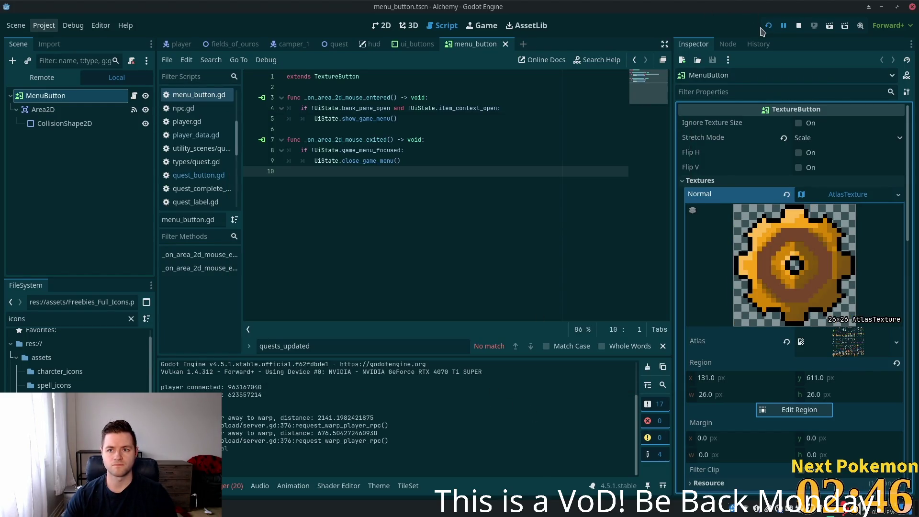
left_click(768, 26)
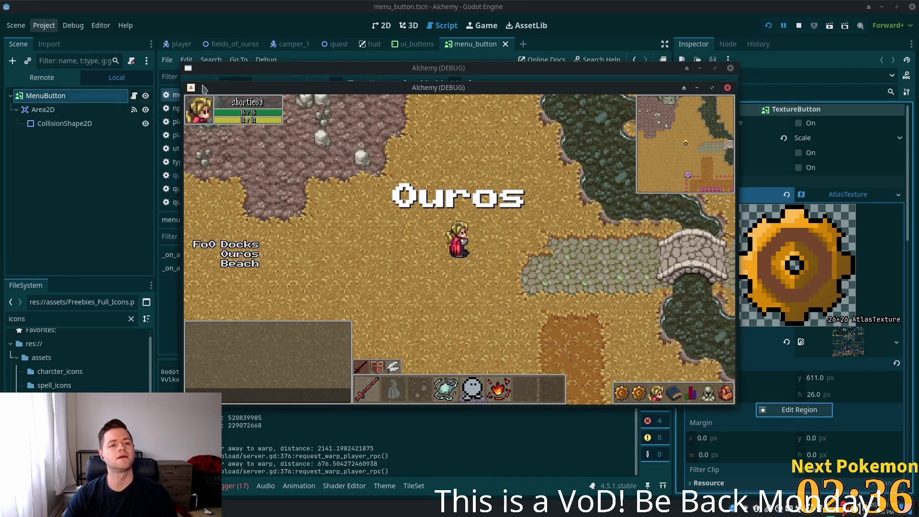
key("F8")
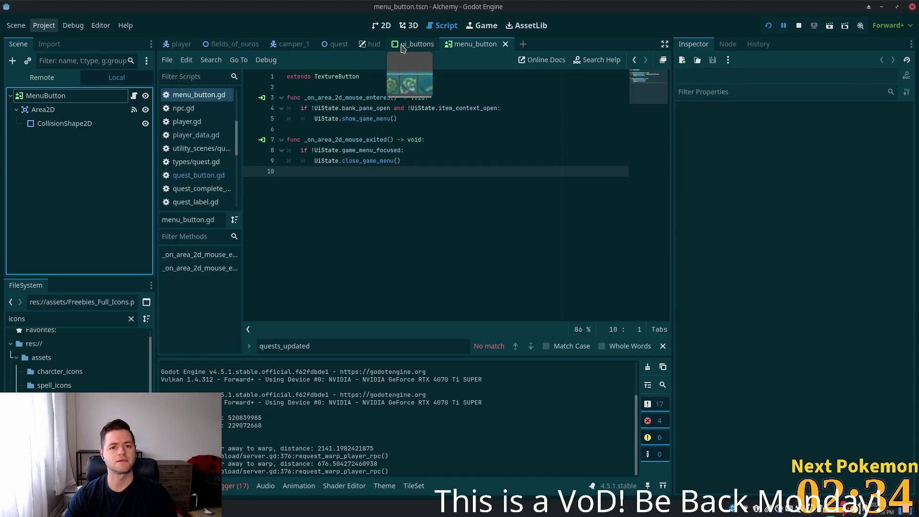
- Return to menu_button and rename its root node from MenuButton to QuestsButton
left_click(402, 44)
double_click(78, 158)
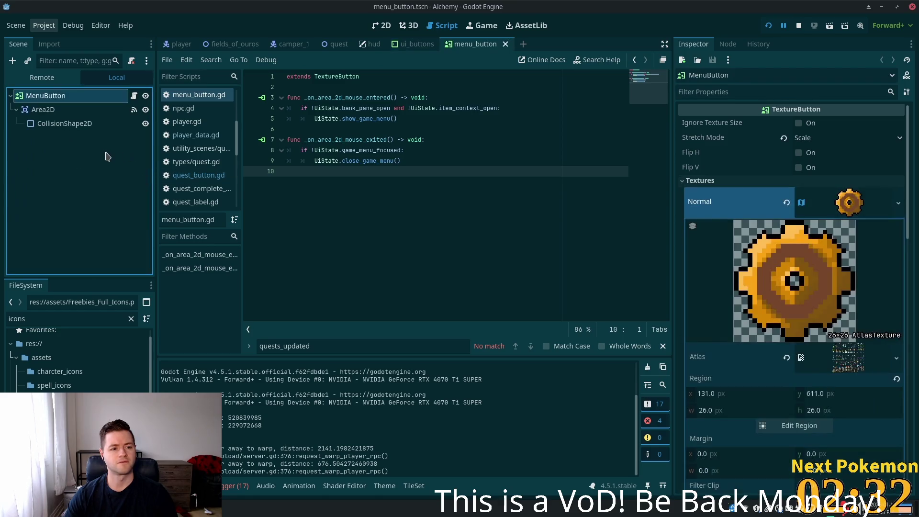
double_click(67, 99)
left_click(46, 97)
type("Qu")
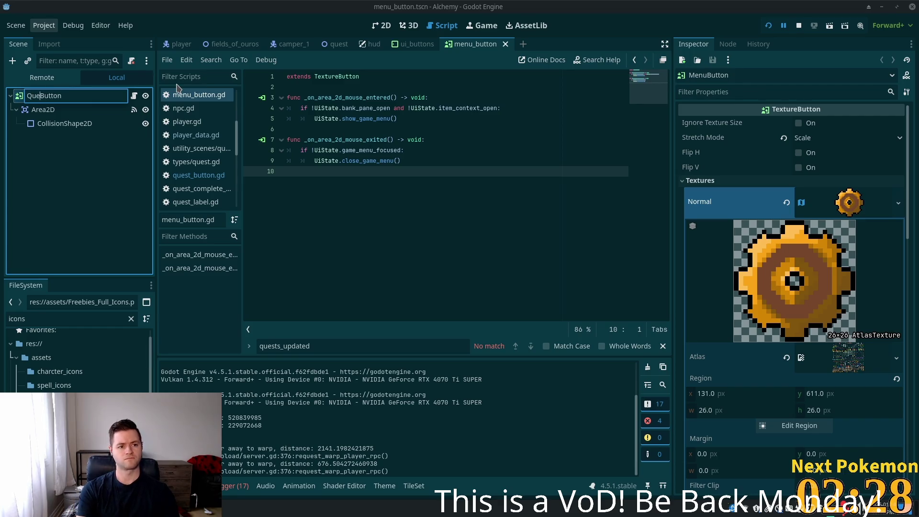
type("sts")
key("Return")
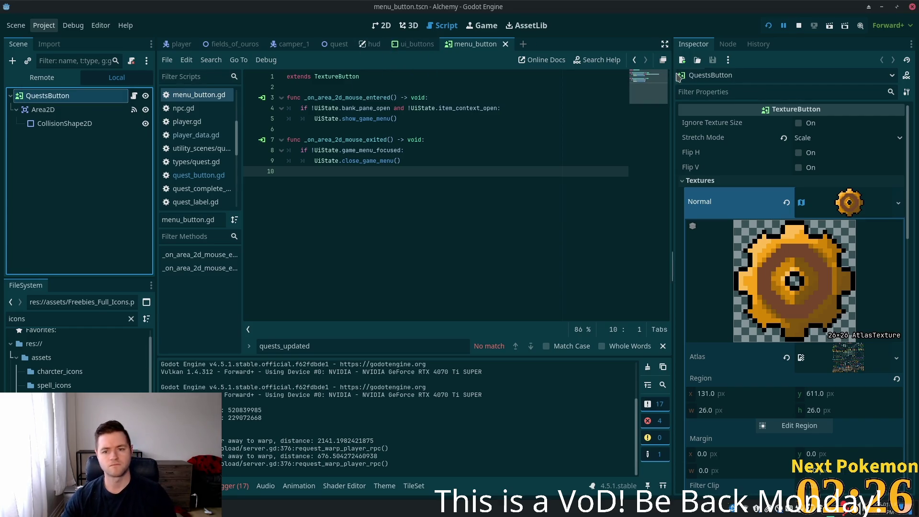
- Check the Normal texture's options, then bring up the QuestsButton node's context menu
right_click(706, 203)
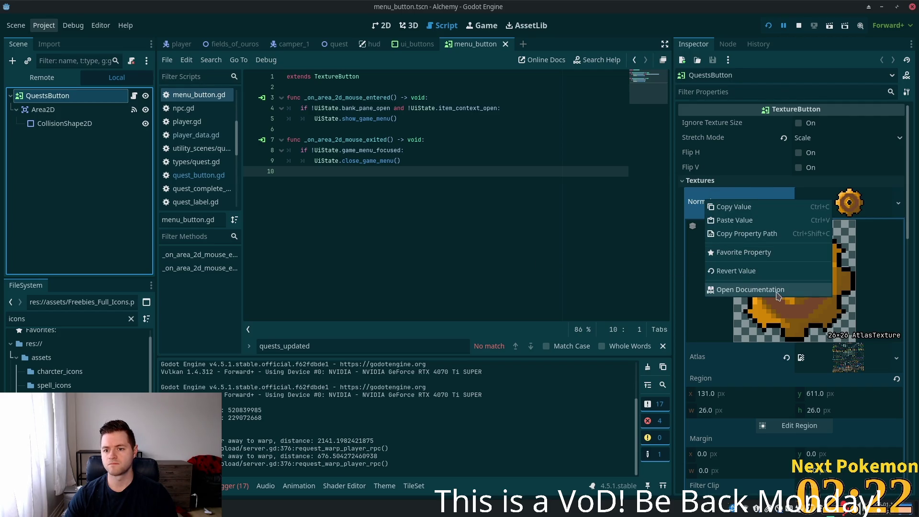
left_click(682, 201)
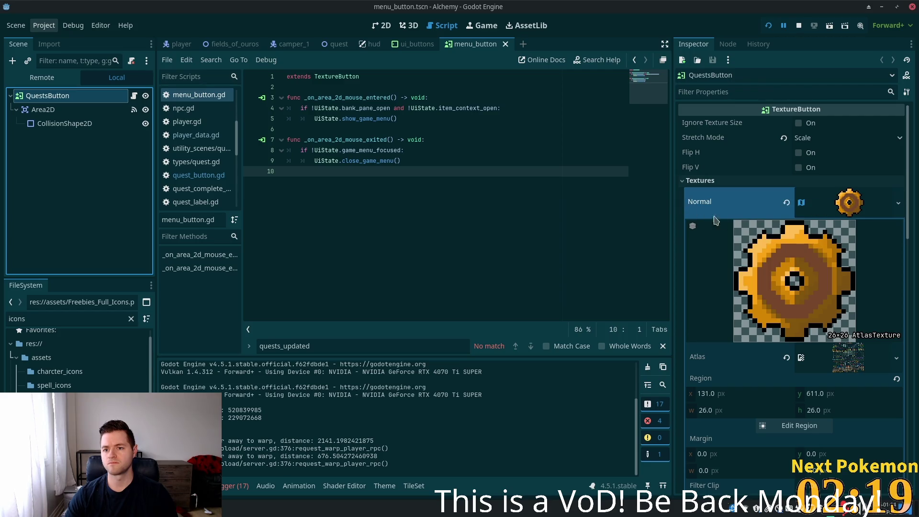
right_click(108, 102)
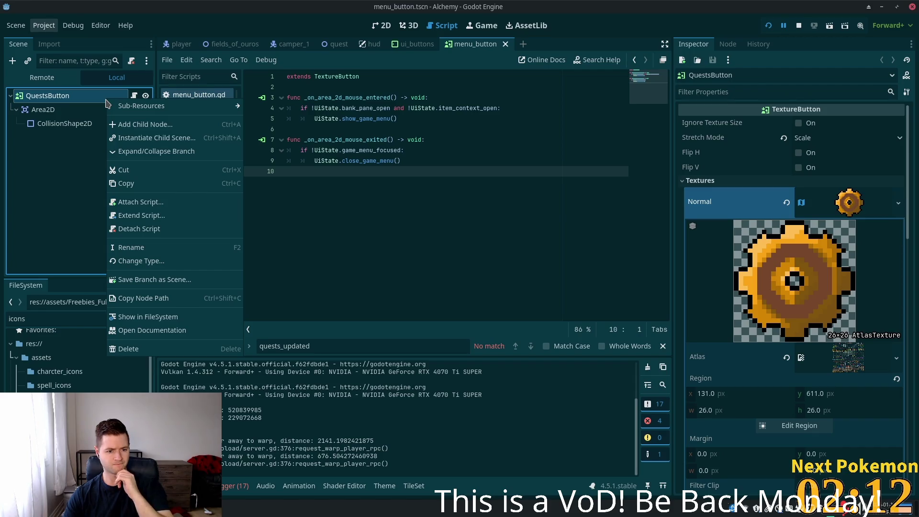
- Clear the menu button's Normal texture back to empty
left_click(654, 5)
scroll(811, 169, "down", 6)
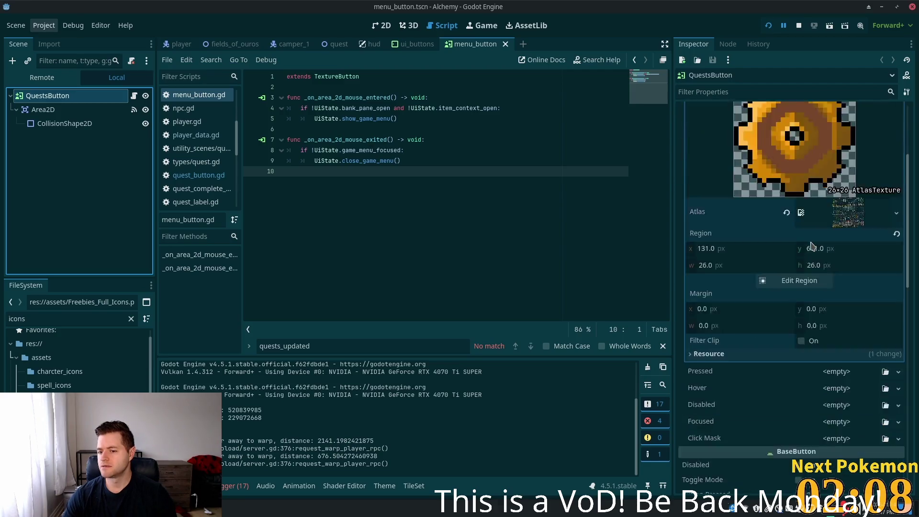
scroll(812, 245, "up", 3)
scroll(814, 243, "up", 3)
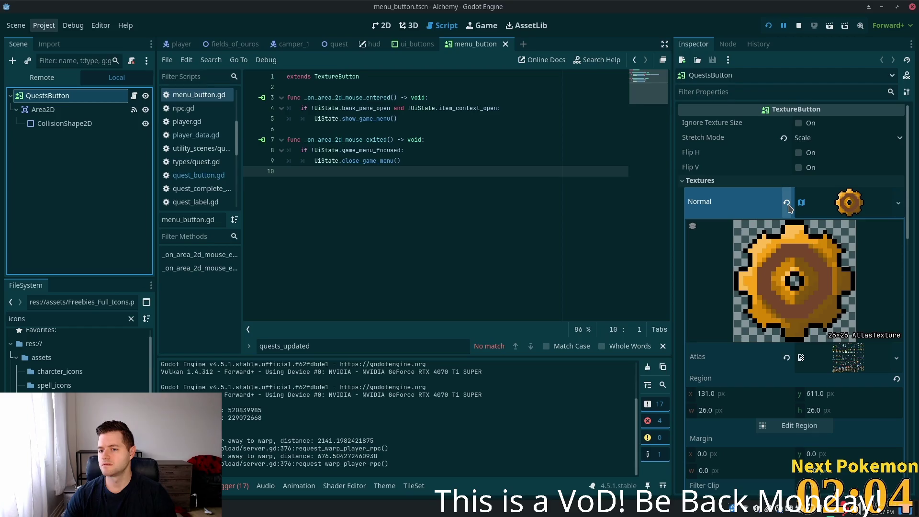
left_click(787, 204)
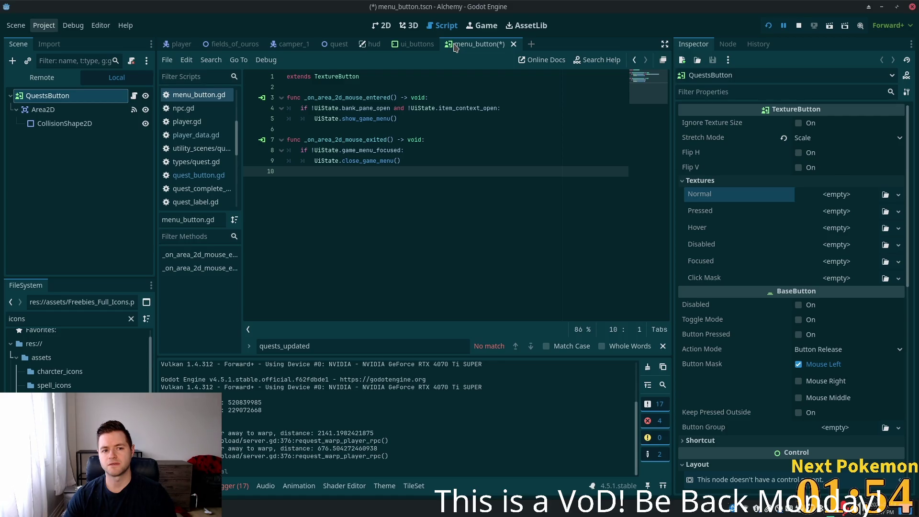
- Undo the root rename back to MenuButton and save the menu_button scene
left_click(394, 48)
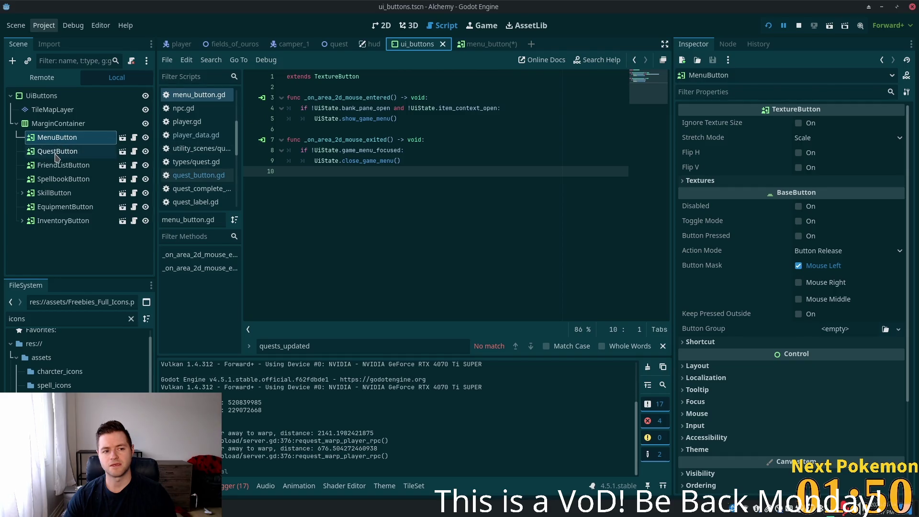
left_click(476, 44)
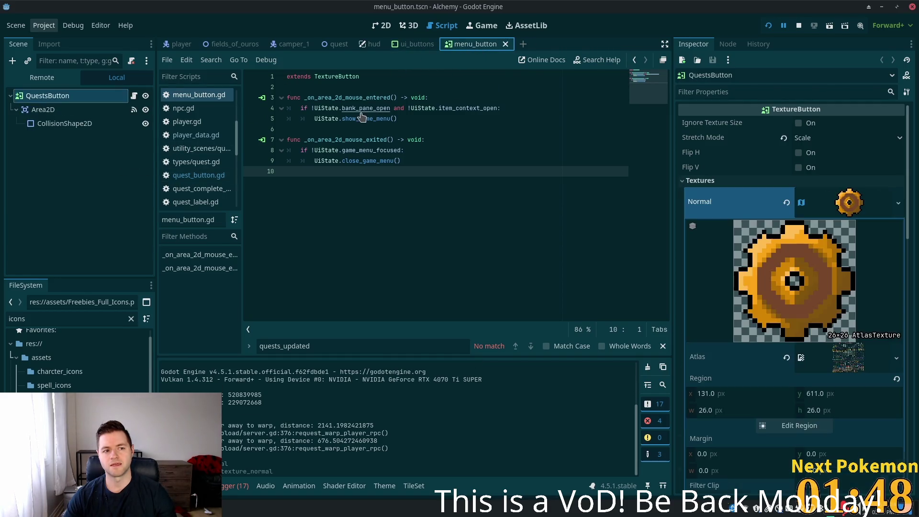
key("ctrl+z")
key("ctrl+s")
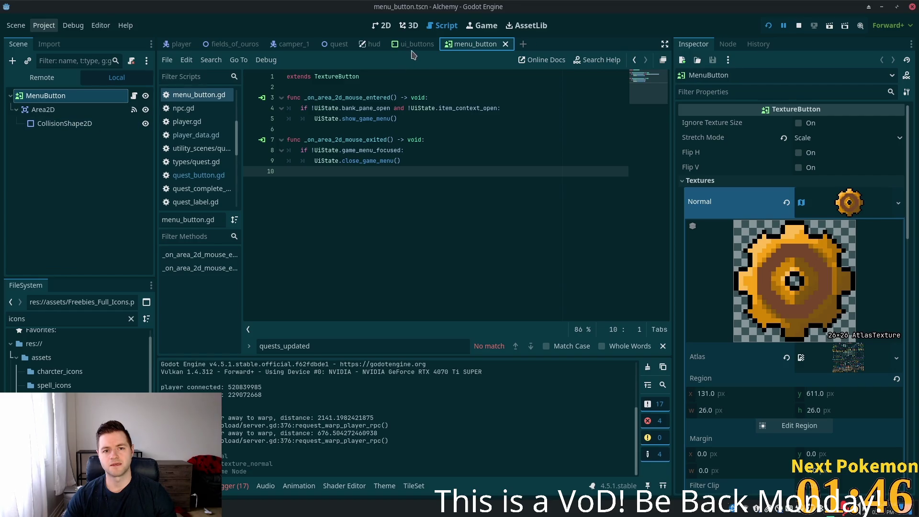
- Back in ui_buttons, check QuestButton's source scene and bring up QuestButton's node actions
left_click(415, 44)
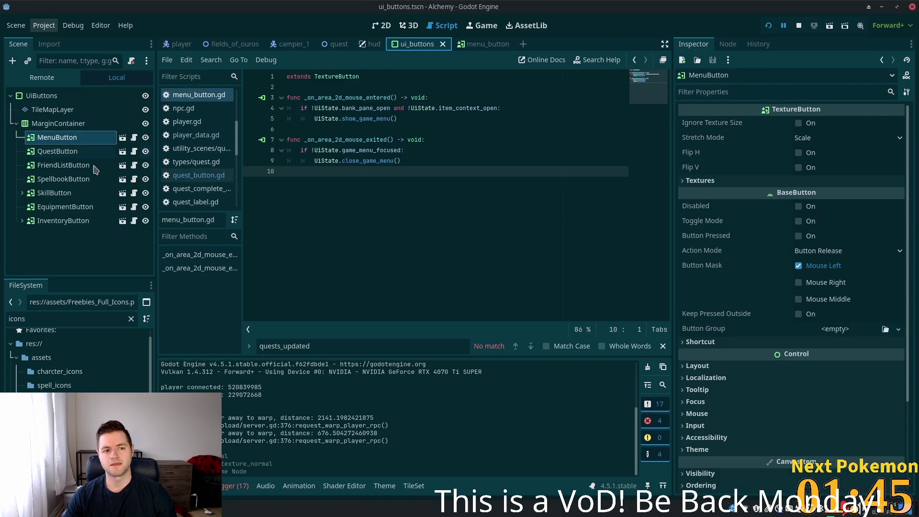
left_click(124, 153)
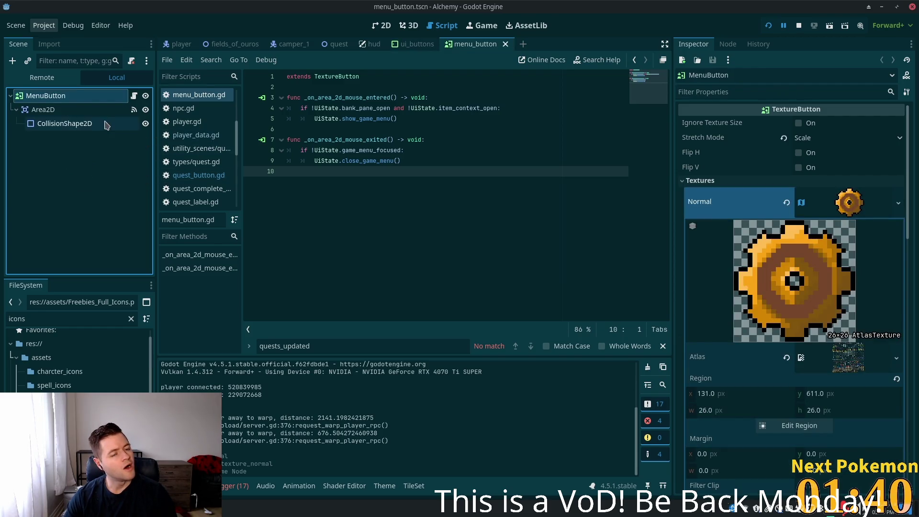
left_click(404, 46)
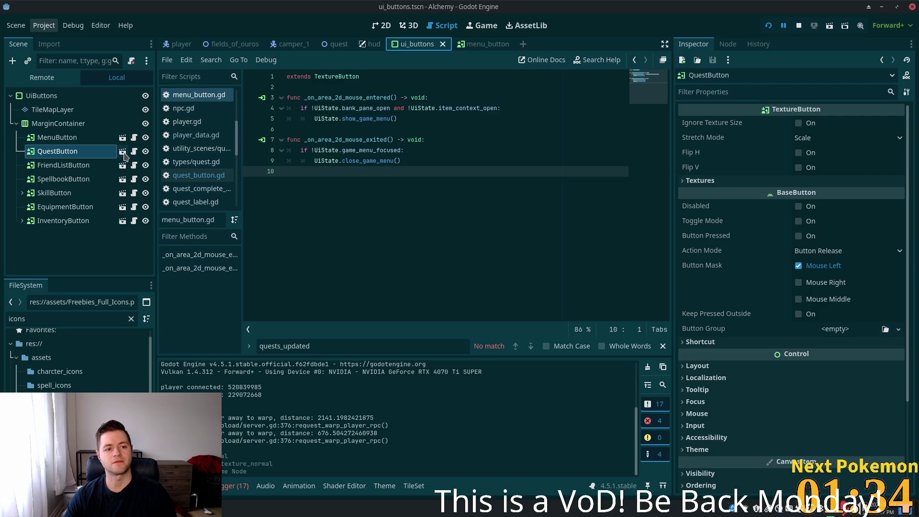
right_click(80, 154)
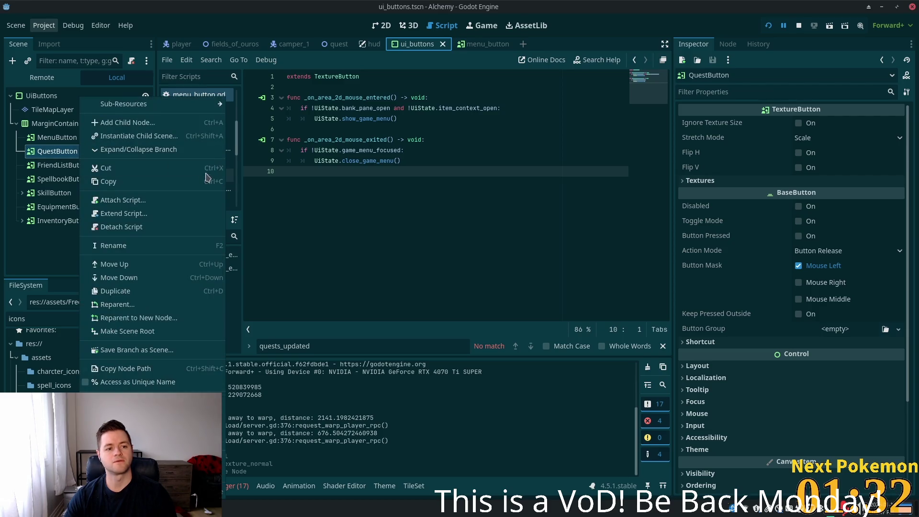
- Make QuestButton local after Save Branch as Scene is blocked for instanced scenes
left_click(163, 352)
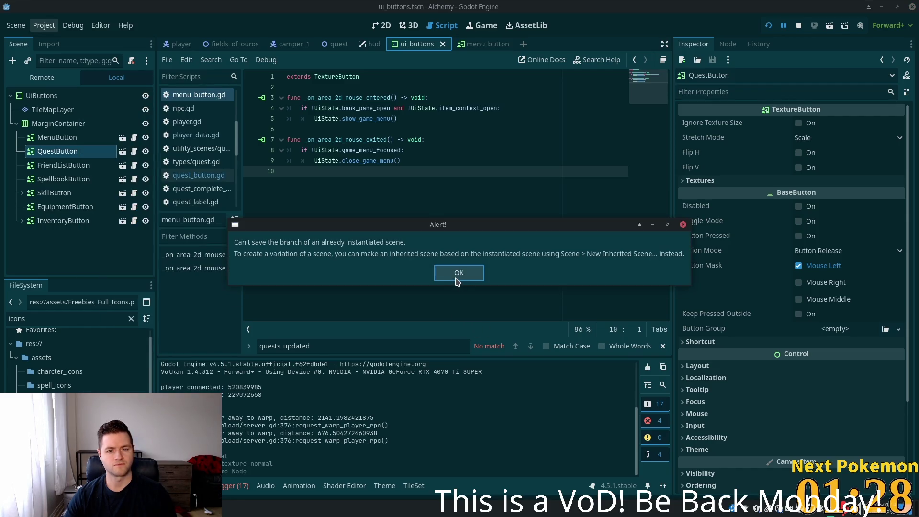
left_click(458, 275)
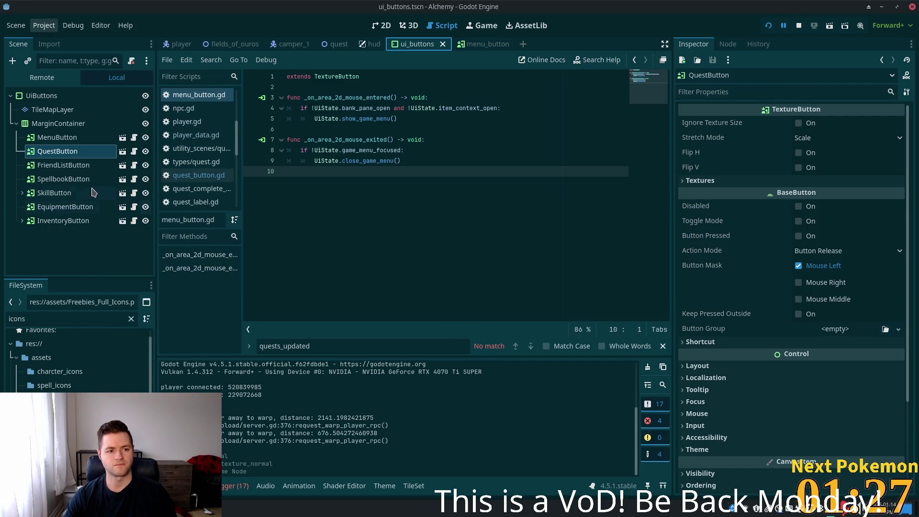
right_click(55, 153)
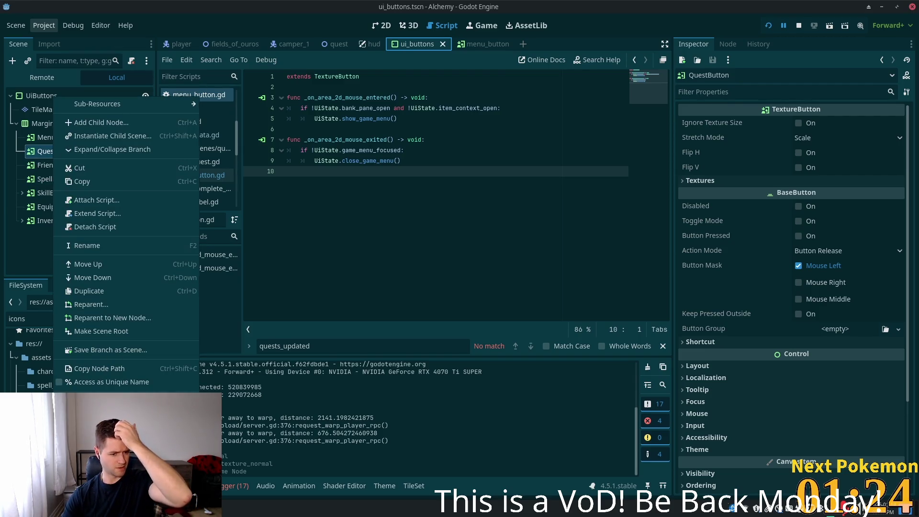
left_click(96, 427)
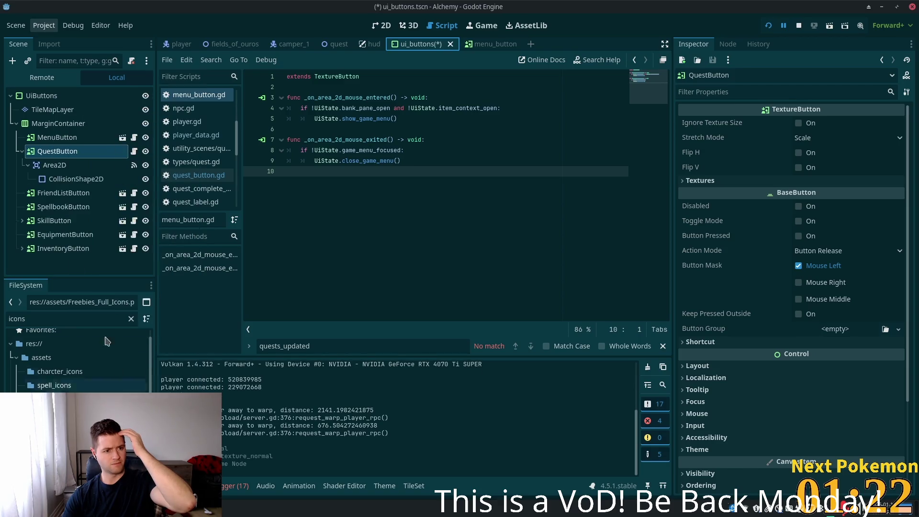
- Save the QuestButton branch as quest_button.tscn, save ui_buttons, and open the new scene
right_click(69, 152)
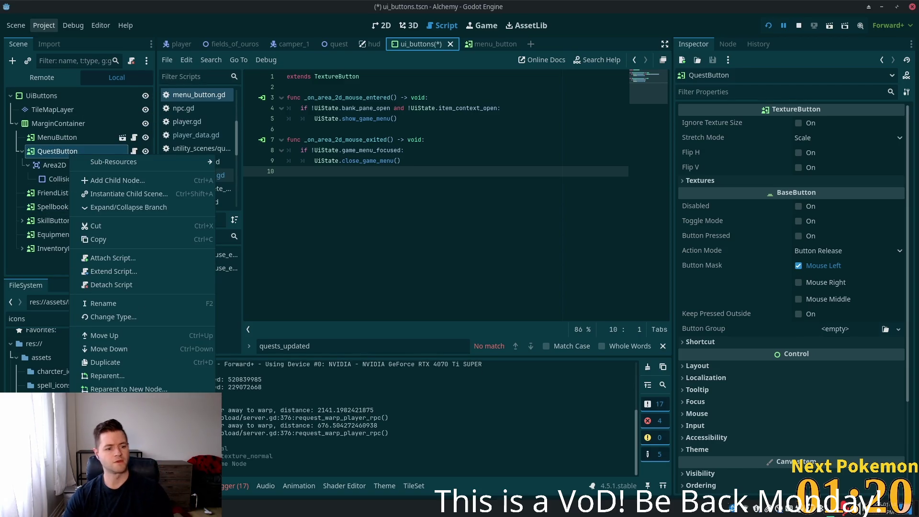
left_click(114, 418)
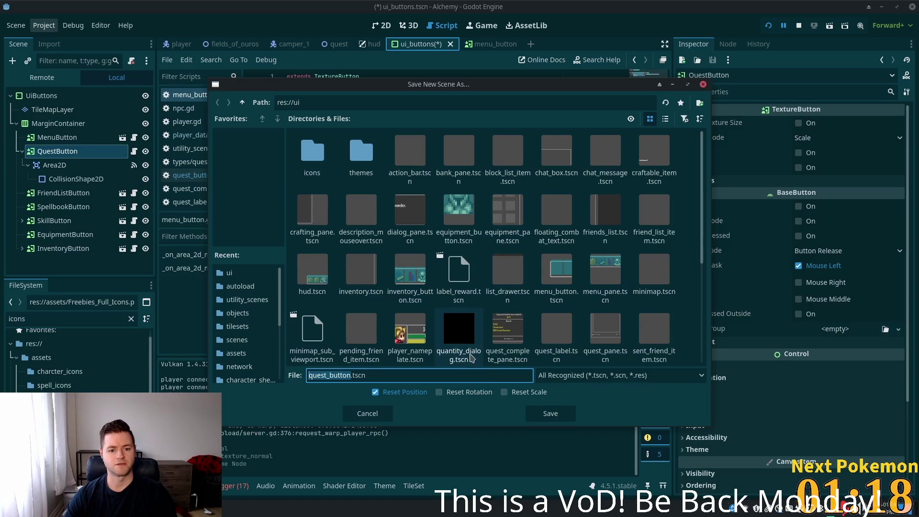
left_click(553, 414)
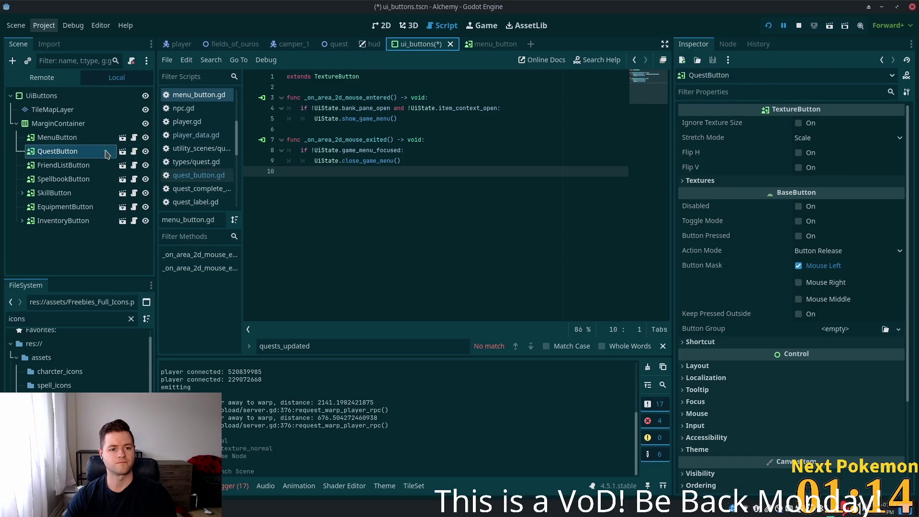
left_click(67, 152)
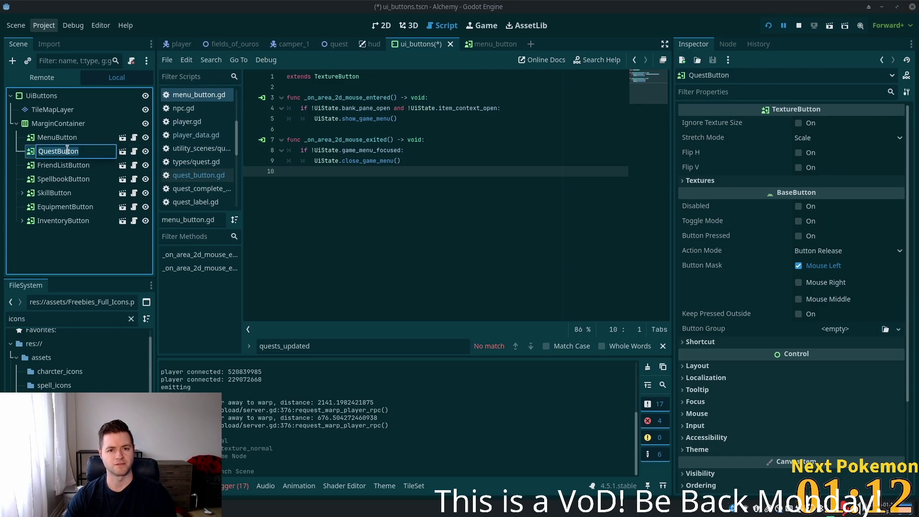
key("End")
key("Escape")
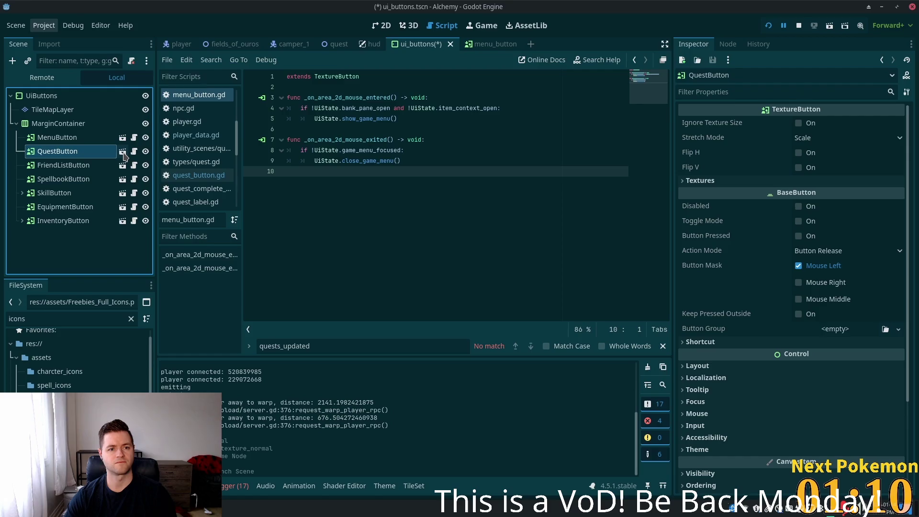
key("ctrl+s")
left_click(123, 151)
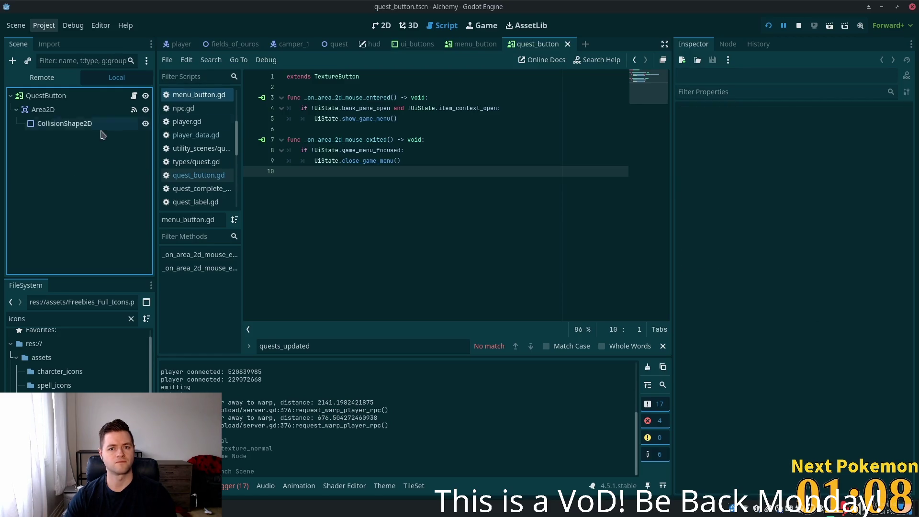
- Make QuestButton's Normal texture unique, clear it, and save the scene
left_click(72, 97)
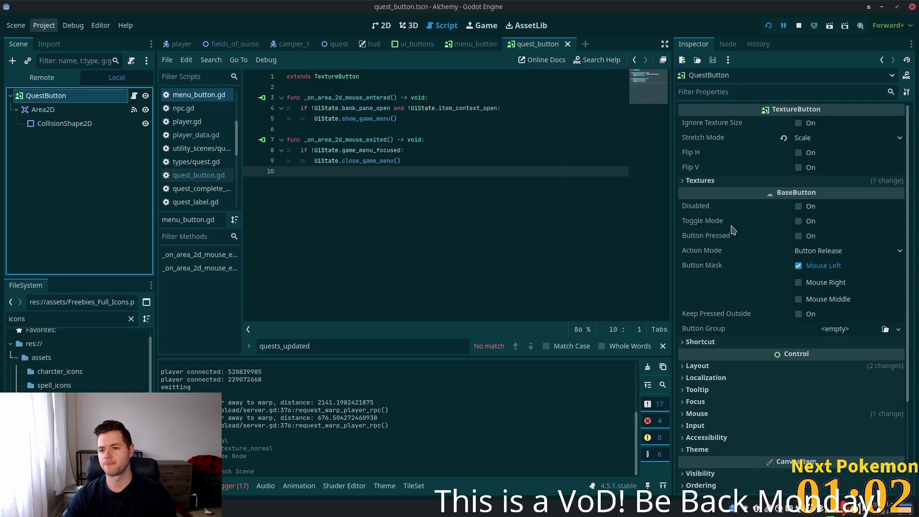
left_click(738, 181)
left_click(851, 211)
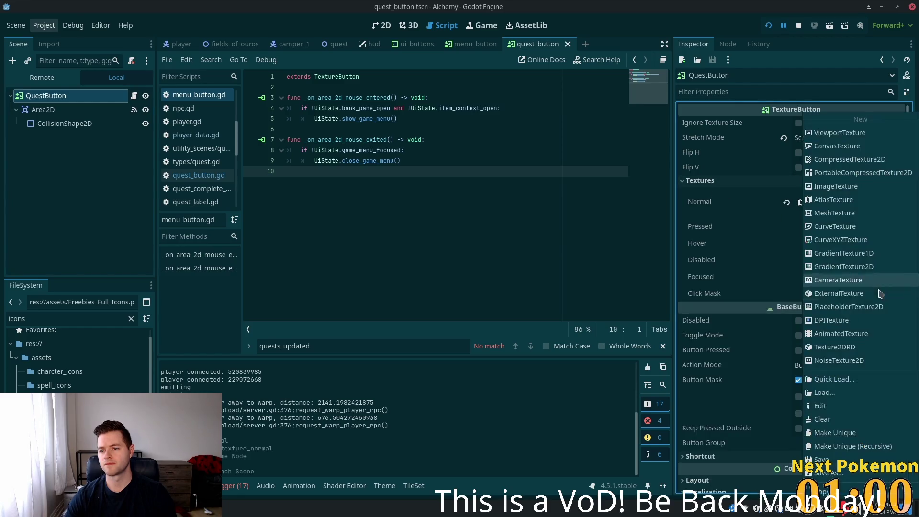
left_click(835, 433)
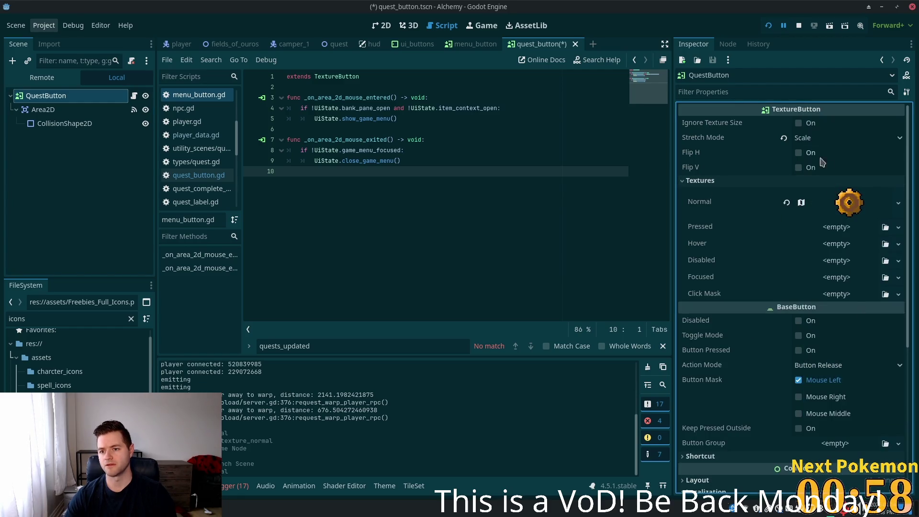
left_click(787, 202)
key("ctrl+s")
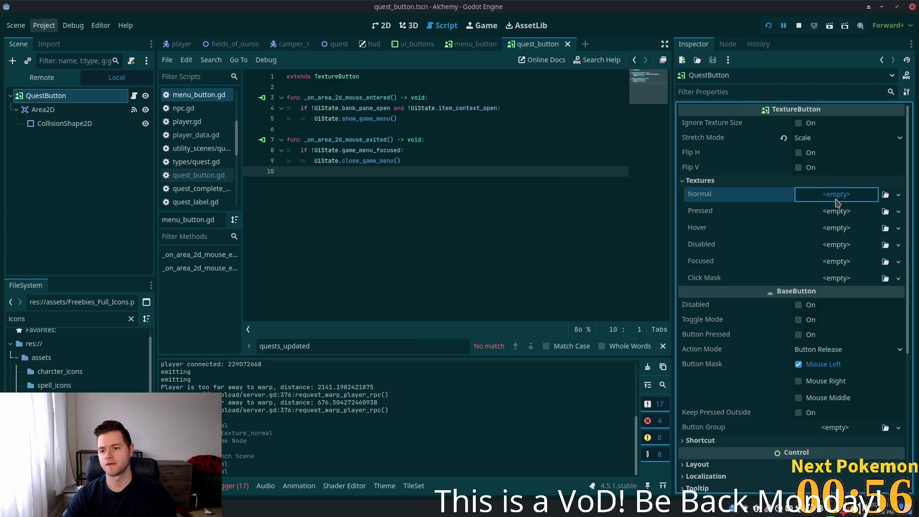
- Give the Normal slot a new AtlasTexture using the 16x16 sprite sheet as its atlas
left_click(836, 198)
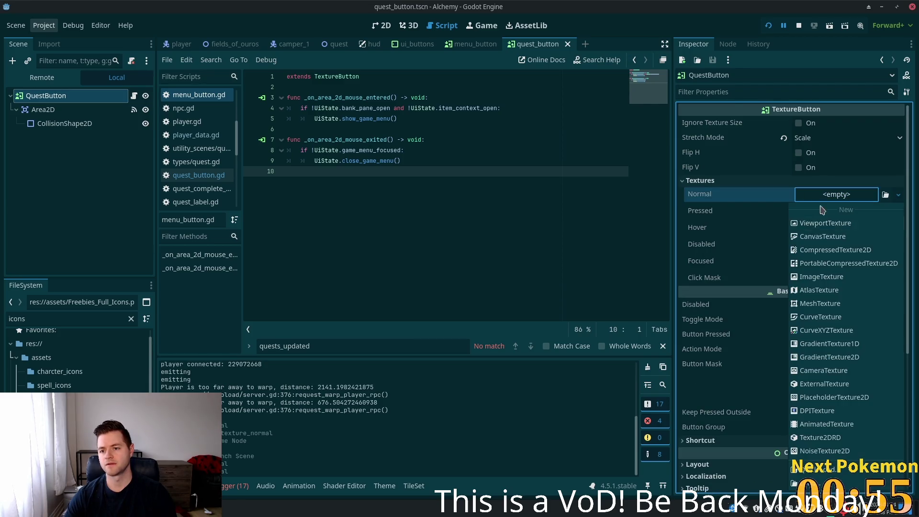
left_click(820, 290)
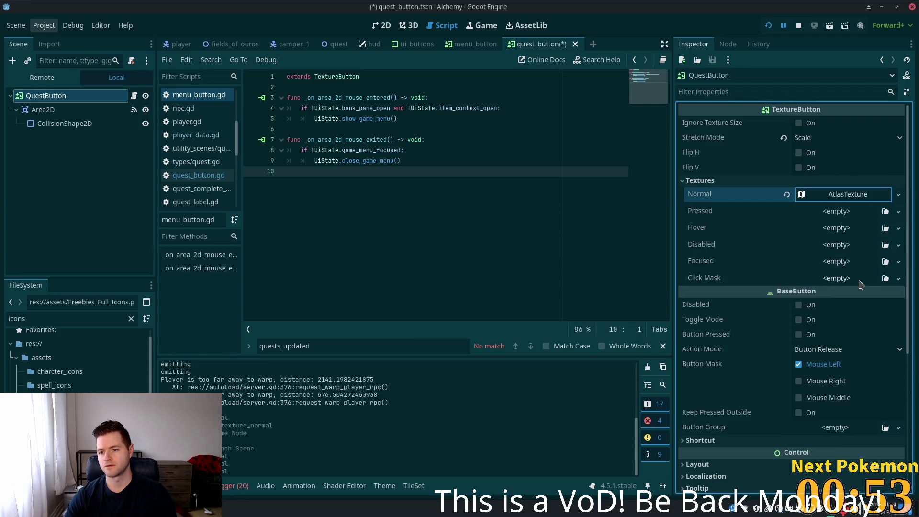
left_click(838, 194)
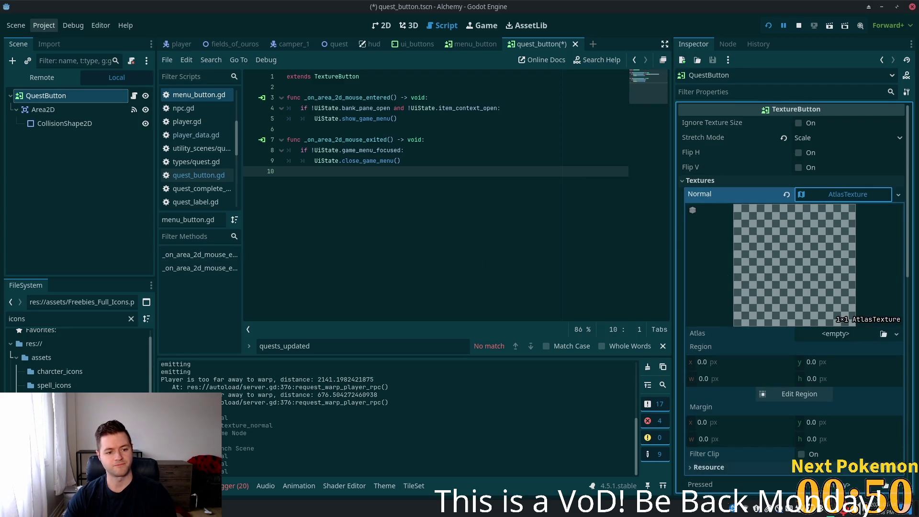
left_click(69, 318)
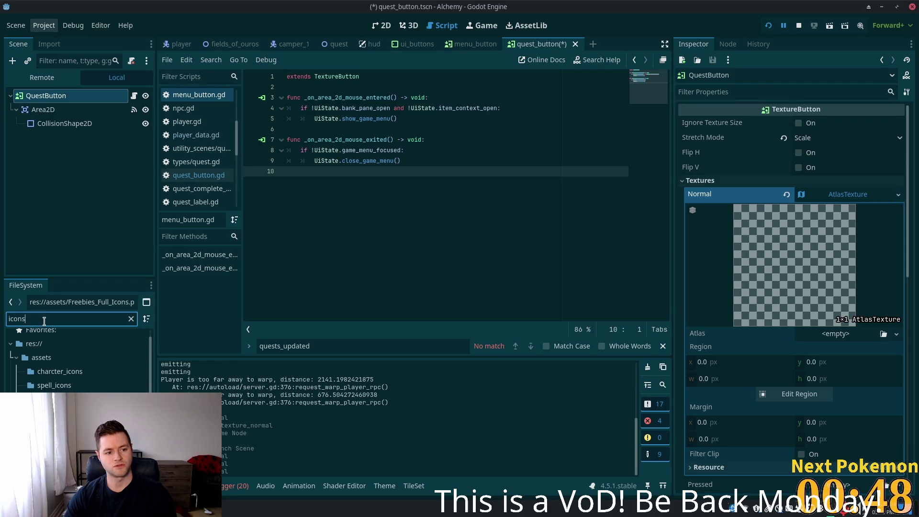
type("1")
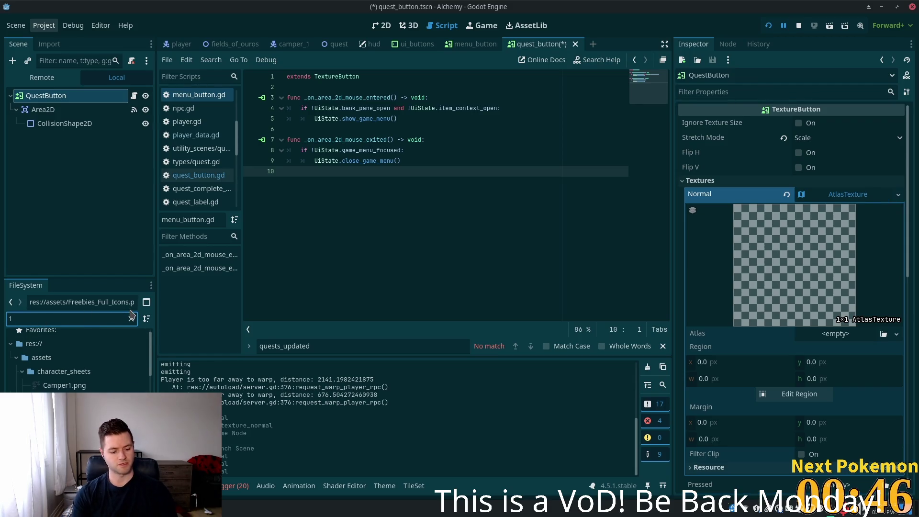
type("6x16")
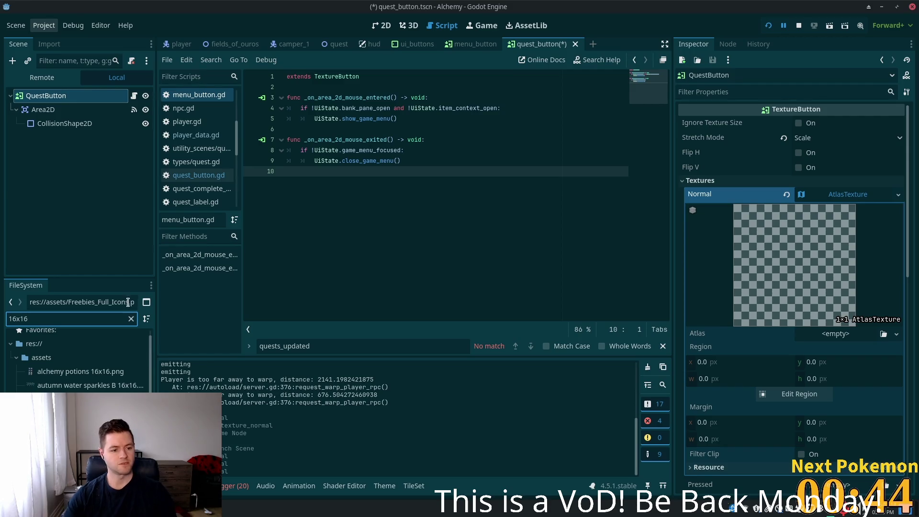
key("Tab")
mouse_move(713, 265)
left_mouse_down()
mouse_move(846, 323)
mouse_move(841, 338)
left_mouse_up()
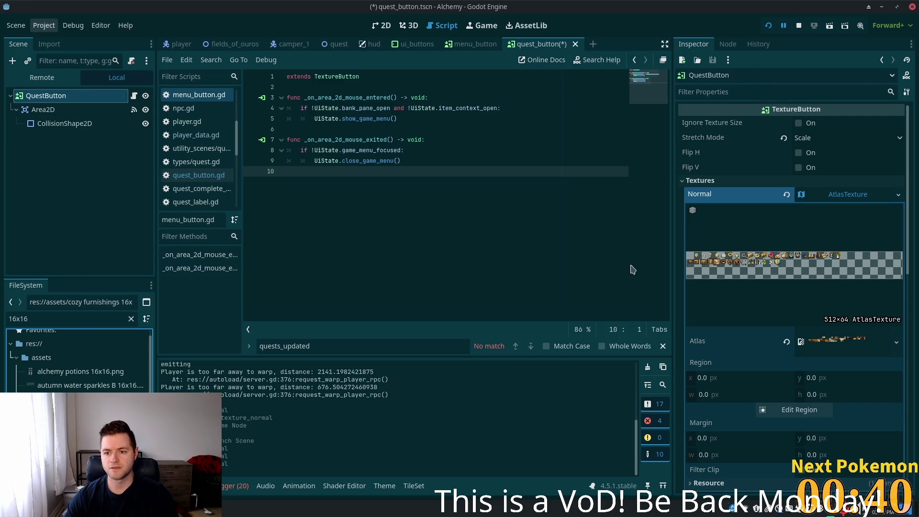
- Set the atlas region to the 15×16 scroll icon and save the quest button scene
left_click(793, 410)
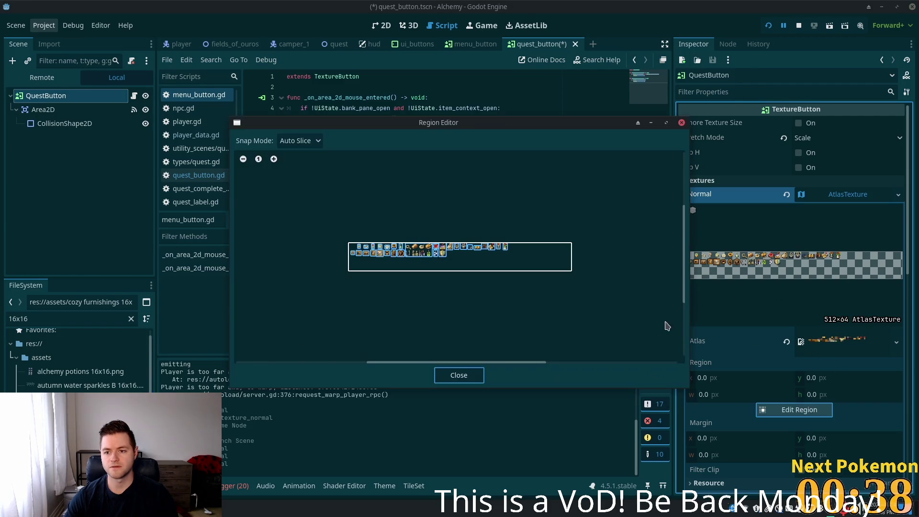
left_click(491, 247)
left_click(460, 375)
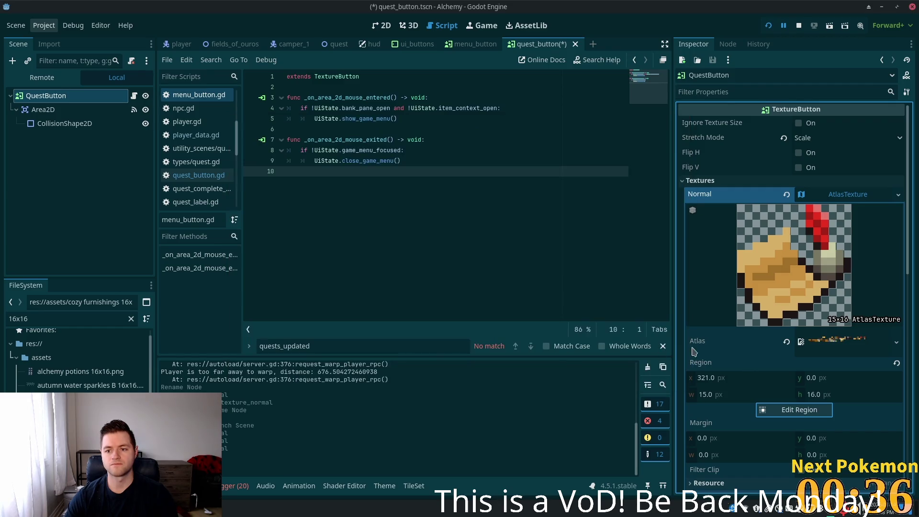
key("ctrl+s")
left_click(768, 27)
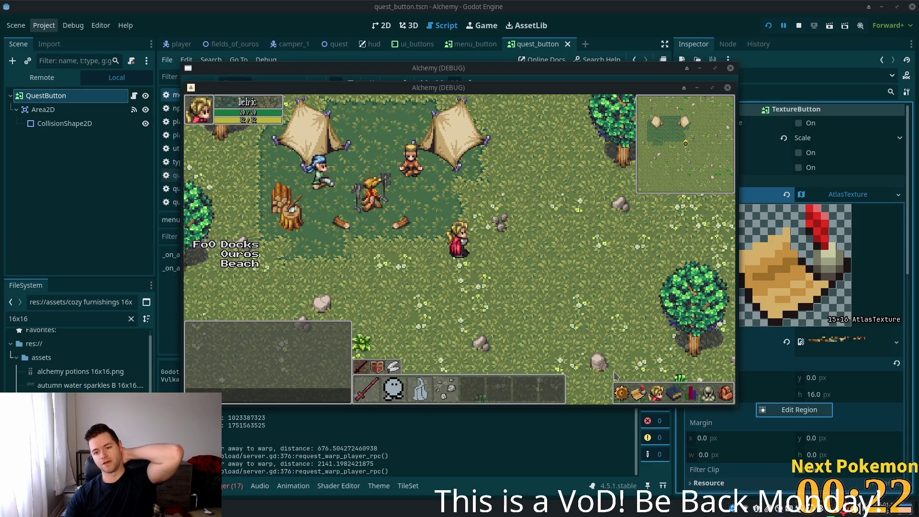
- Confirm the hotbar quest icon opens the Quests panel listing The Hungry Camper, then close it
left_click(634, 400)
left_click(622, 395)
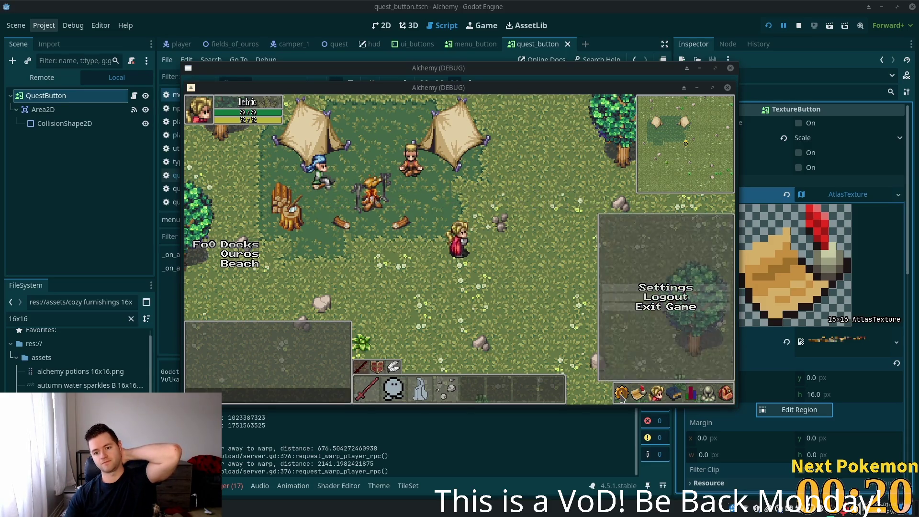
left_click(658, 395)
left_click(642, 396)
left_click(657, 394)
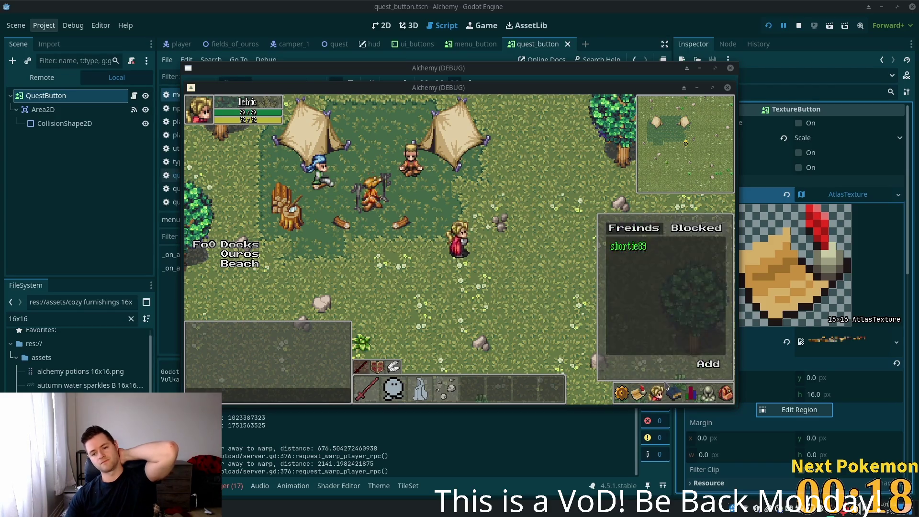
left_click(643, 396)
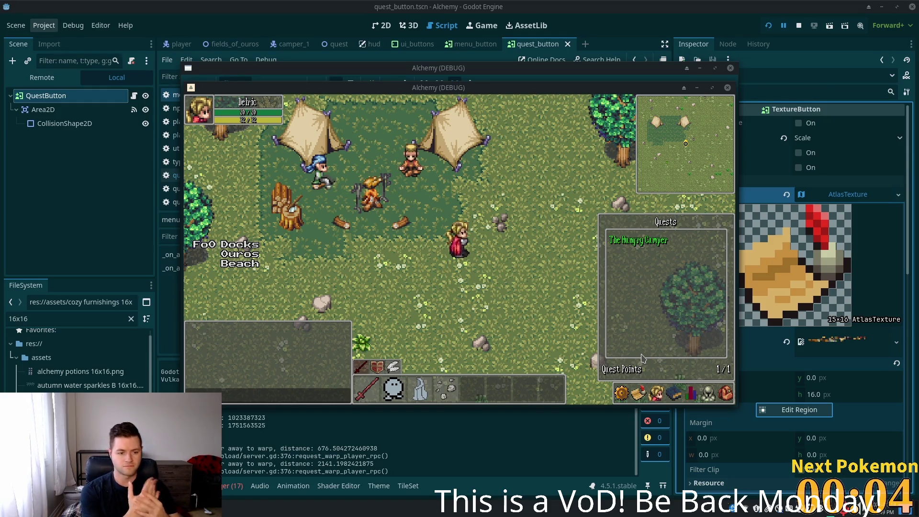
left_click(610, 296)
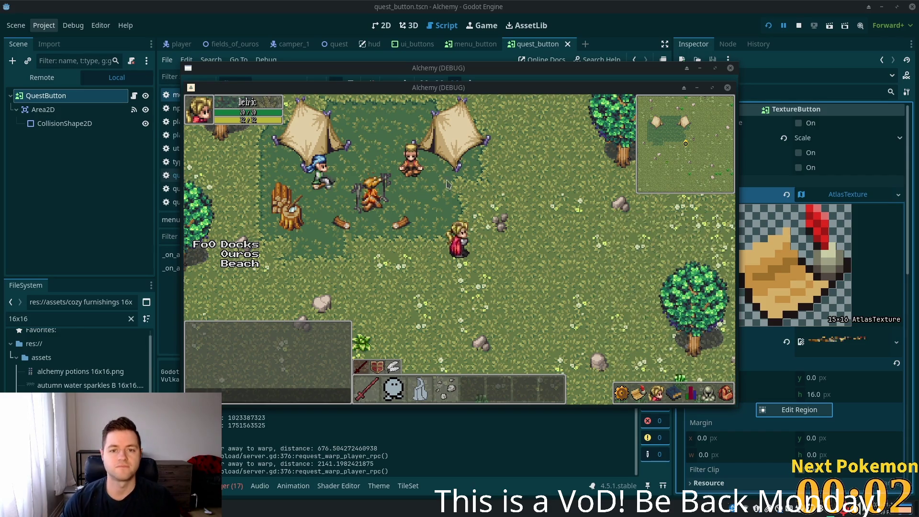
- Walk the player toward the tents, then switch to phpMyAdmin in the browser
key("a")
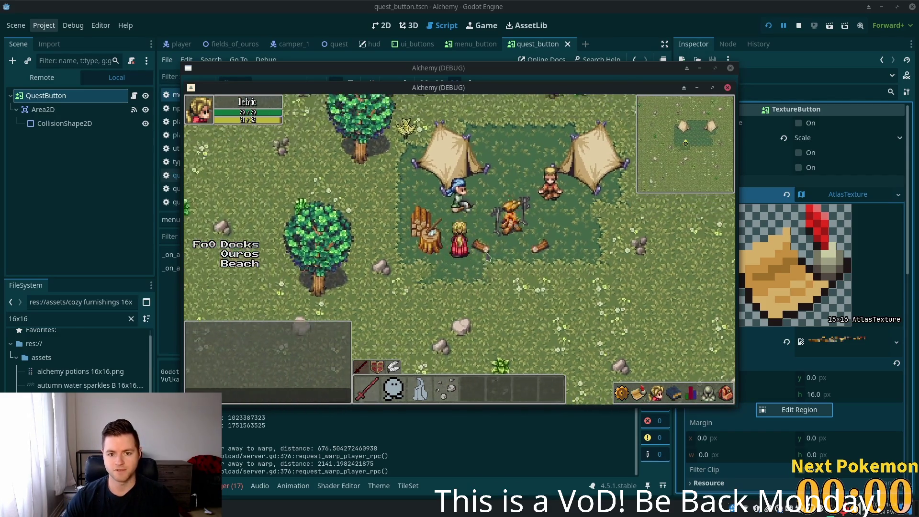
key("w")
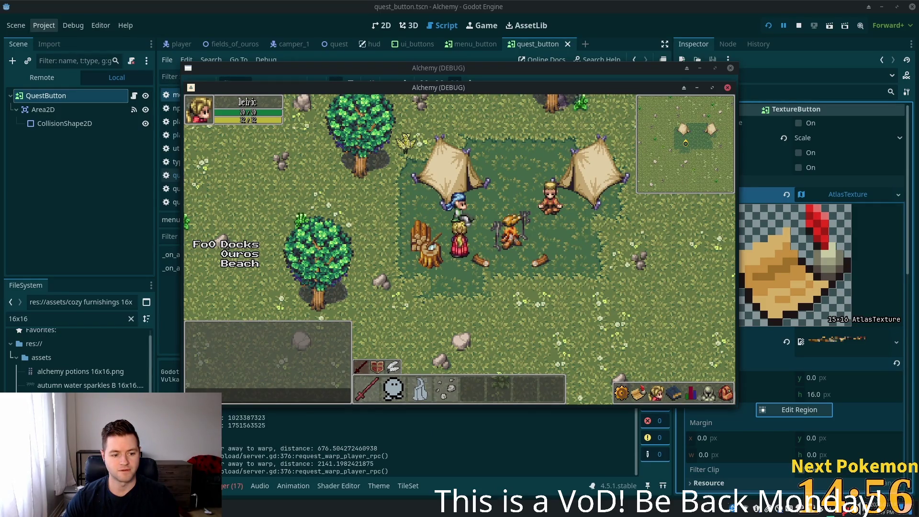
key("alt+Tab")
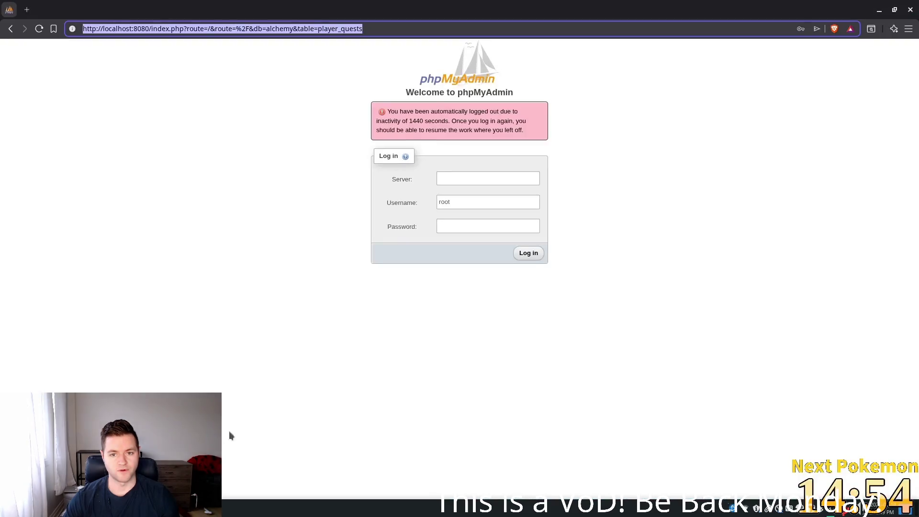
- Log back into phpMyAdmin with server db and the saved credentials
left_click(461, 177)
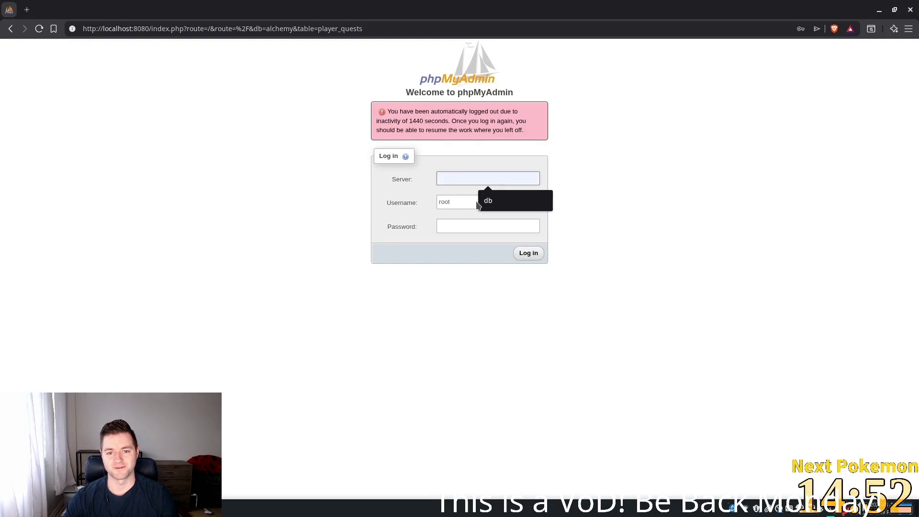
left_click(485, 190)
left_click(483, 202)
left_click(503, 226)
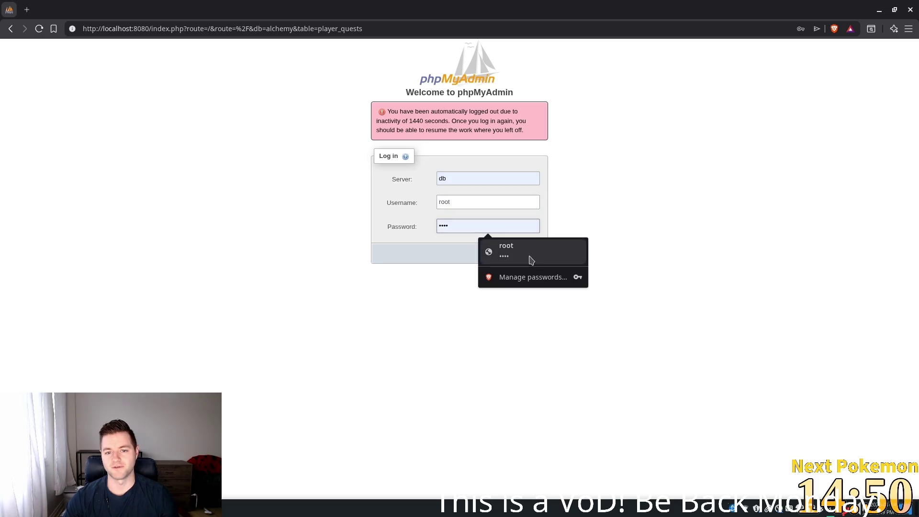
left_click(690, 225)
left_click(521, 253)
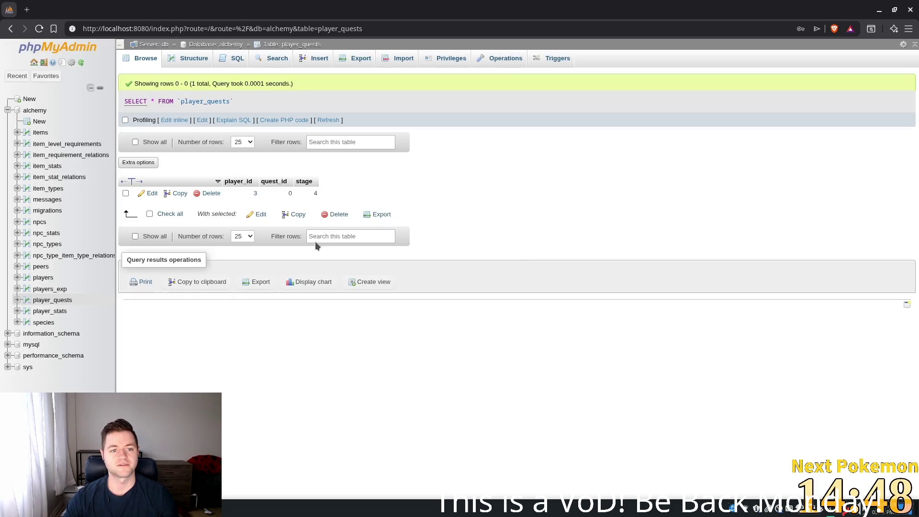
- Change the player's quest stage from 4 to 3, then return to Godot
double_click(314, 193)
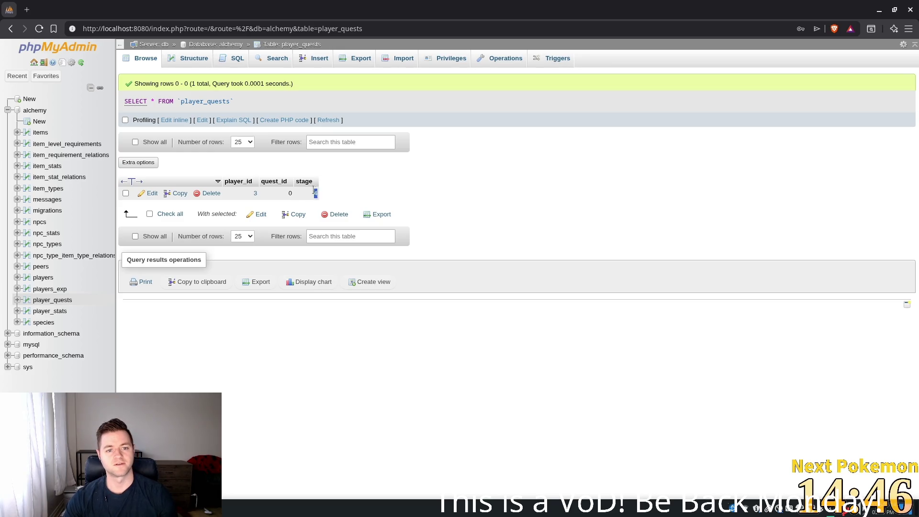
type("3")
key("Return")
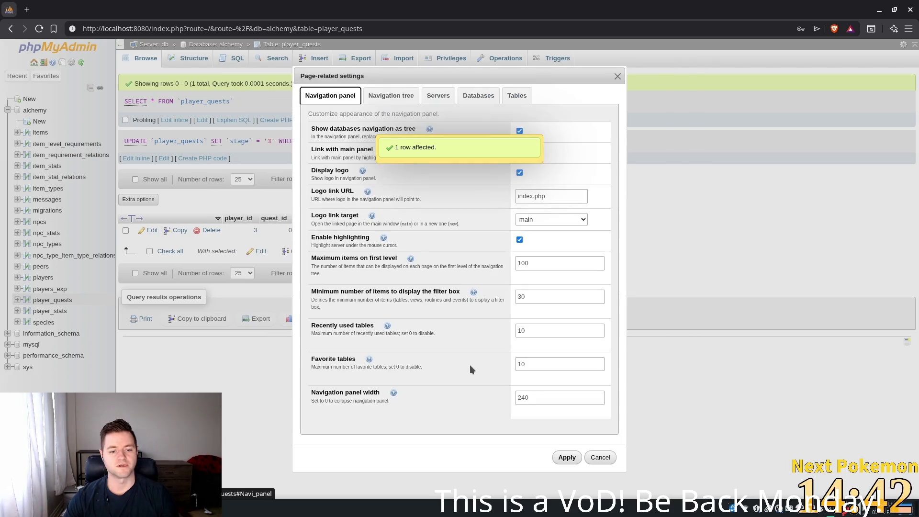
left_click(599, 458)
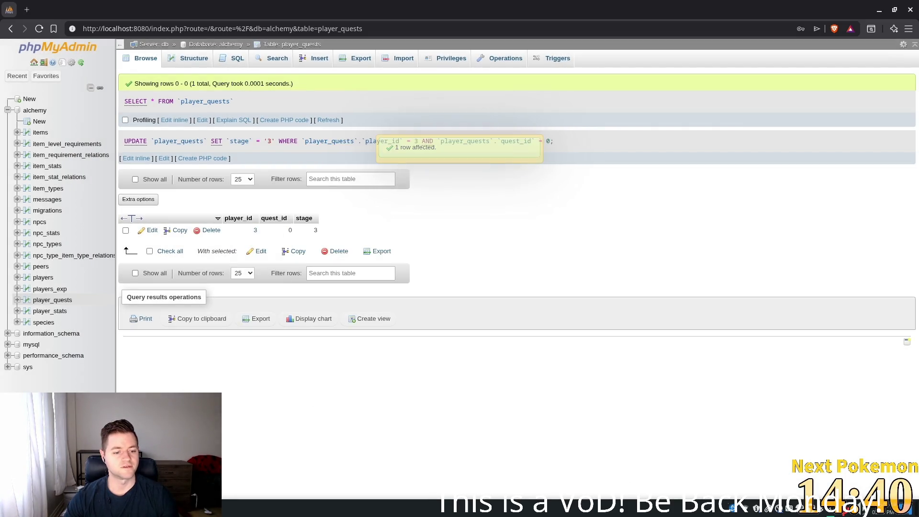
key("alt+Tab")
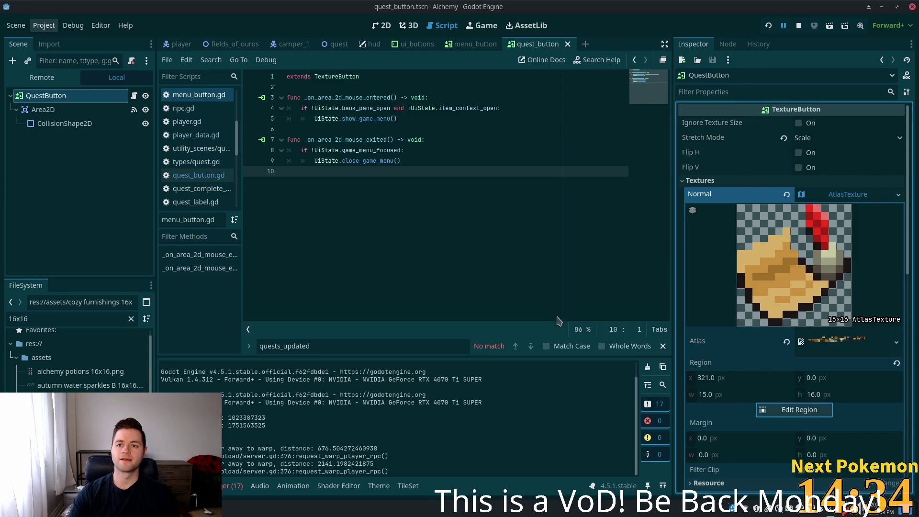
- Relaunch the project with F5, opening two Alchemy debug windows
key("F5")
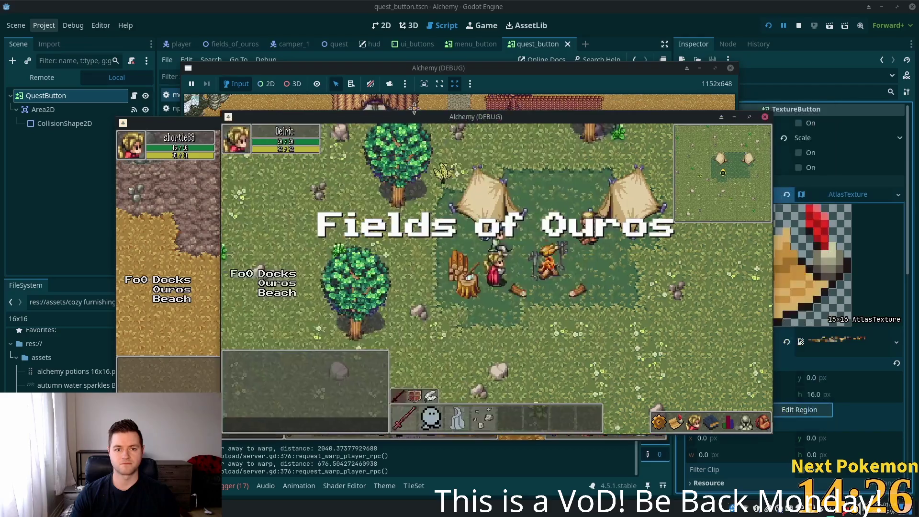
- Move one game window aside and launch Peek from the application launcher
mouse_move(556, 109)
left_mouse_down()
mouse_move(517, 110)
mouse_move(562, 117)
left_mouse_up()
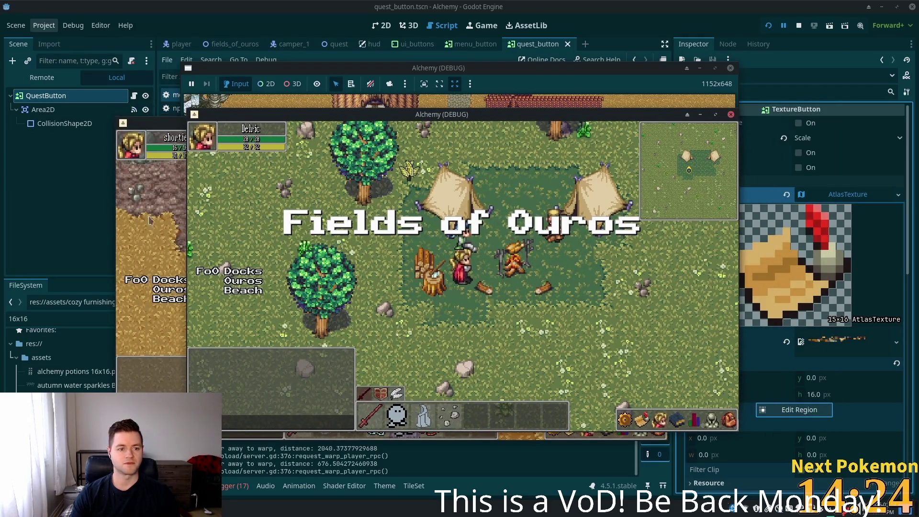
key("super")
type("peel")
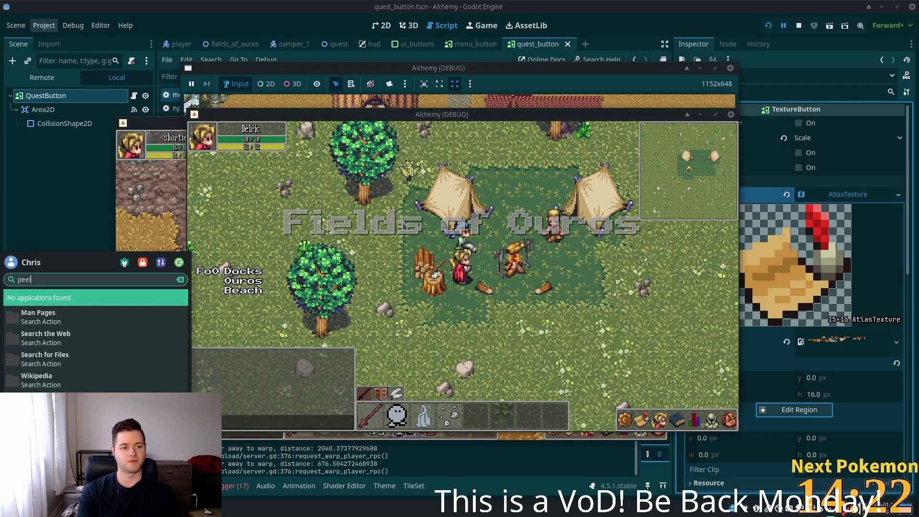
key("BackSpace")
type("k")
key("Return")
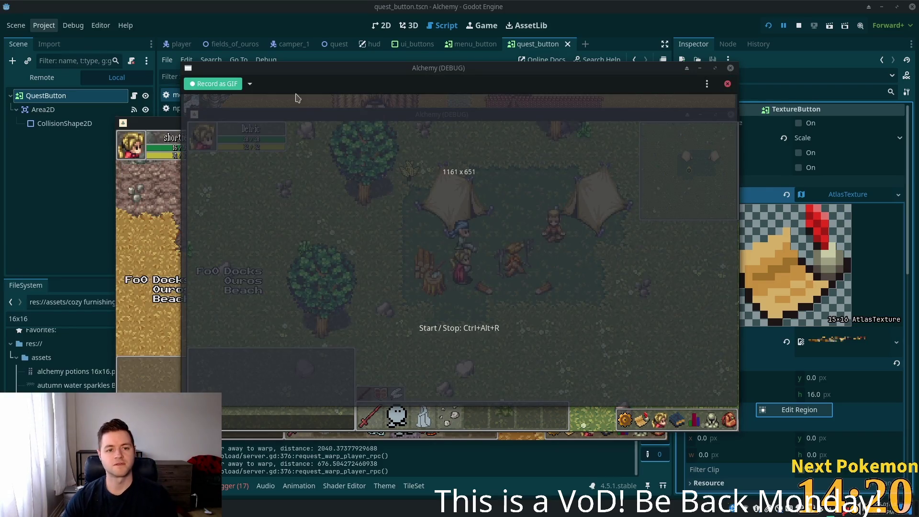
- Position the Peek recording frame over the Alchemy camp game window
left_click(300, 94)
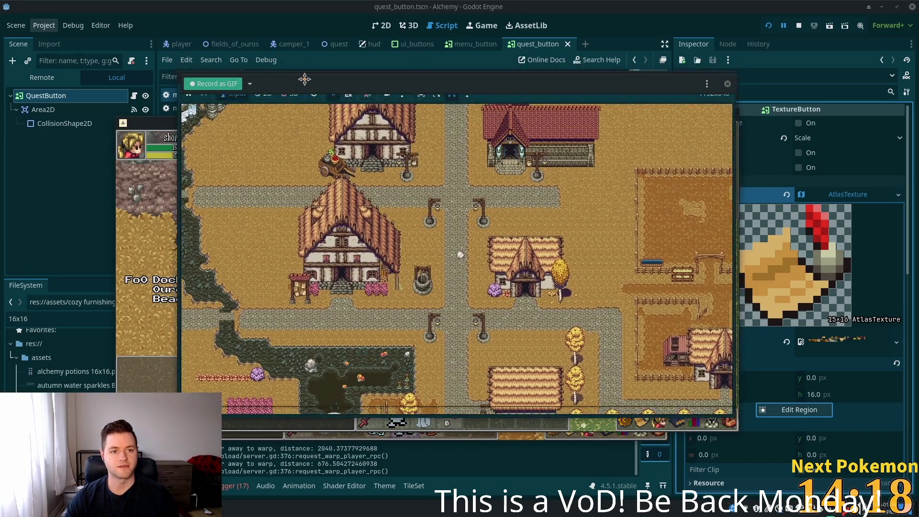
left_click_drag(304, 79, 314, 84)
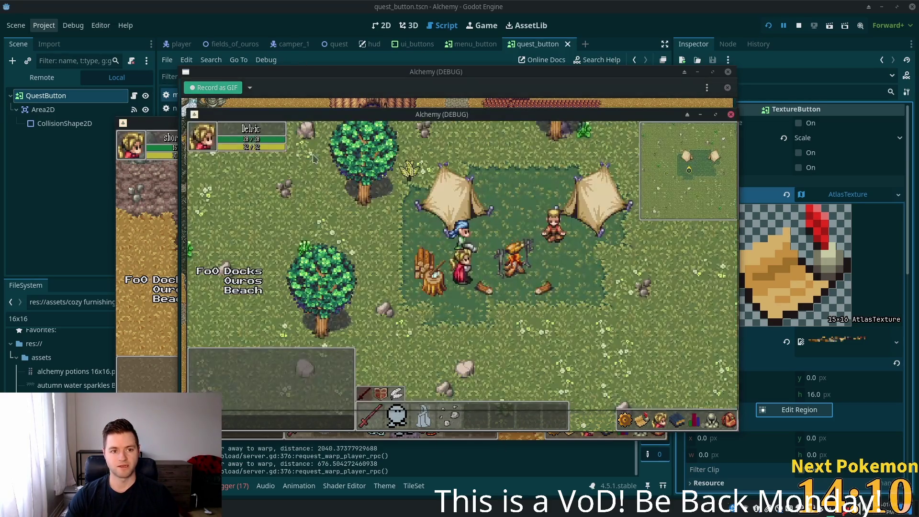
left_click_drag(320, 85, 324, 107)
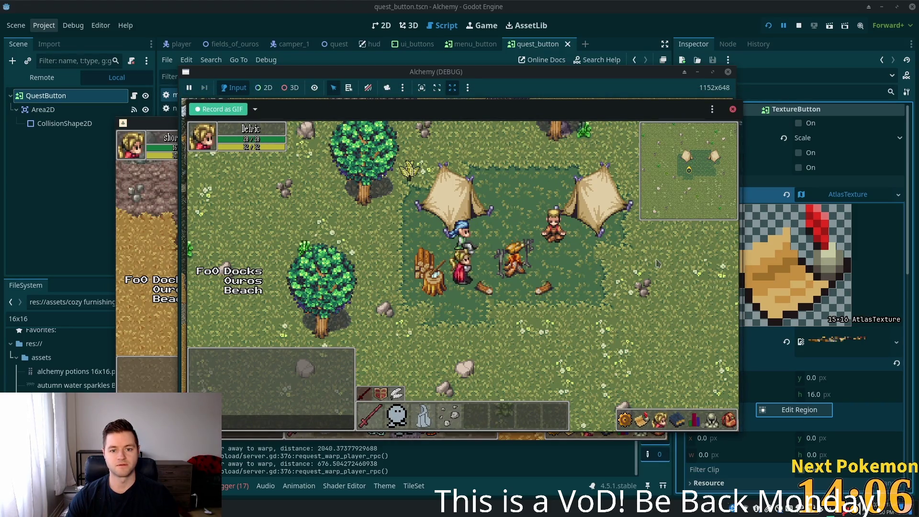
left_click(494, 318)
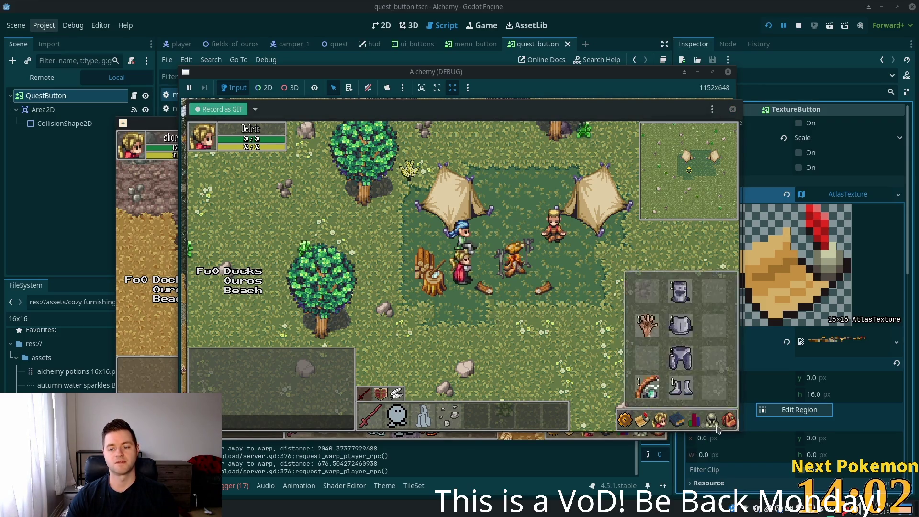
- Walk the player across the grassland and back, checking Quests shows The Hungry Camper at 0/1
left_click(551, 305)
mouse_move(551, 305)
left_mouse_down()
mouse_move(553, 288)
mouse_move(625, 289)
mouse_move(495, 275)
mouse_move(471, 304)
mouse_move(467, 285)
mouse_move(471, 303)
left_mouse_up()
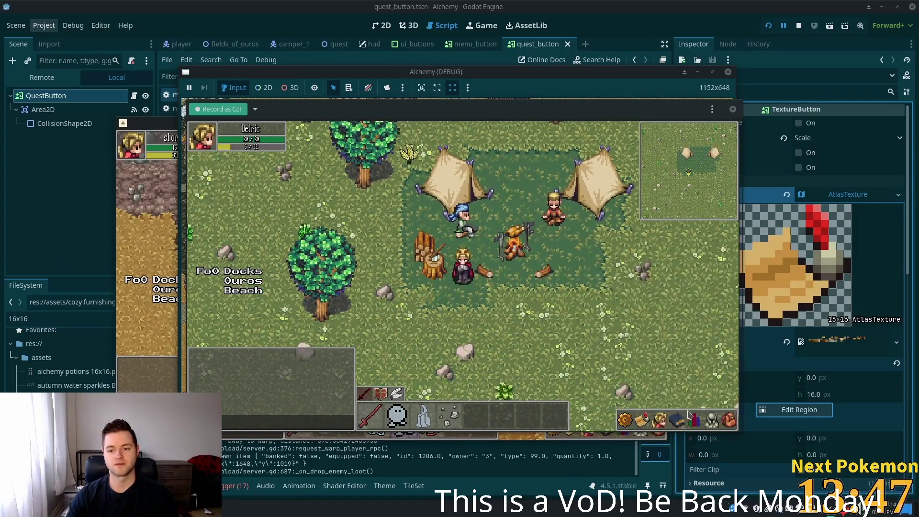
left_click(642, 421)
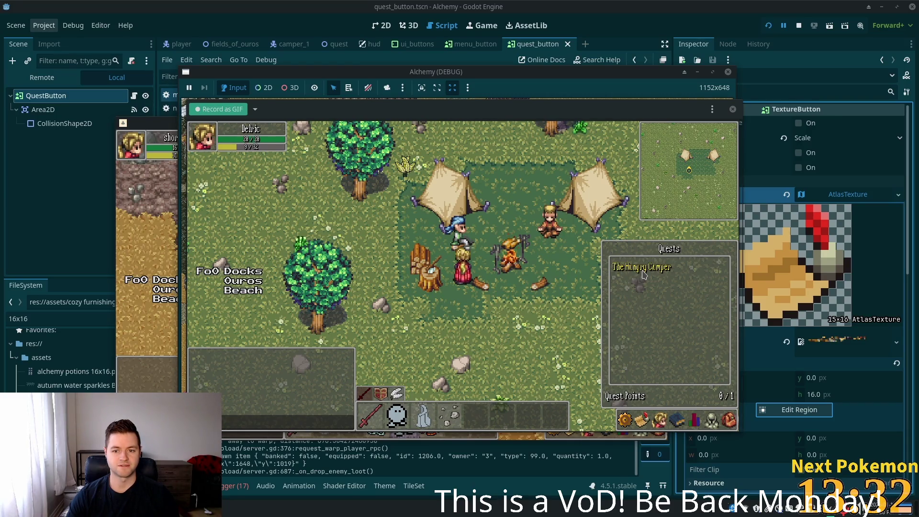
key("Escape")
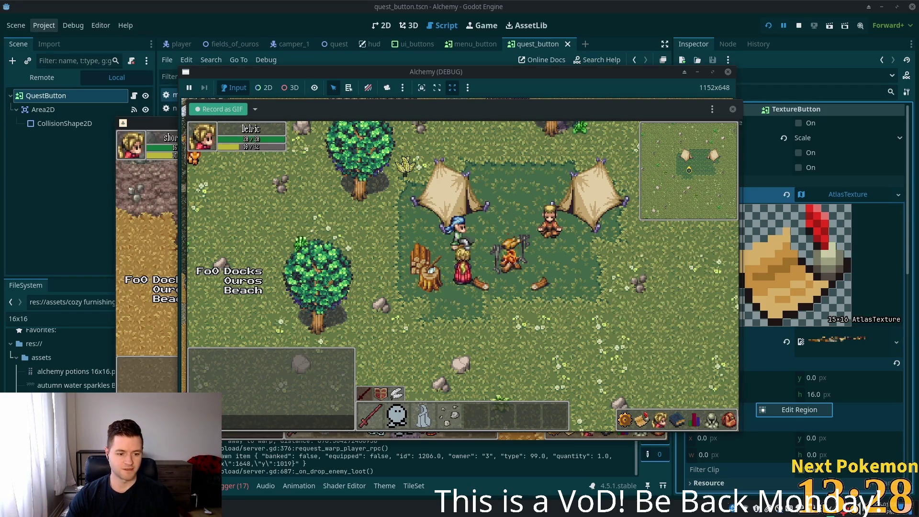
- Delete player 3's quest 0 row from player_quests and return to the Godot editor
key("alt+Tab")
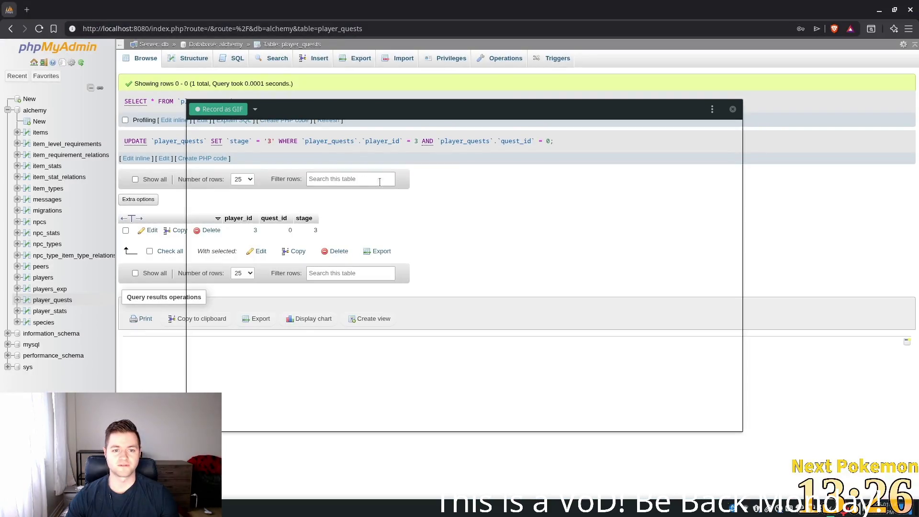
double_click(314, 230)
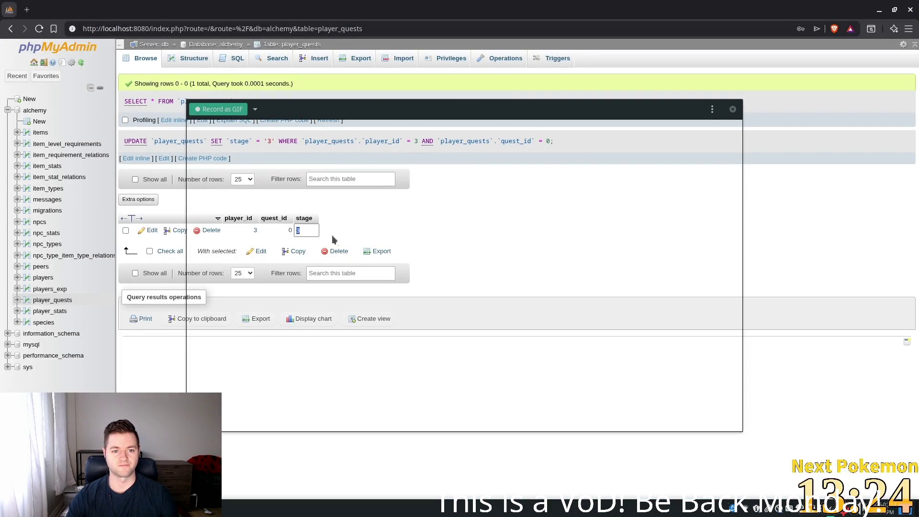
left_click(210, 230)
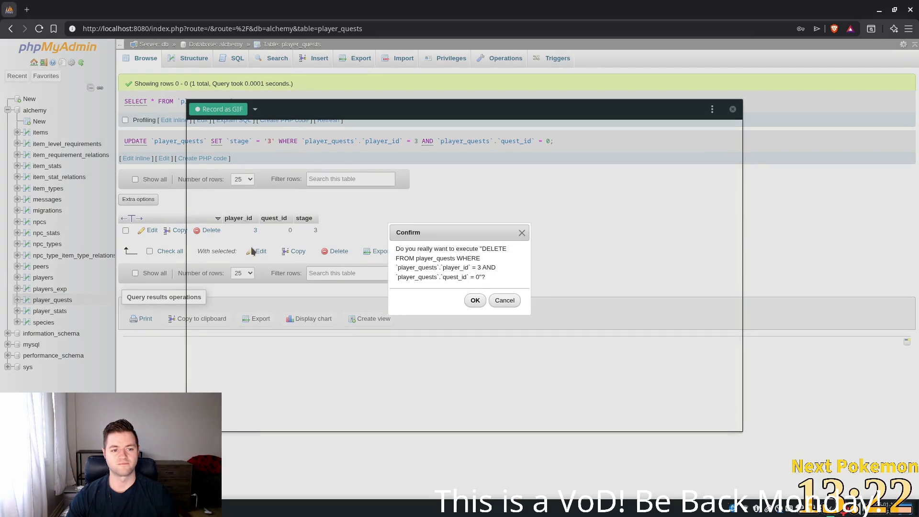
left_click(475, 301)
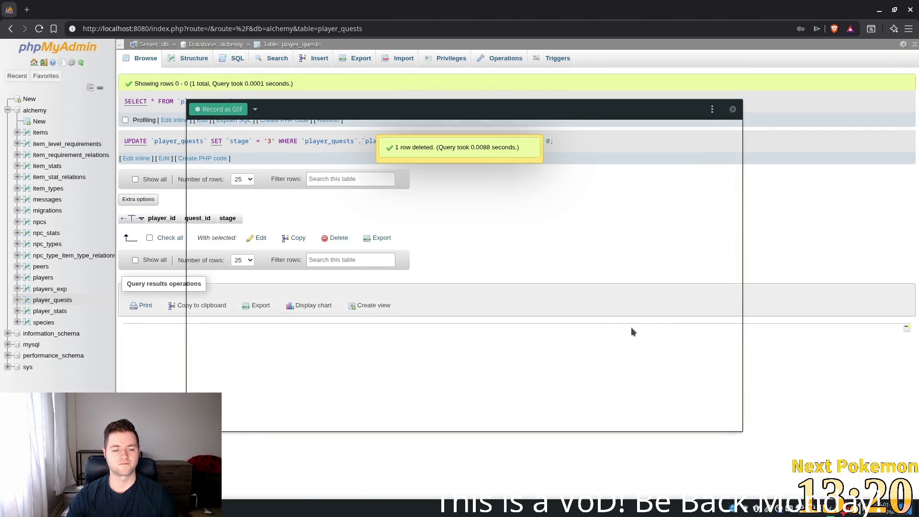
key("alt+Tab")
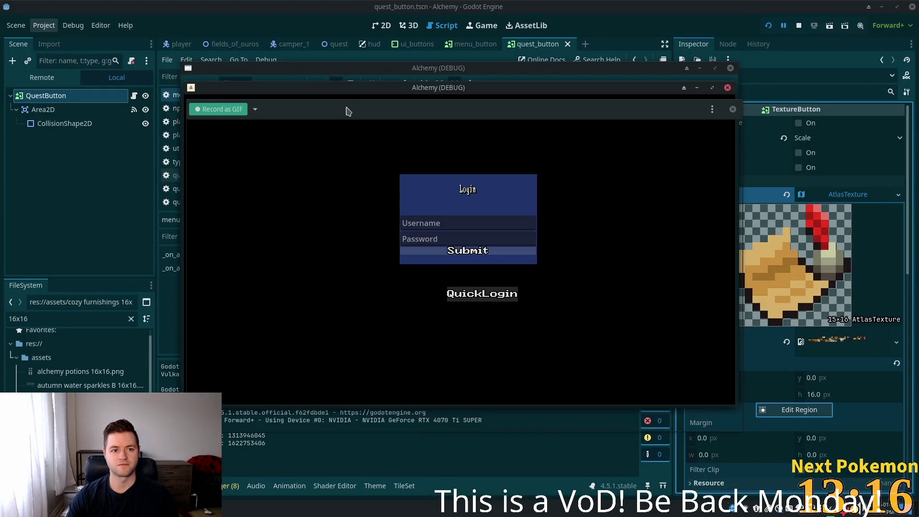
- Stack the game windows and restart the running Alchemy game from Godot
left_click_drag(348, 112, 342, 84)
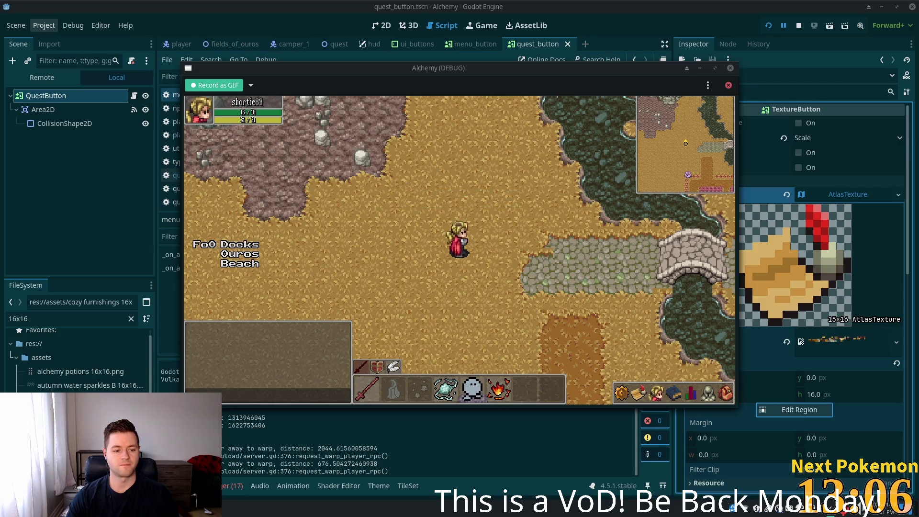
mouse_move(239, 510)
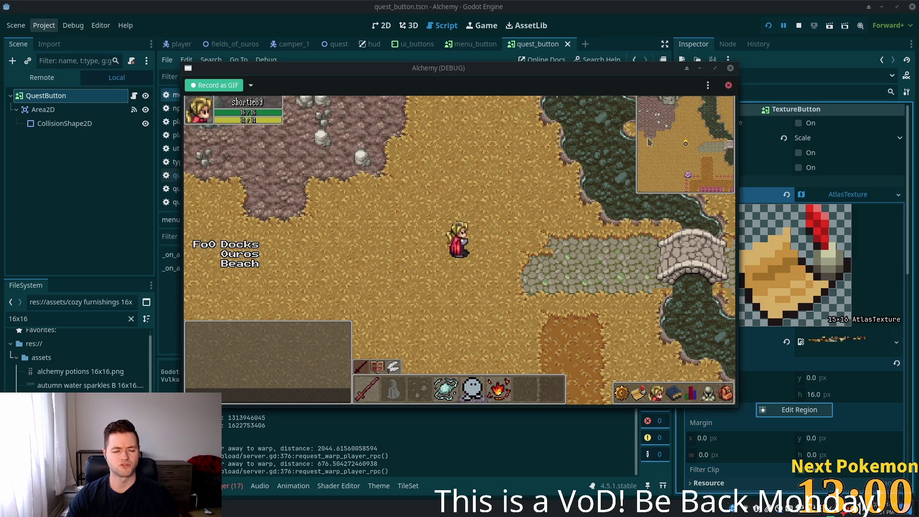
left_click(768, 26)
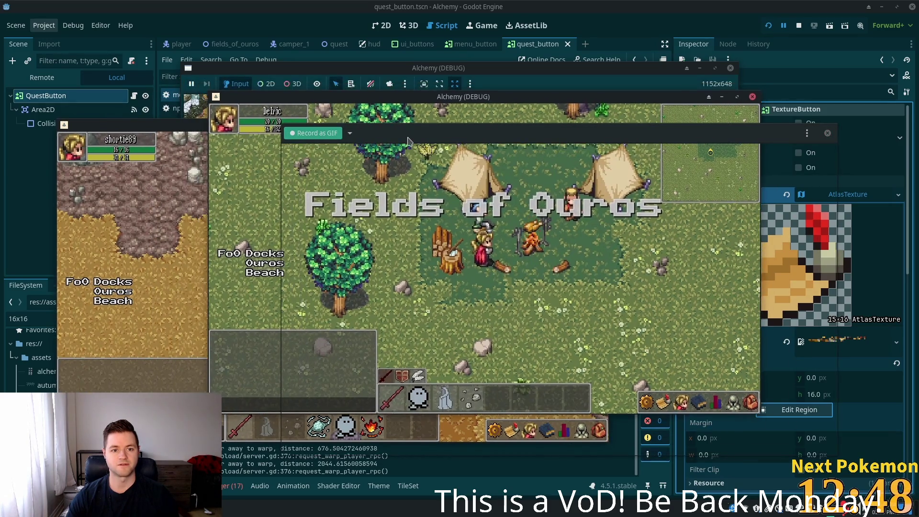
- Fit the Peek capture frame to the game view and start recording the GIF
left_click_drag(331, 93, 342, 94)
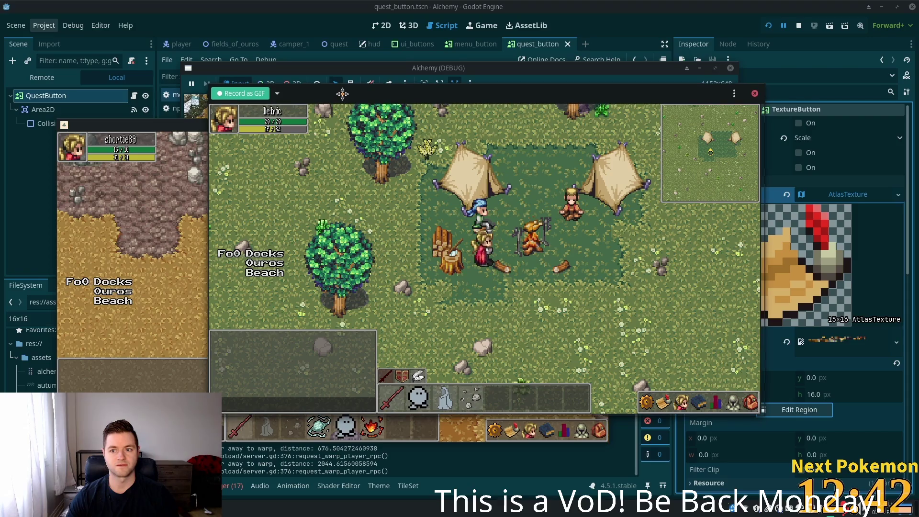
left_click_drag(760, 201, 761, 201)
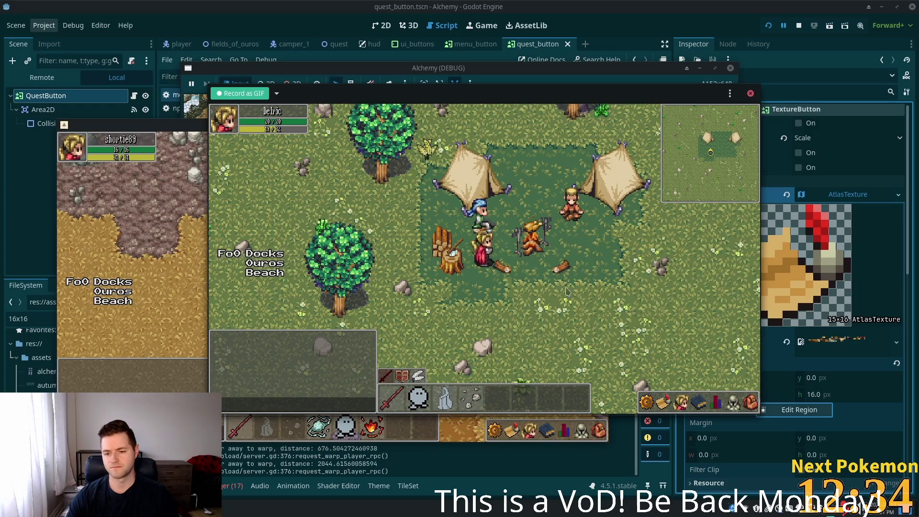
left_click(681, 402)
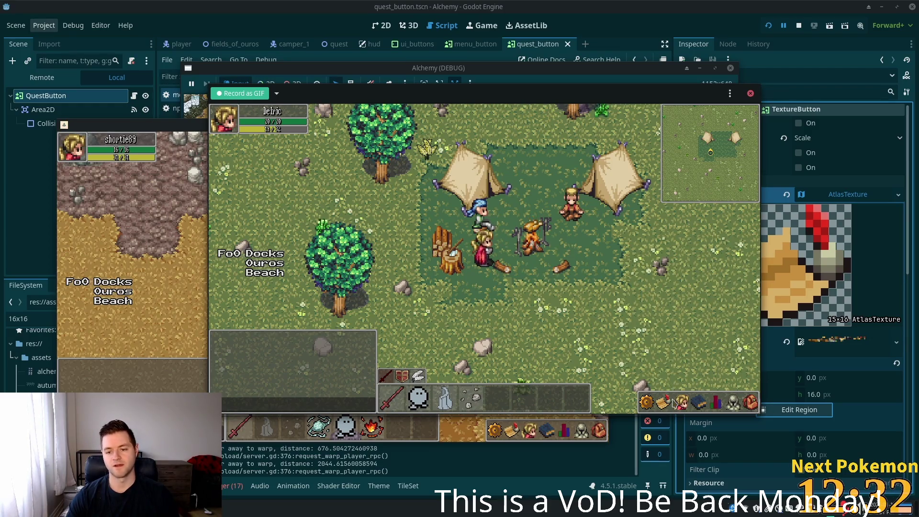
left_click(252, 95)
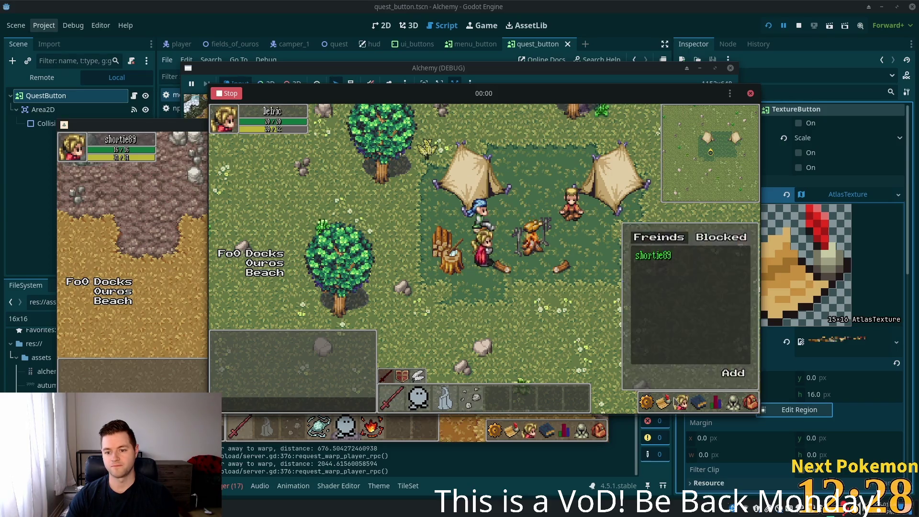
- Talk to the Camper, accept The Hungry Camper quest, and check it in the quest list
mouse_move(664, 401)
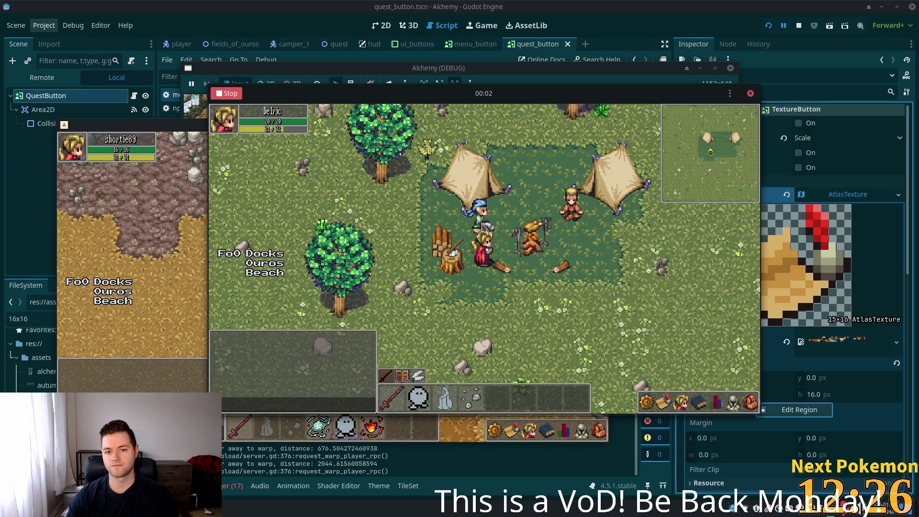
key("e")
left_click(538, 299)
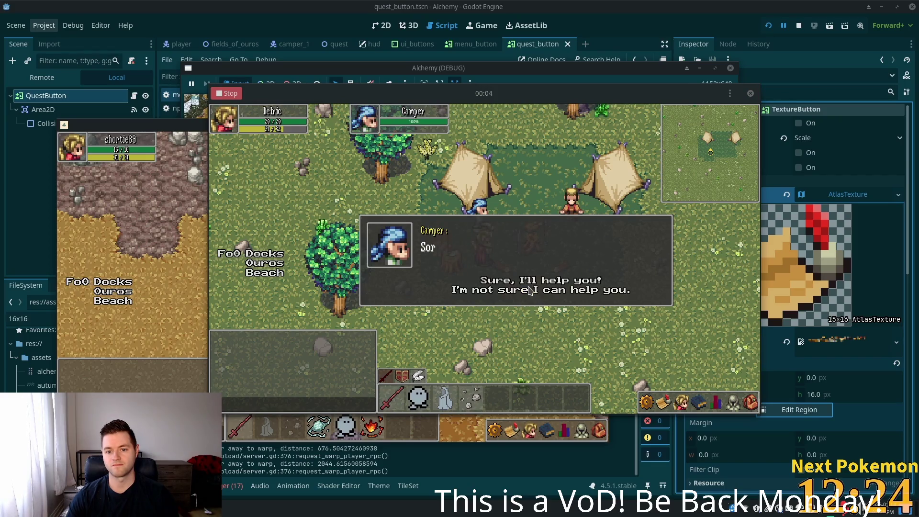
left_click(521, 283)
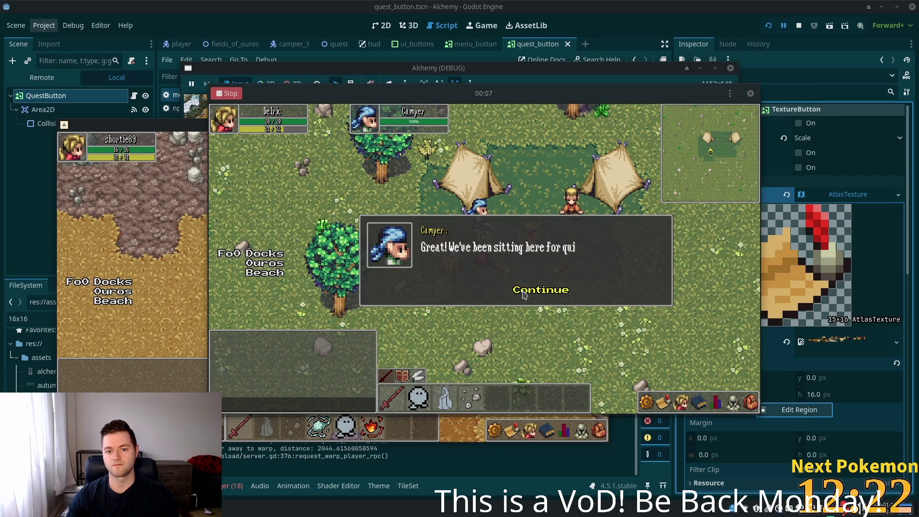
left_click(524, 295)
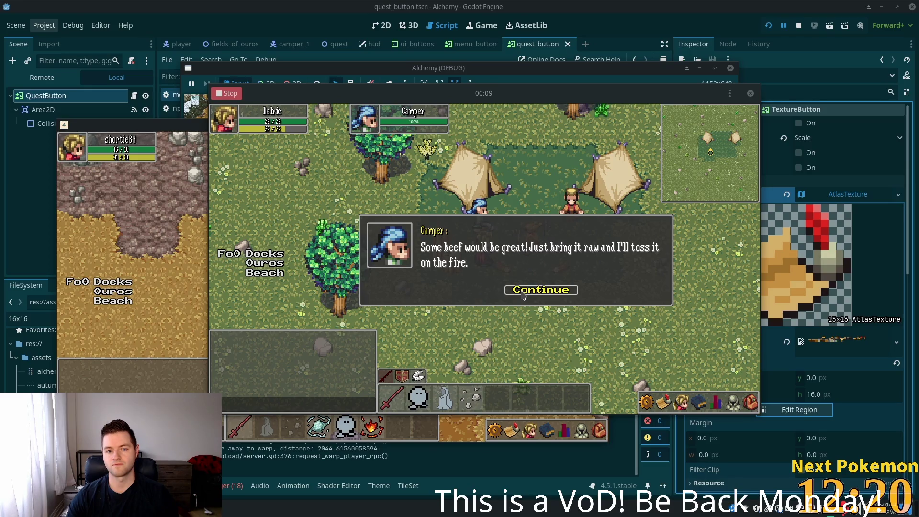
left_click(523, 294)
left_click(652, 397)
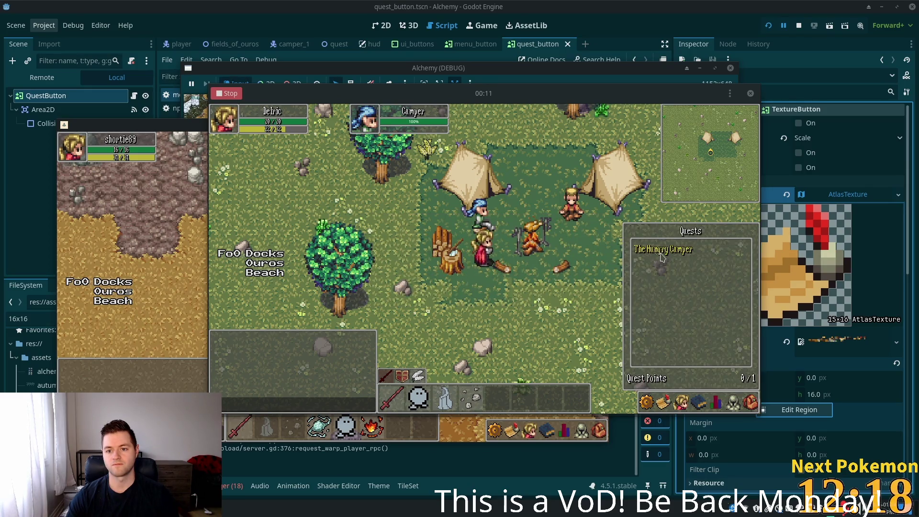
- Hand the beef to the Camper to complete the quest, show it completed, and stop recording
left_click(622, 250)
left_click(489, 228)
left_click(481, 278)
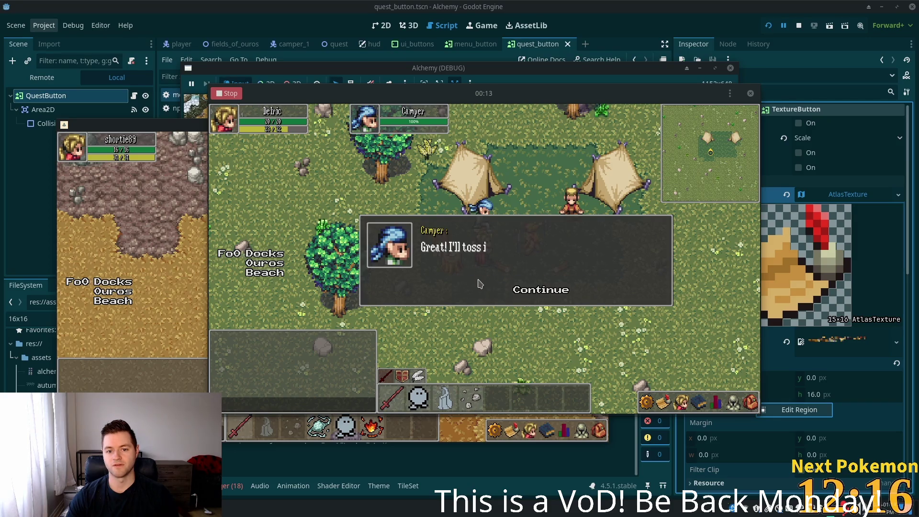
left_click(517, 290)
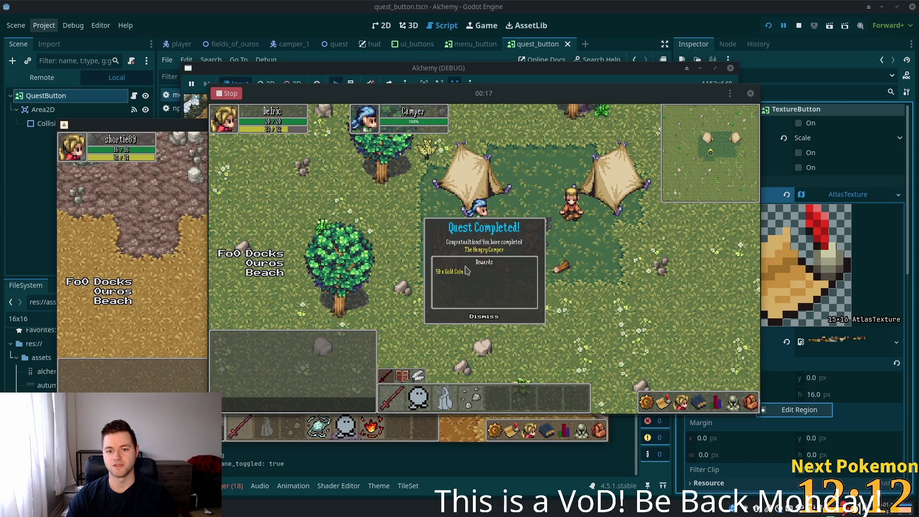
left_click(481, 318)
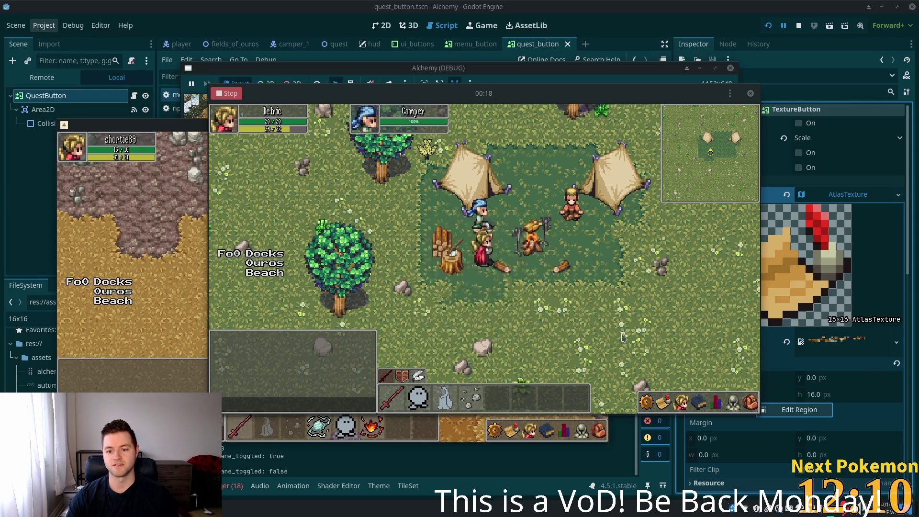
left_click(663, 403)
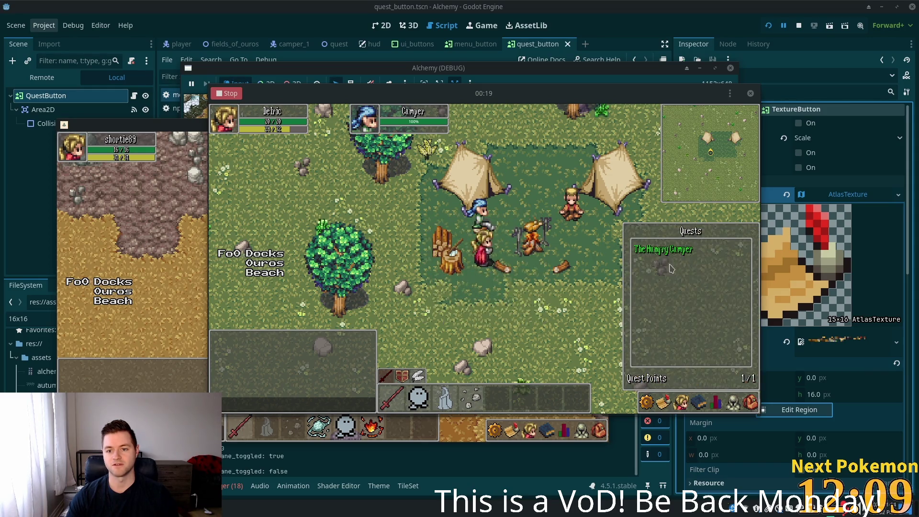
left_click(240, 98)
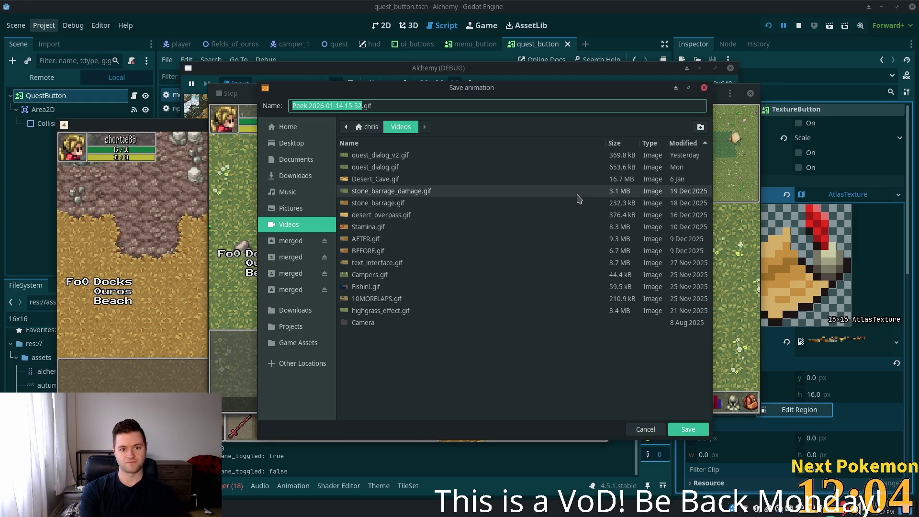
- Replace the file name with quest_flow and save the GIF to Videos
type("Comp")
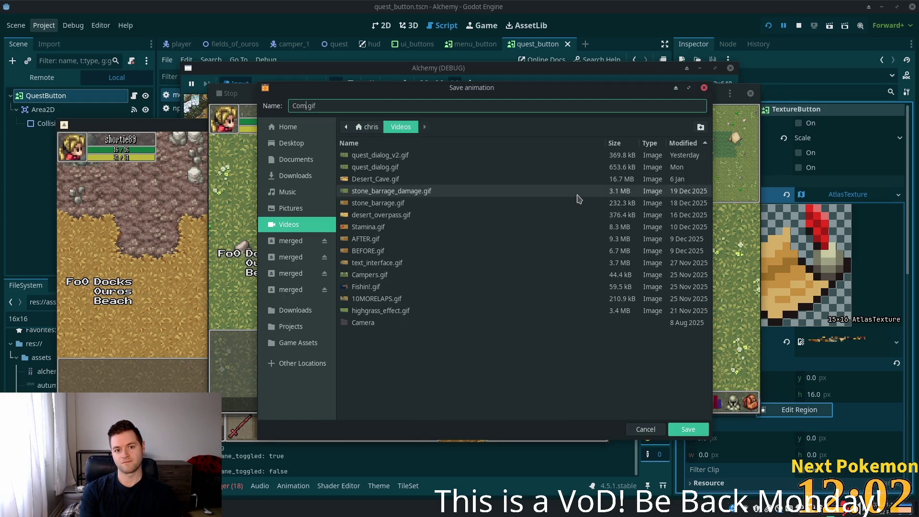
key("BackSpace")
key("BackSpace")
key("BackSpace")
type("quest")
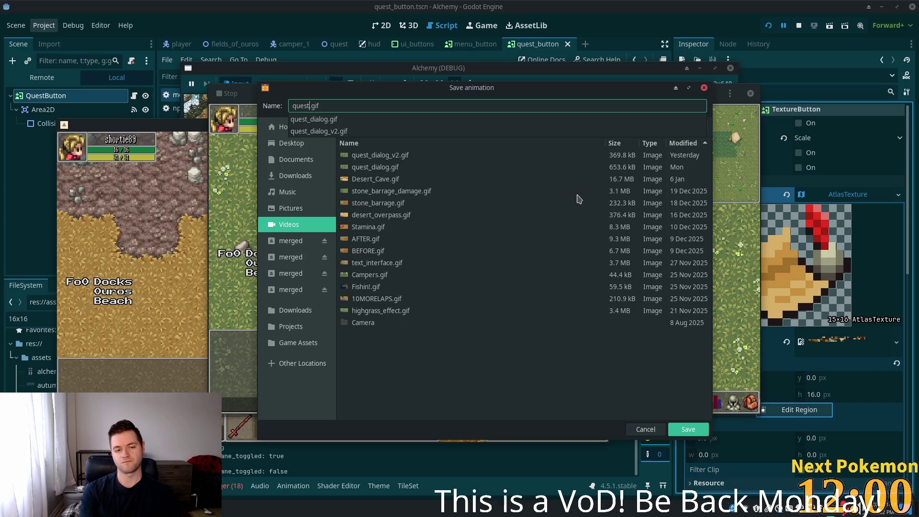
type("_")
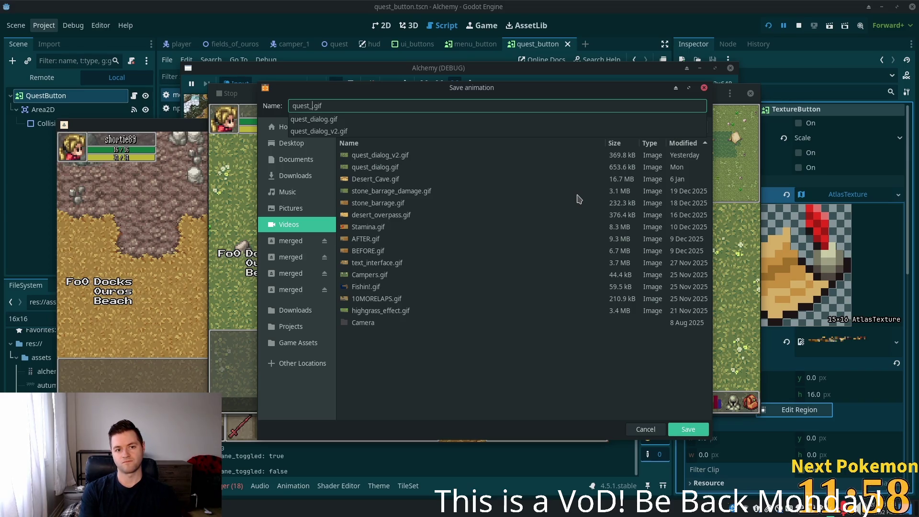
type("flow")
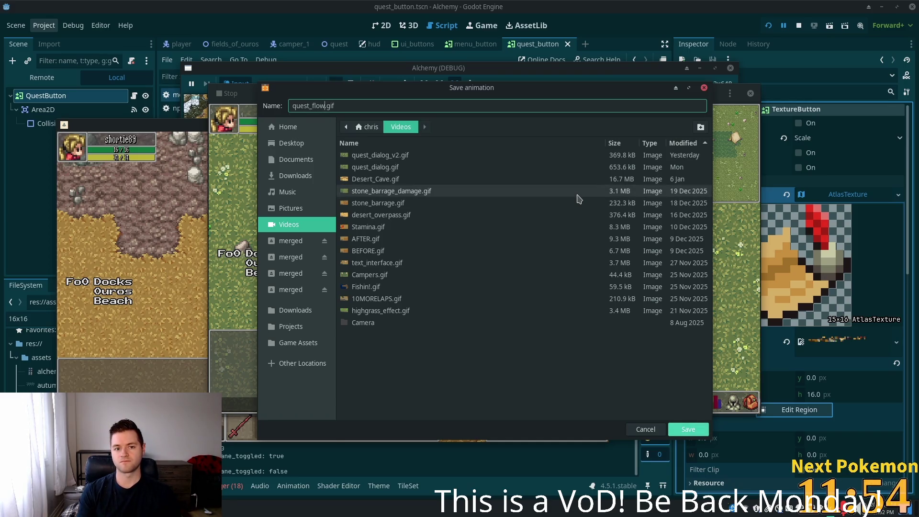
key("Return")
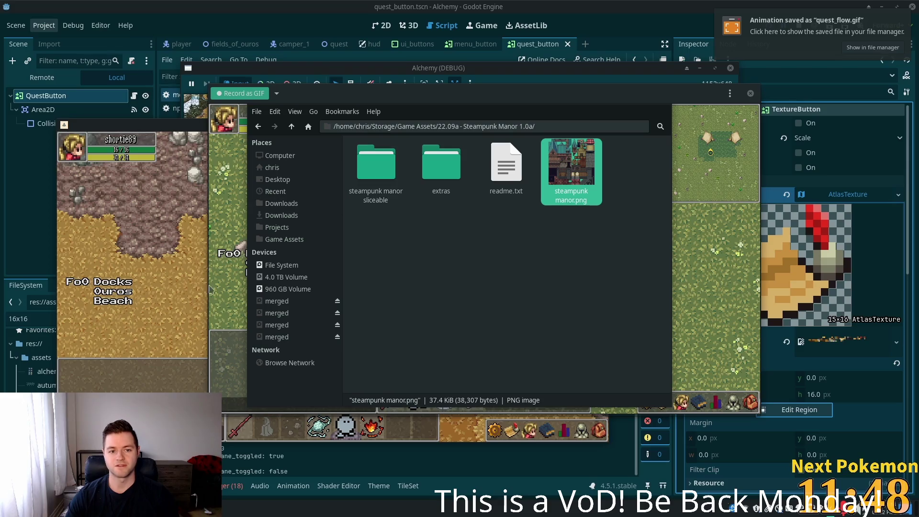
- Open quest_flow.gif from the home Videos folder in the image viewer and shift the viewer left
left_click(286, 172)
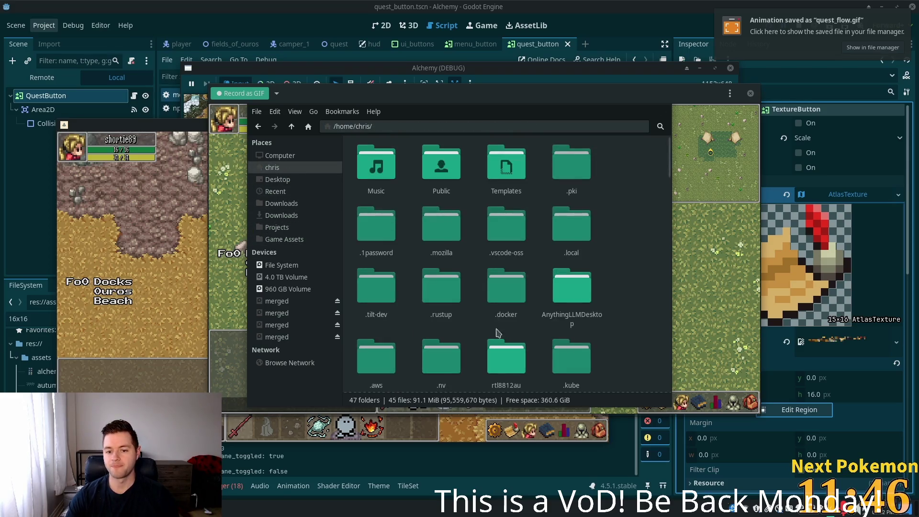
type("v")
double_click(511, 362)
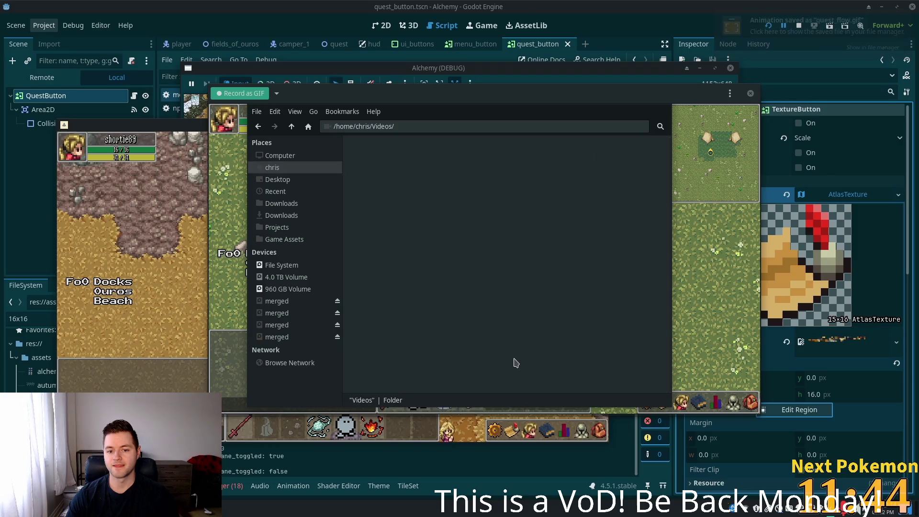
type("q")
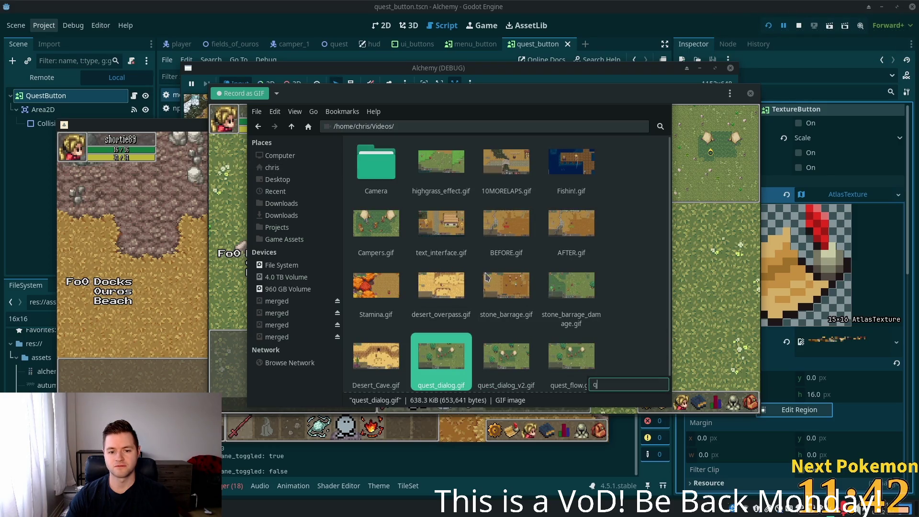
double_click(570, 356)
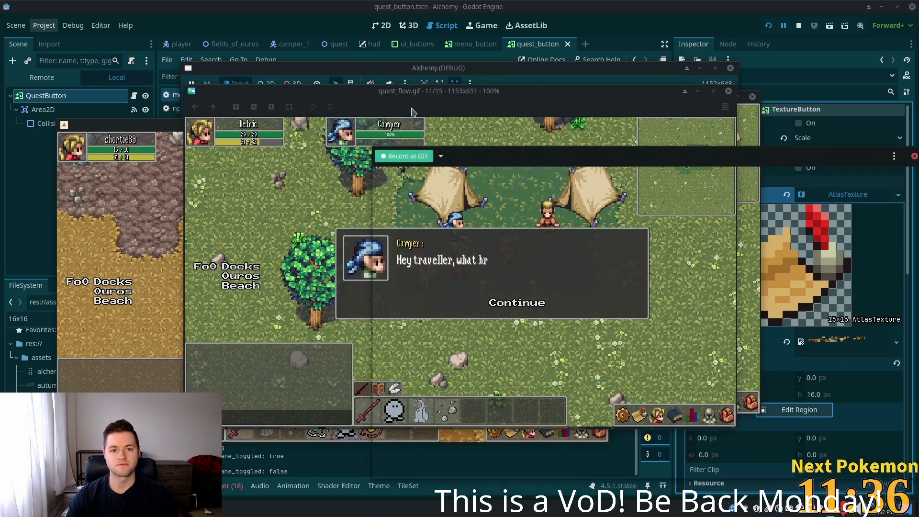
left_click_drag(393, 91, 242, 85)
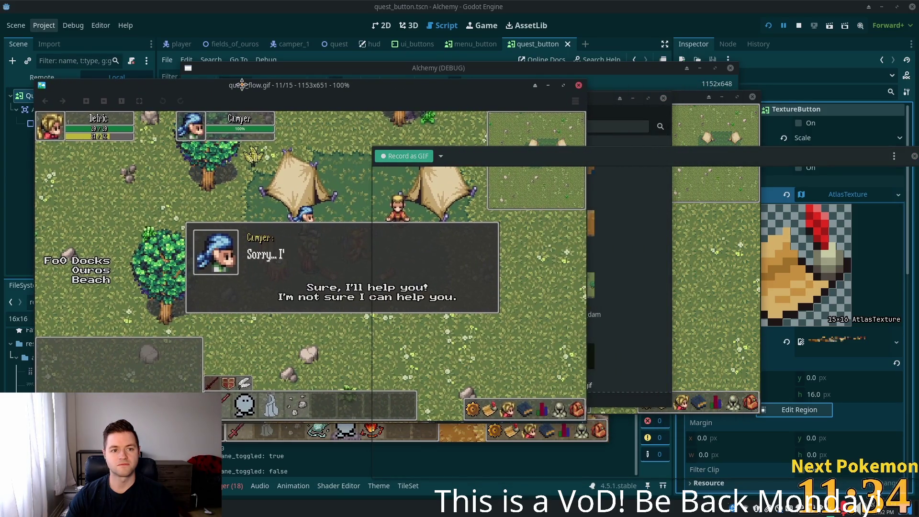
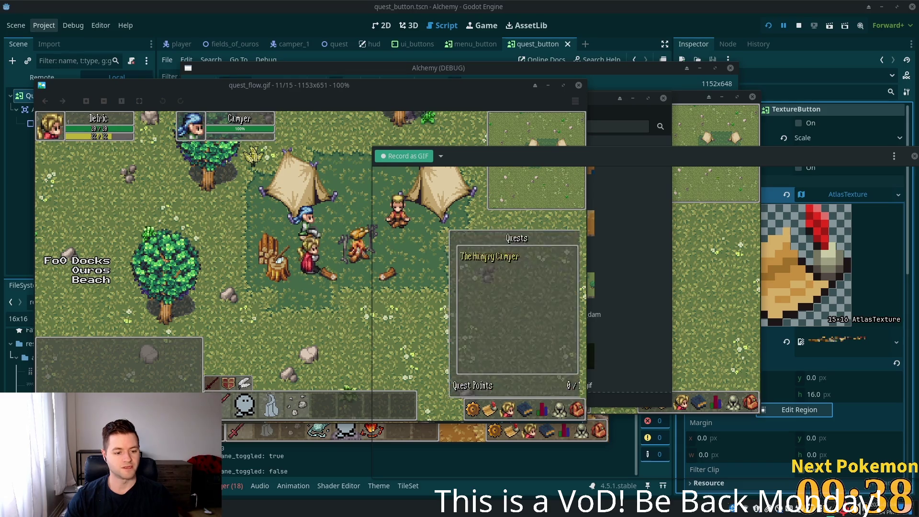
- Launch Mousepad from the app launcher and restore the previous session's unsaved notes
key("super")
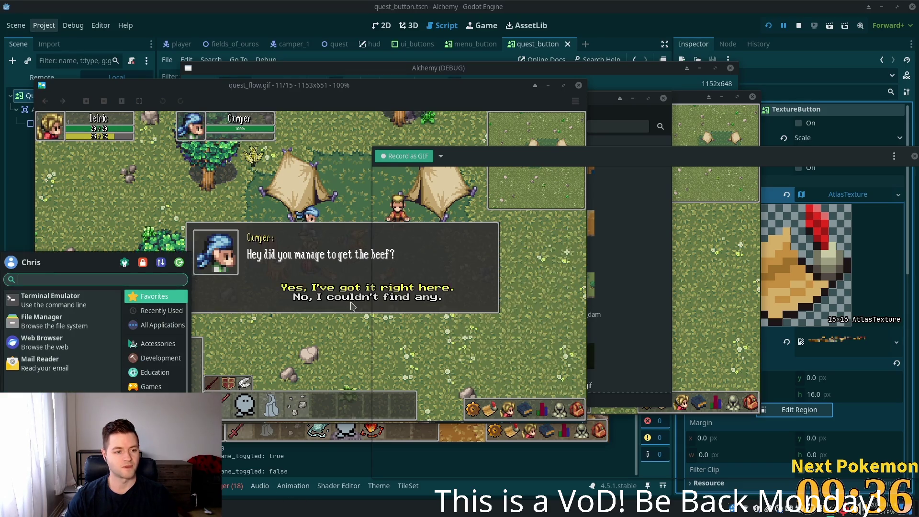
type("mousepad")
key("Return")
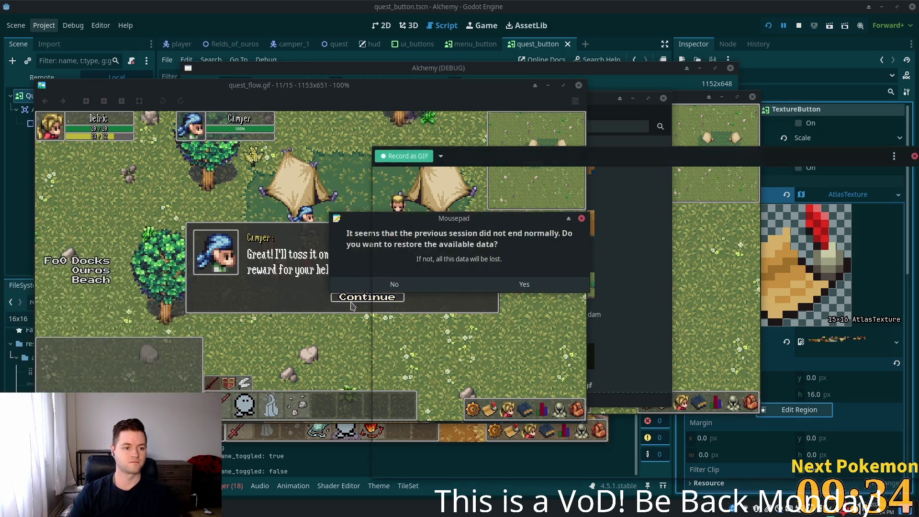
left_click(497, 289)
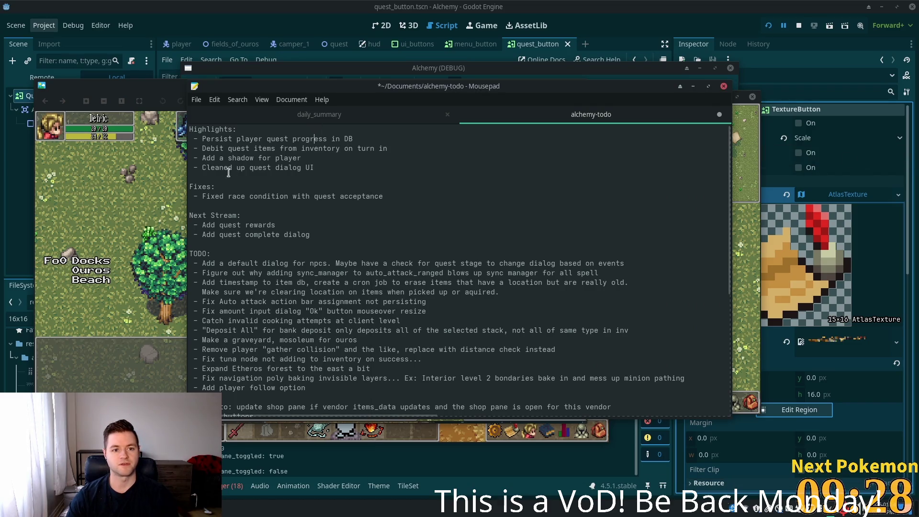
- Replace the four old Highlights lines with 'Added quest complete dialog'
mouse_move(315, 168)
left_mouse_down()
mouse_move(205, 130)
mouse_move(206, 138)
left_mouse_up()
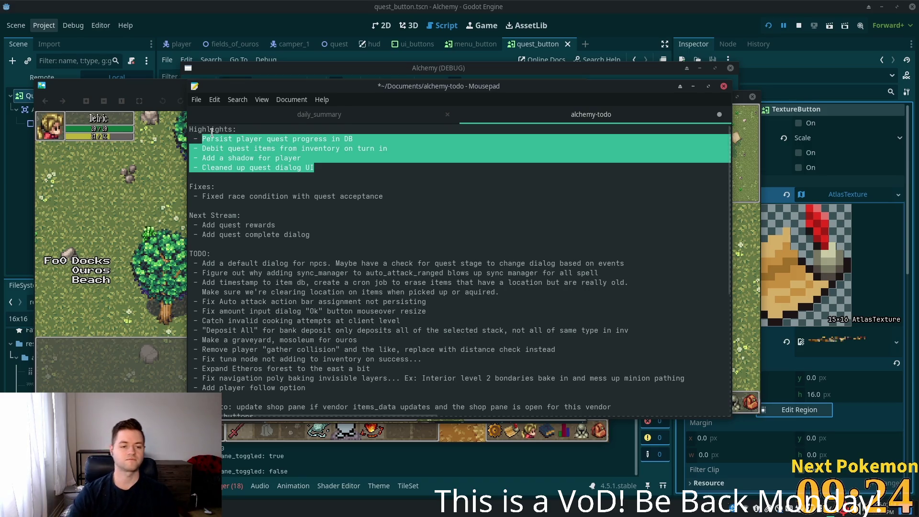
key("BackSpace")
type("Added")
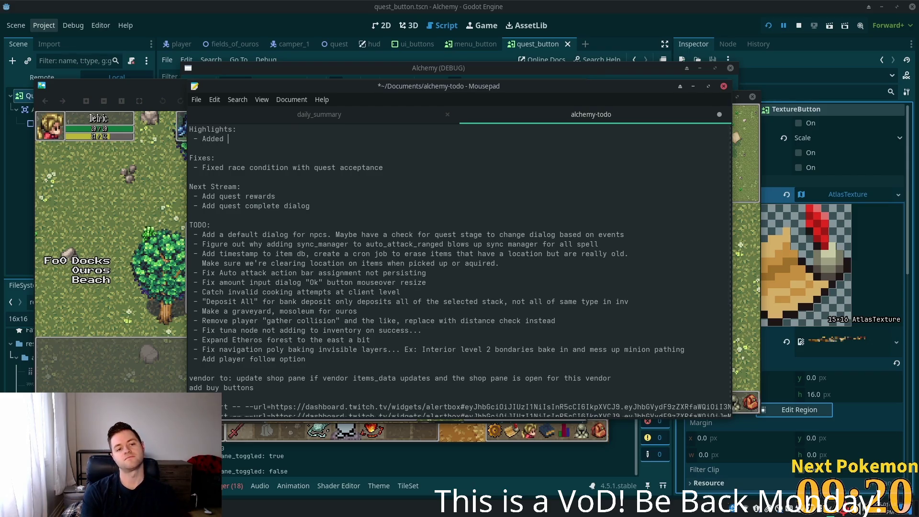
type(" ques")
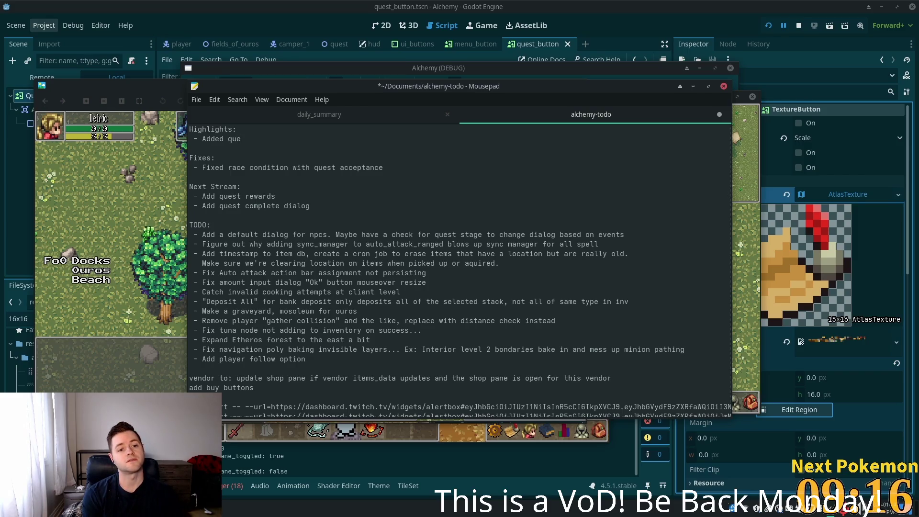
type("t complete")
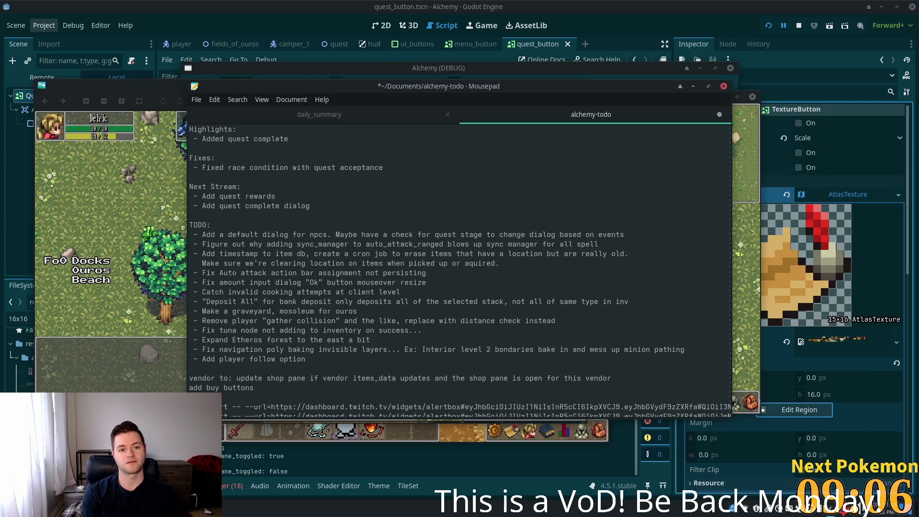
type(" dialog")
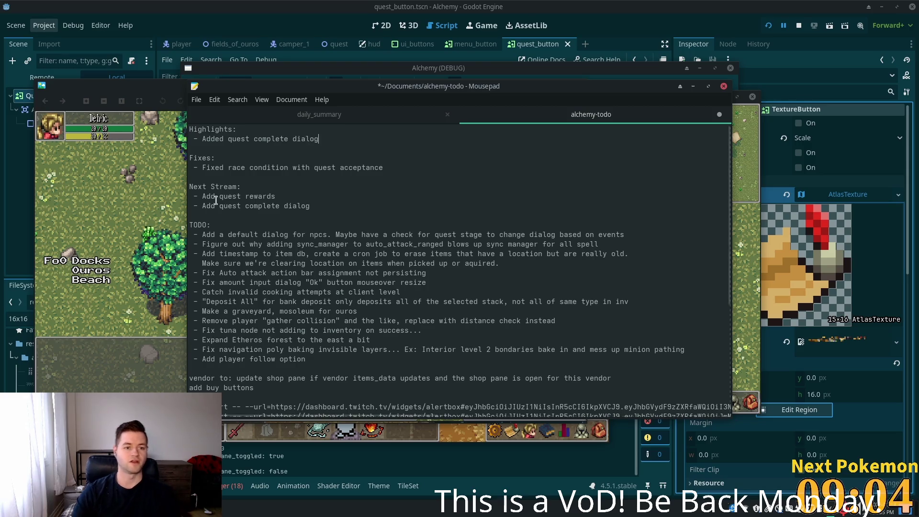
- Delete the old race-condition entry under Fixes
left_click_drag(311, 206, 203, 205)
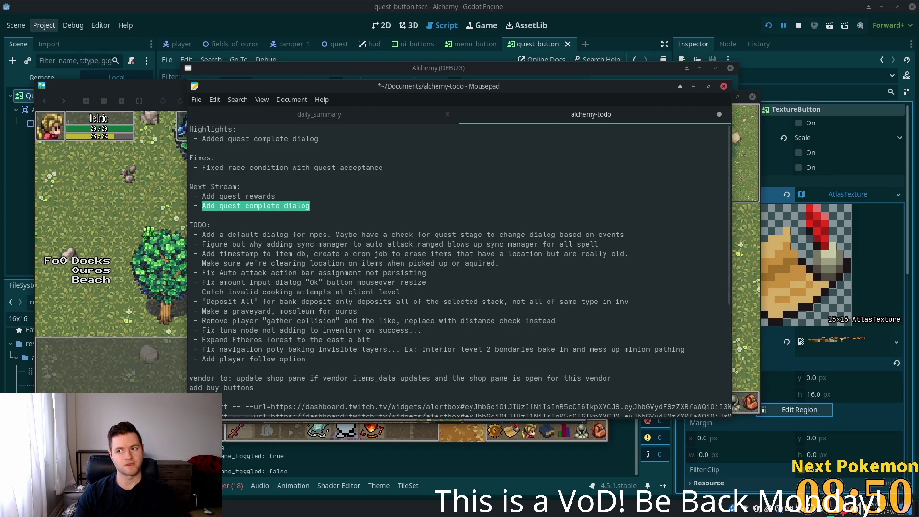
left_click_drag(384, 168, 201, 167)
key("BackSpace")
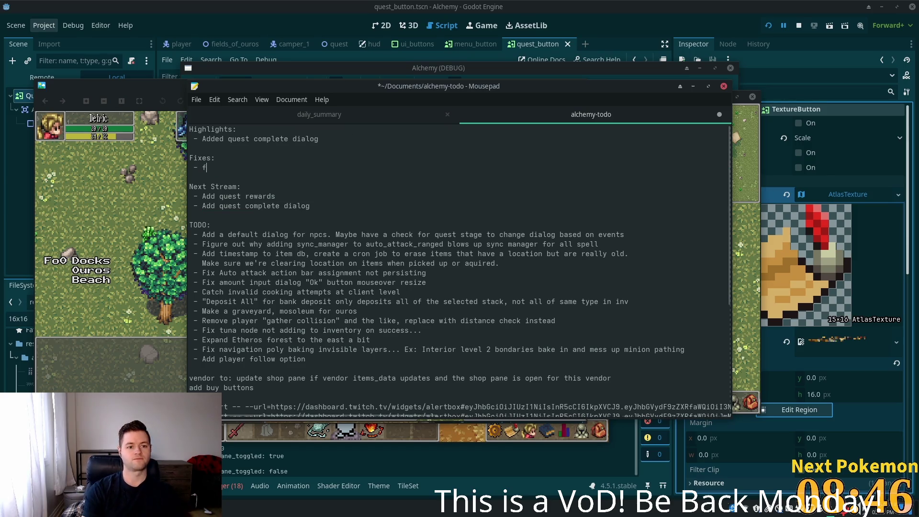
- Type the Fixes line 'Fix a bug that bugs quest progression if you try to advance without reqs'
type("Fix a bug t")
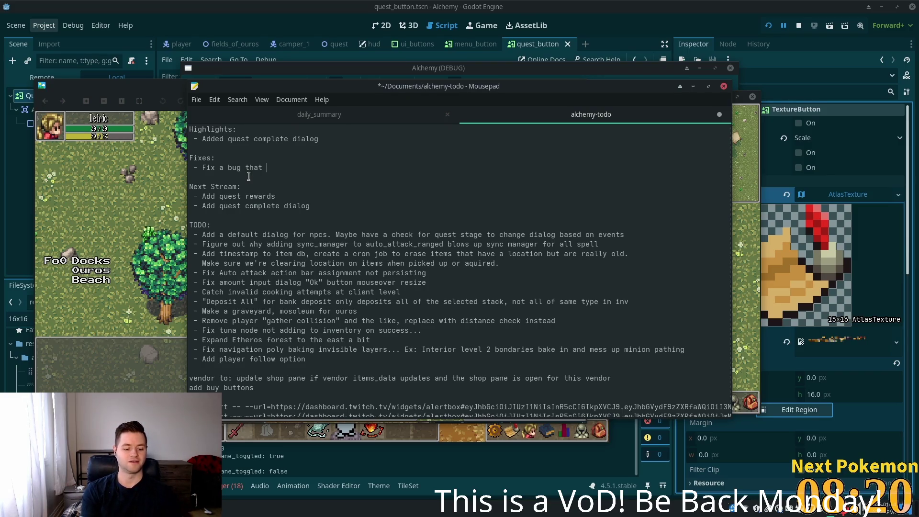
type("s ques")
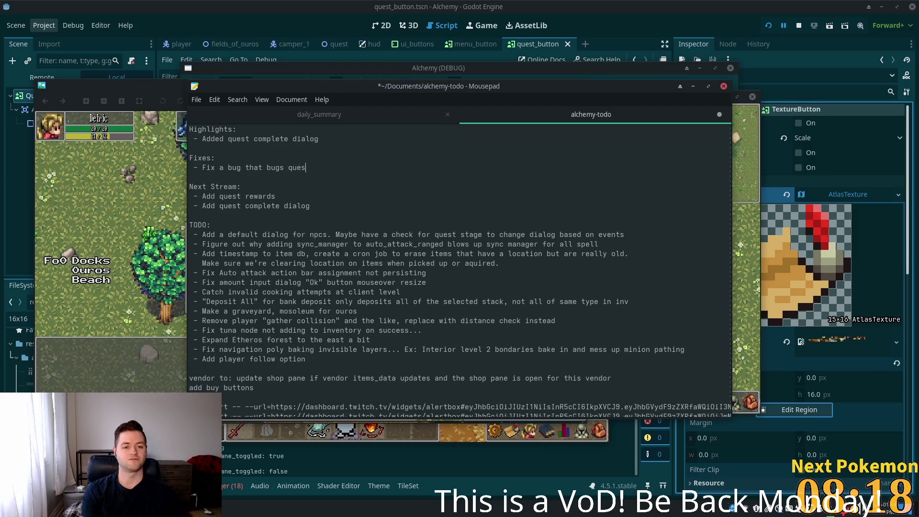
type("t progression if you ")
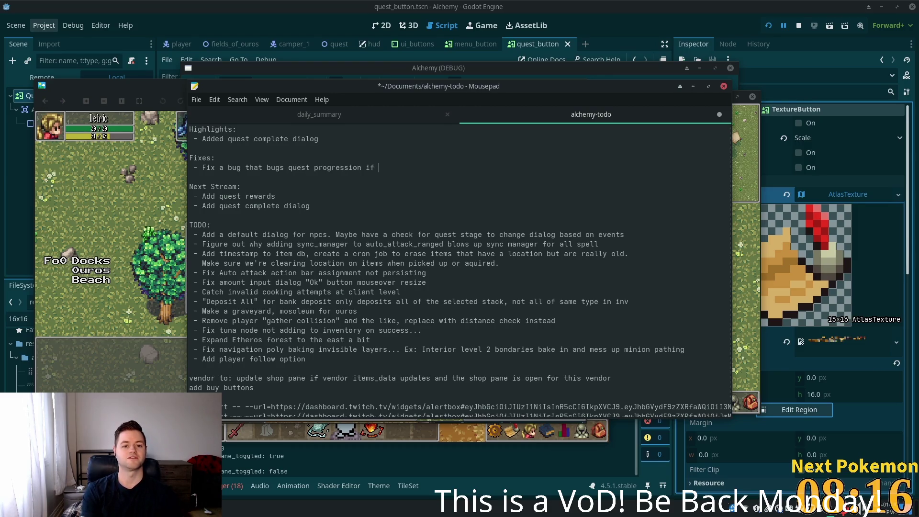
type("try to ")
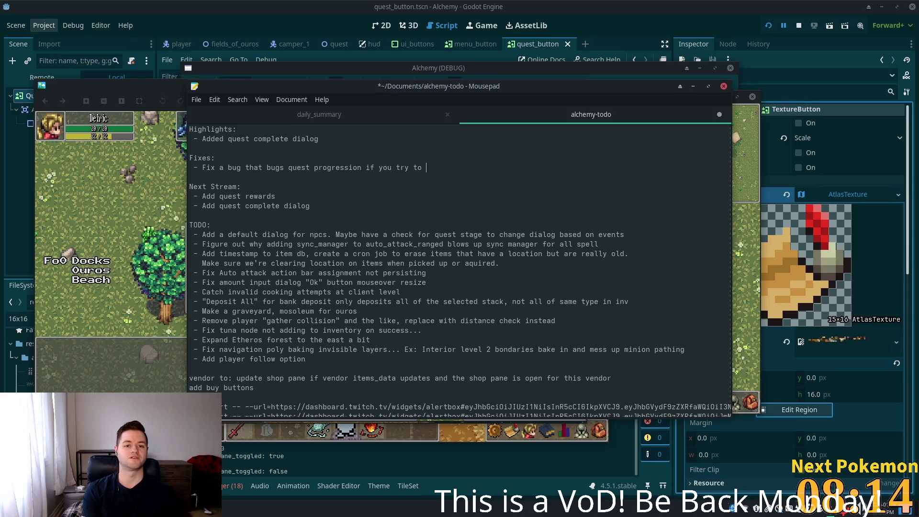
type("adv")
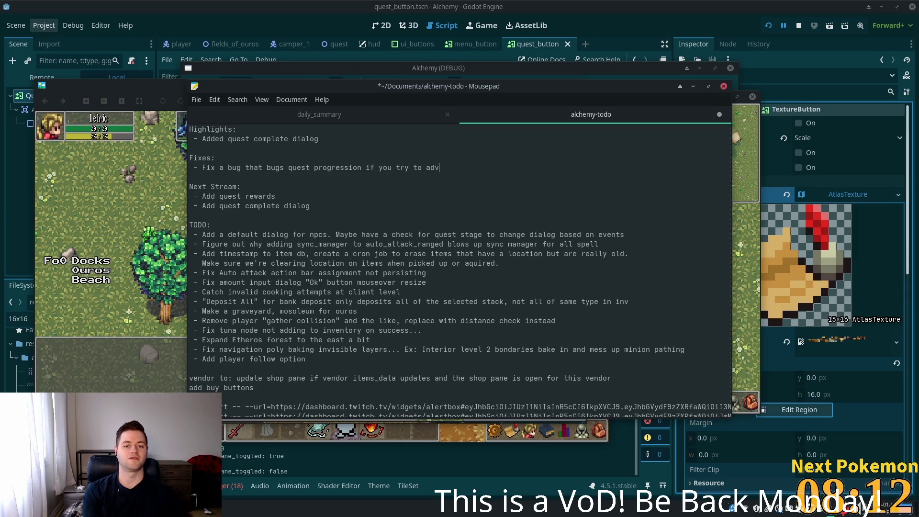
type("ance without reqs")
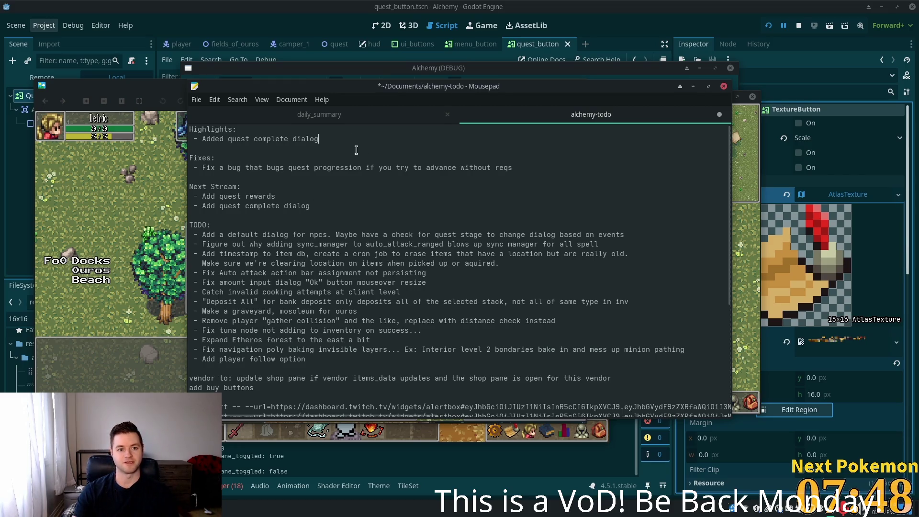
- Add the highlight '- Added quest progress panel' below the first highlight
key("Return")
type("- Added ")
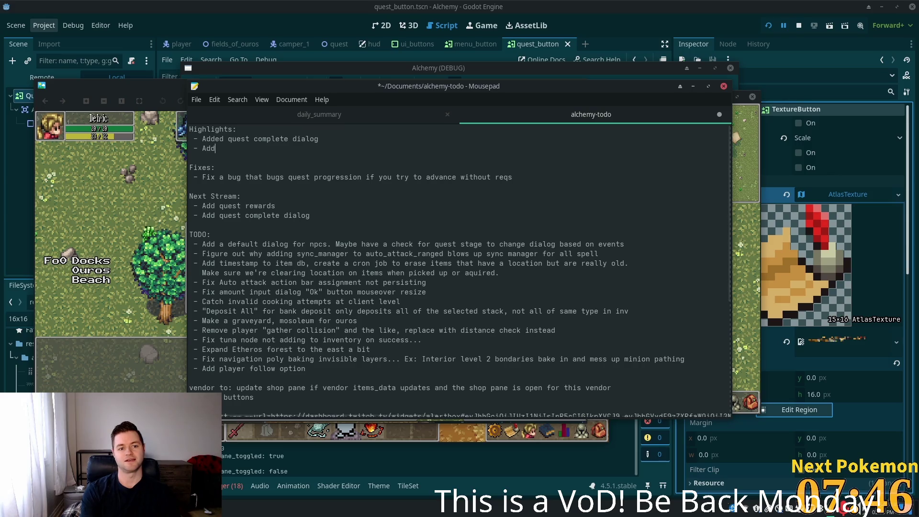
type("quest")
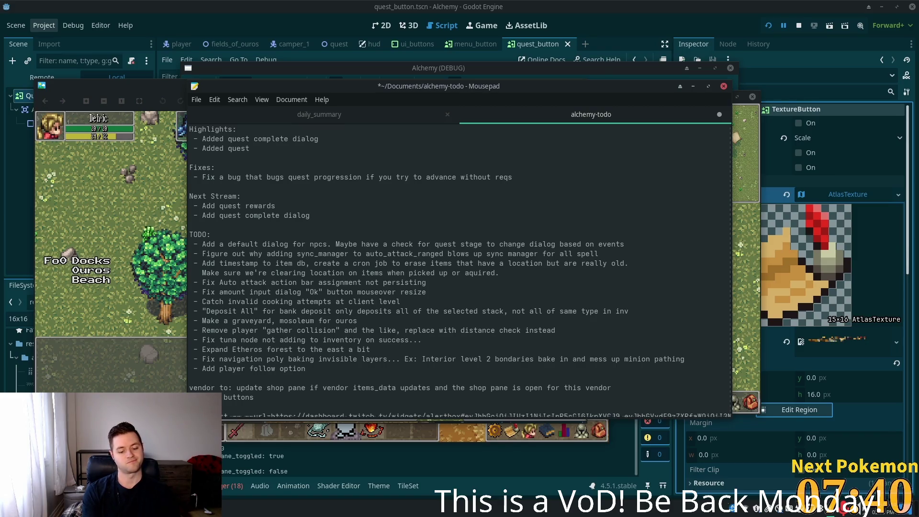
type(" pr")
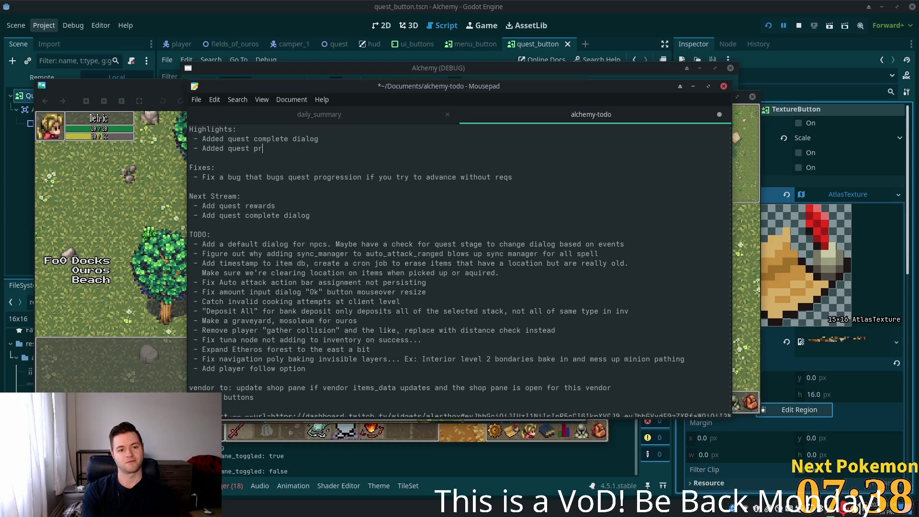
type("ogress panel")
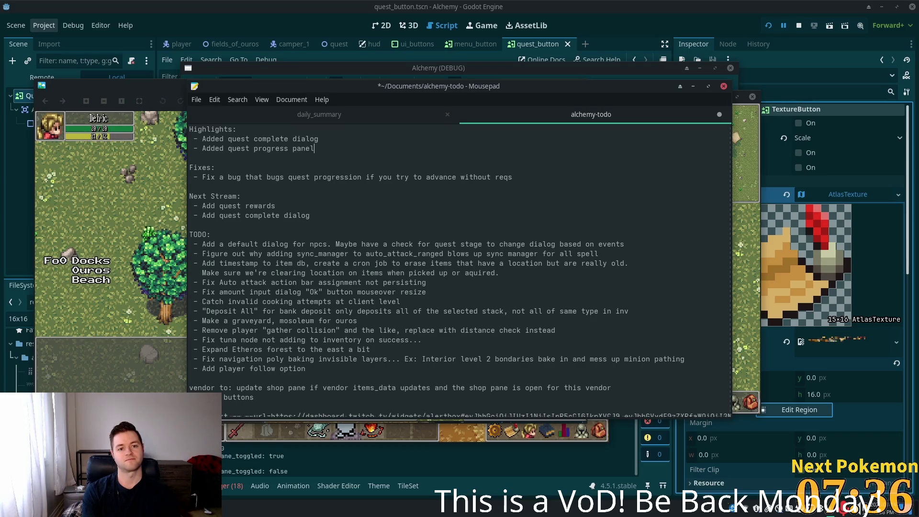
left_click(360, 183)
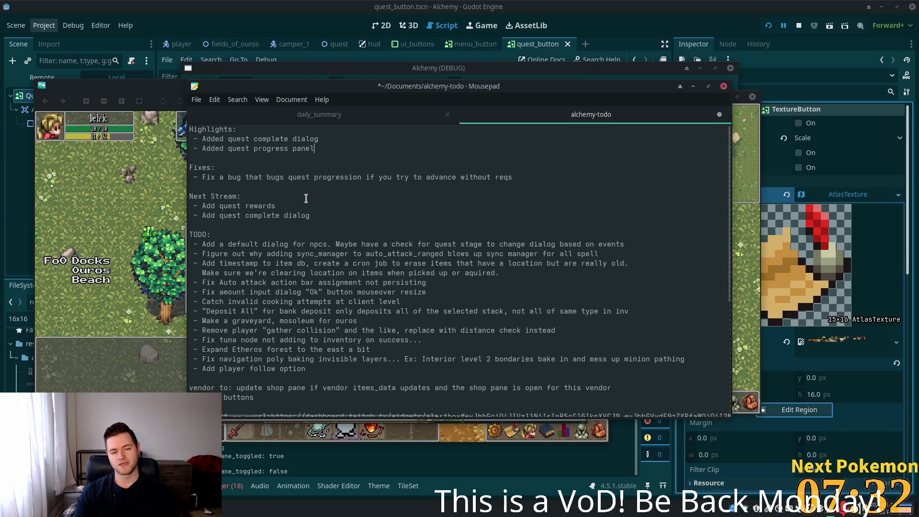
left_click(264, 177)
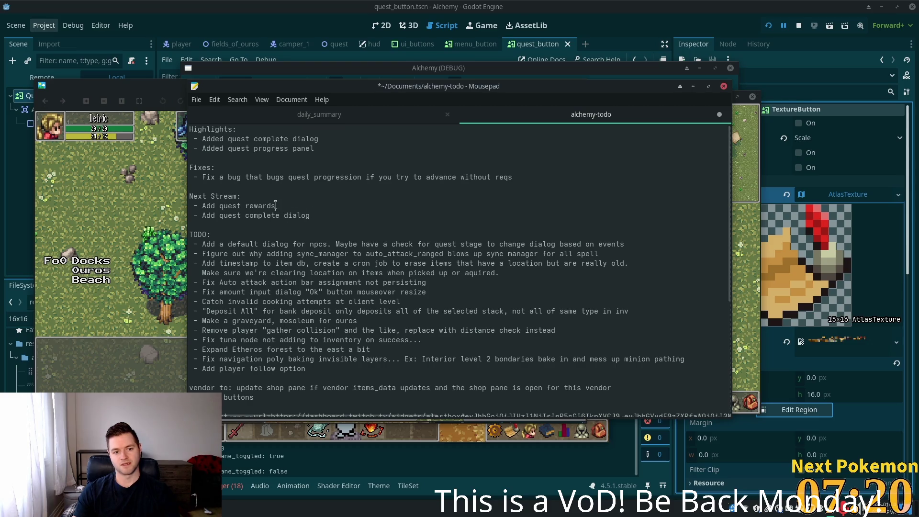
- Drop 'Add quest complete dialog' from Next Stream, save the notes, and bring back the quest GIF
triple_click(252, 209)
mouse_move(336, 217)
left_mouse_down()
mouse_move(135, 222)
mouse_move(137, 211)
left_mouse_up()
left_click(385, 160)
key("BackSpace")
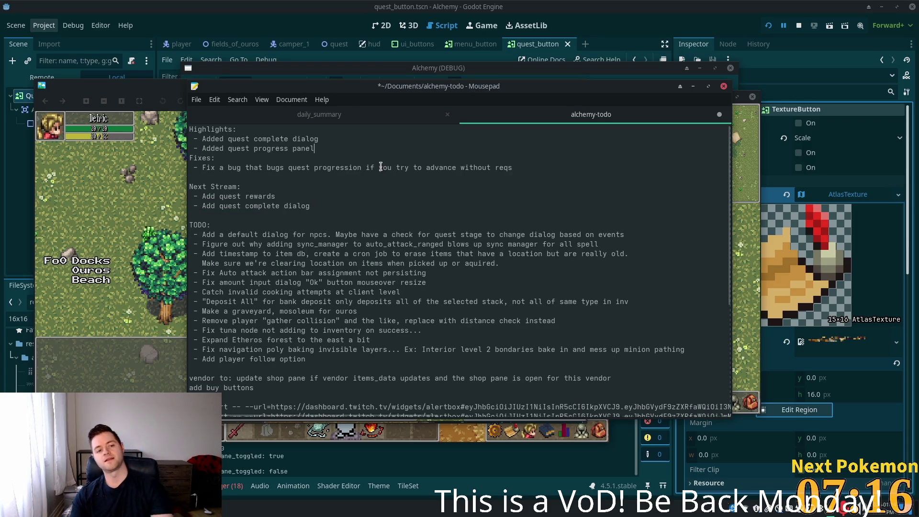
left_click(311, 206)
key("shift+Home")
key("shift+Home")
key("BackSpace")
key("BackSpace")
key("Return")
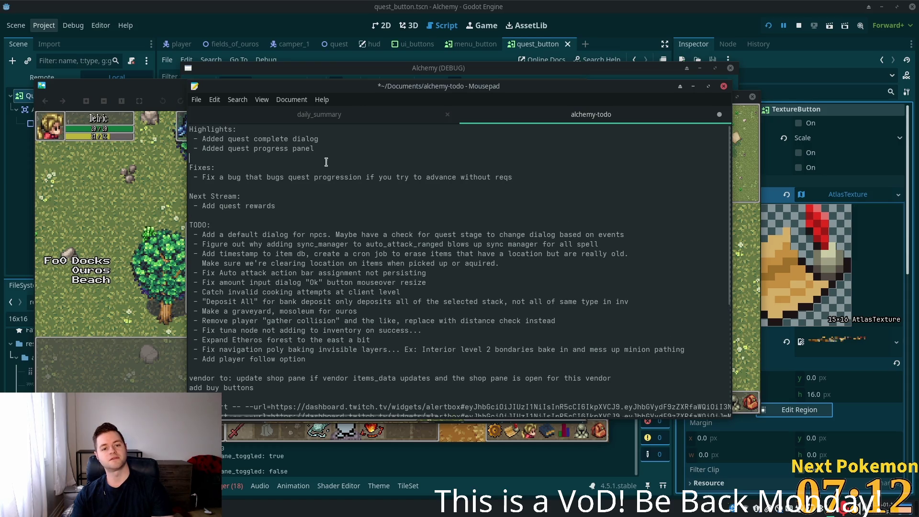
key("ctrl+s")
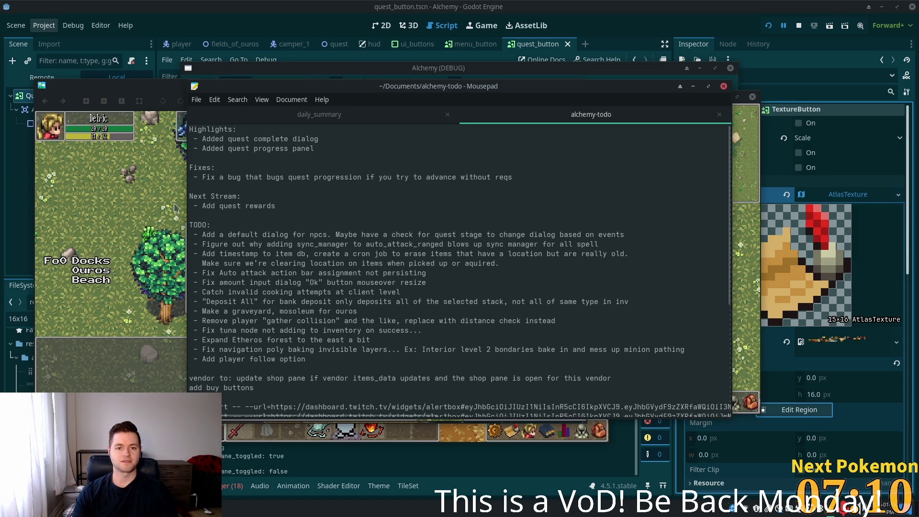
left_click(177, 207)
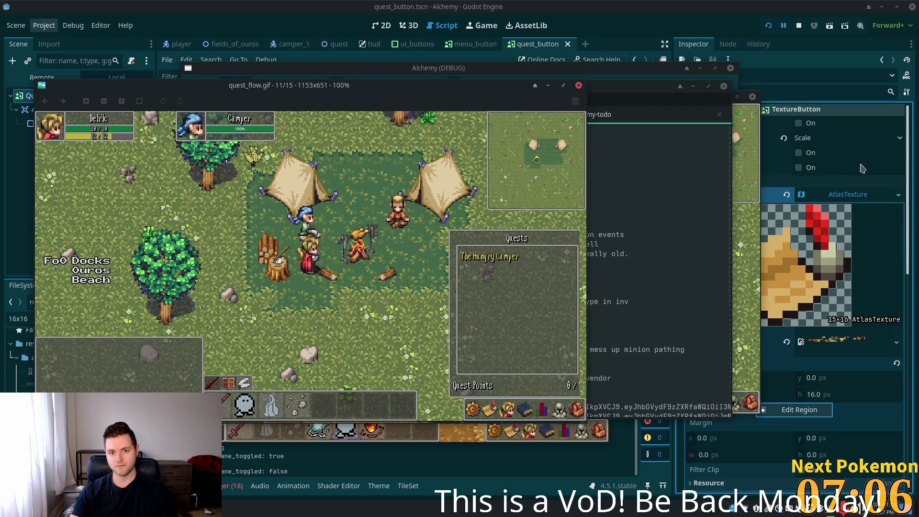
key("alt+Tab")
key("Right")
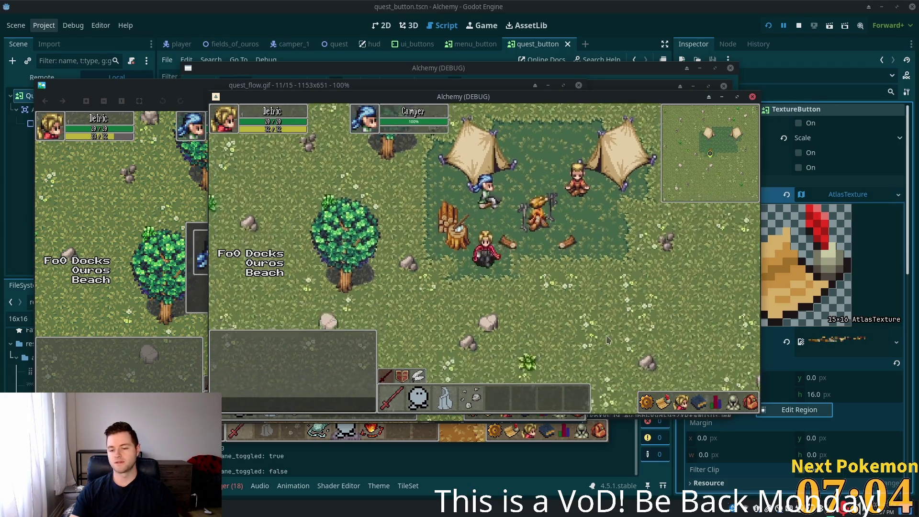
left_click(663, 403)
left_click(660, 406)
key("Left")
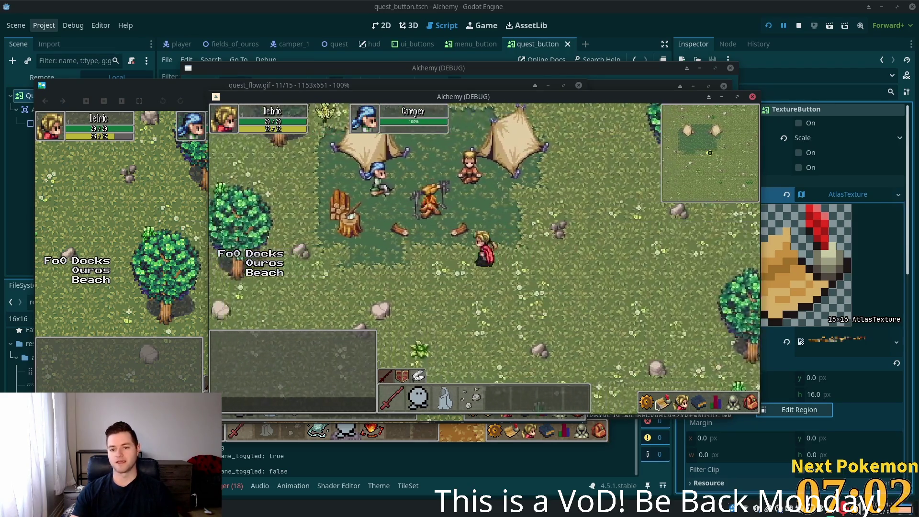
key("Up")
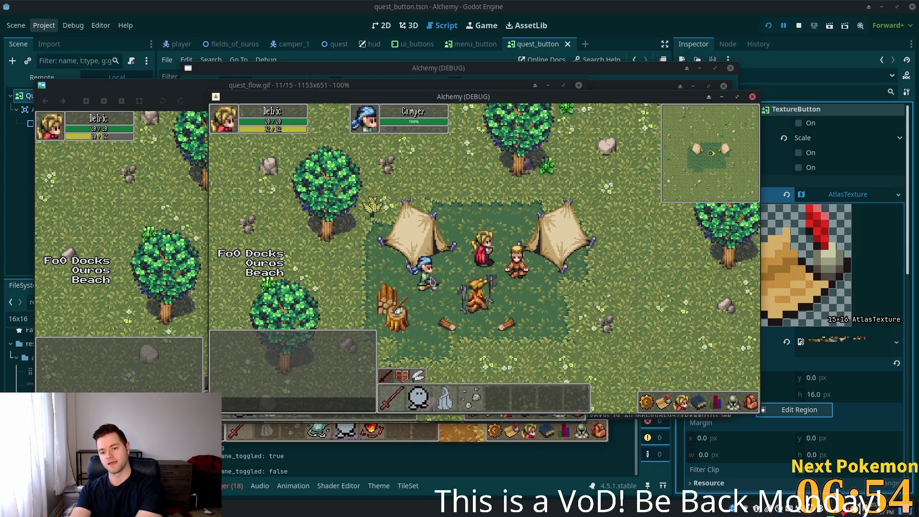
key("Down")
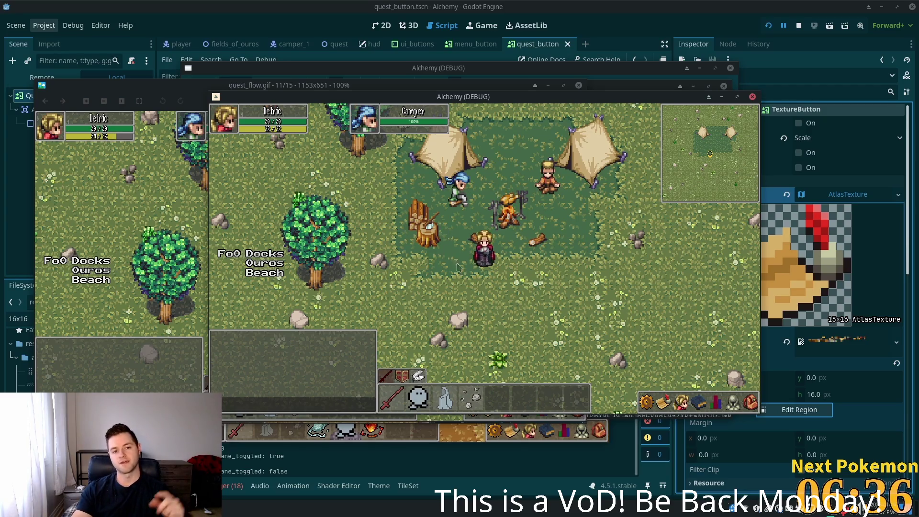
left_click(662, 397)
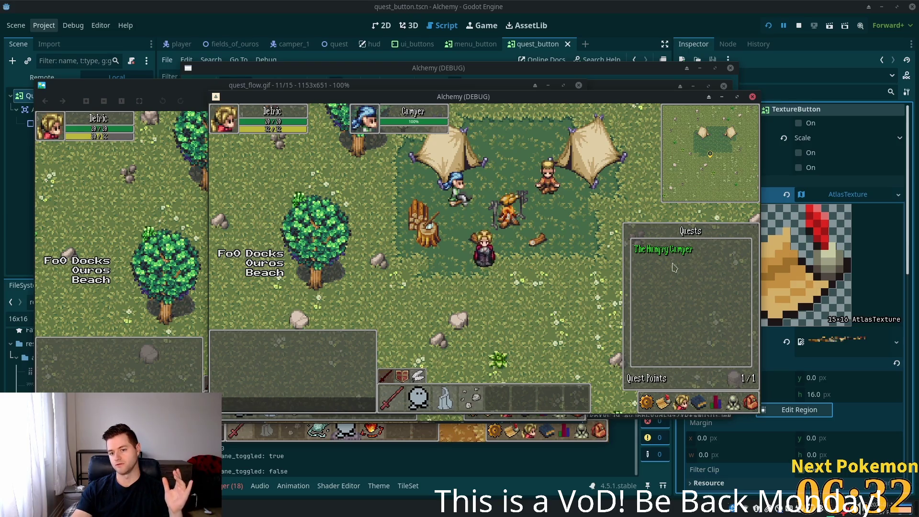
left_click(691, 217)
key("q")
key("q")
key("q")
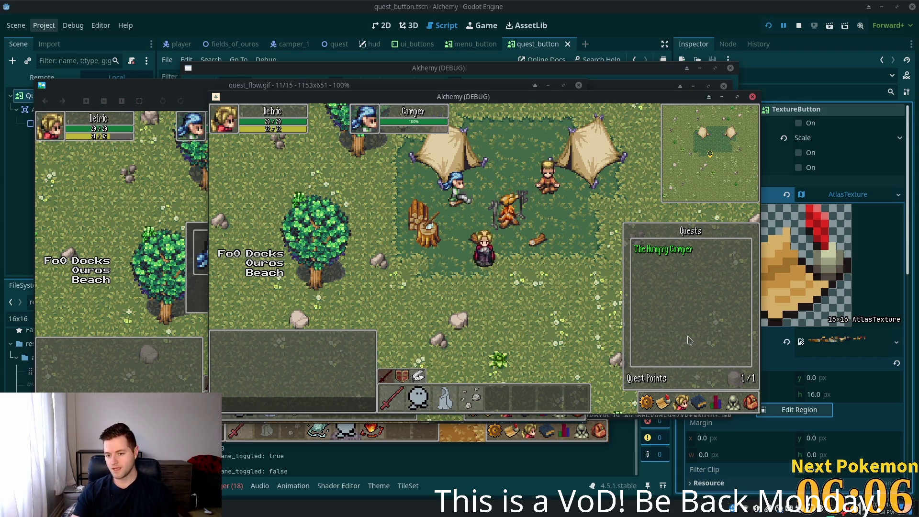
left_click(699, 404)
left_click(660, 404)
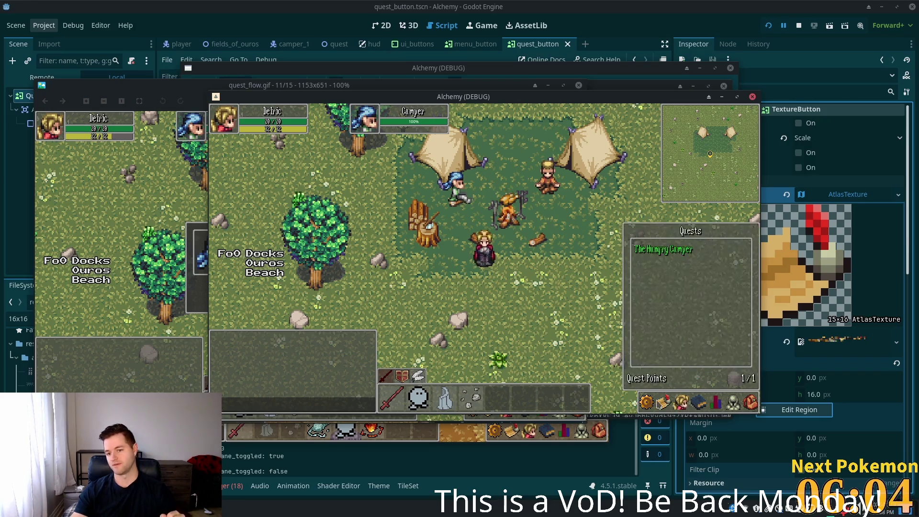
left_click(681, 403)
left_click(665, 403)
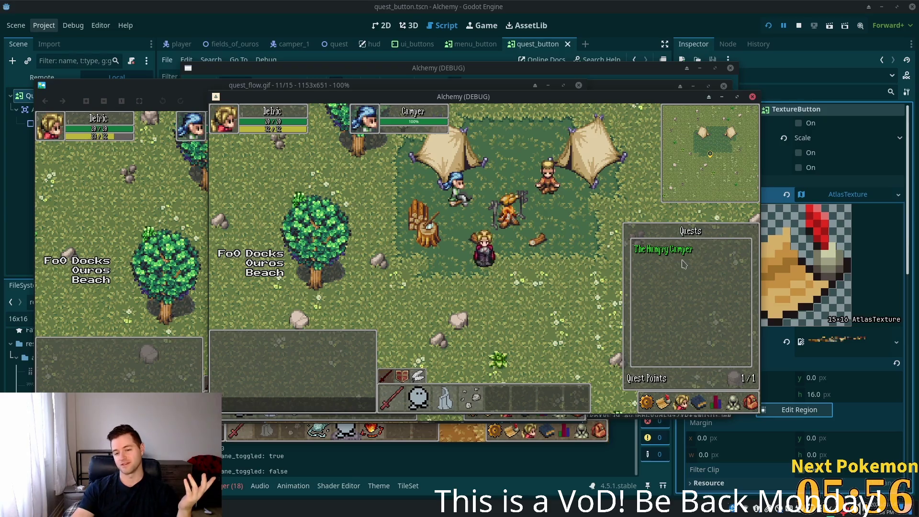
mouse_move(671, 406)
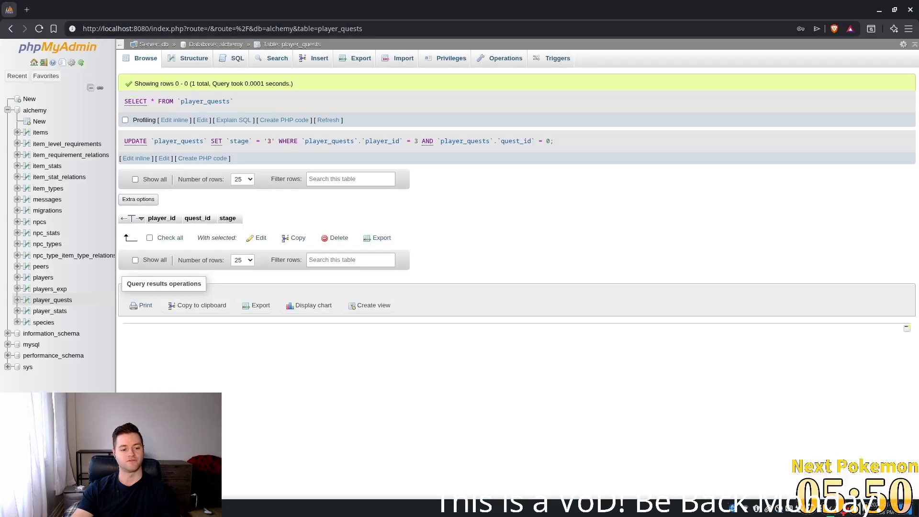
- Refresh the player_quests table in phpMyAdmin and delete the player's quest row
key("alt+Tab")
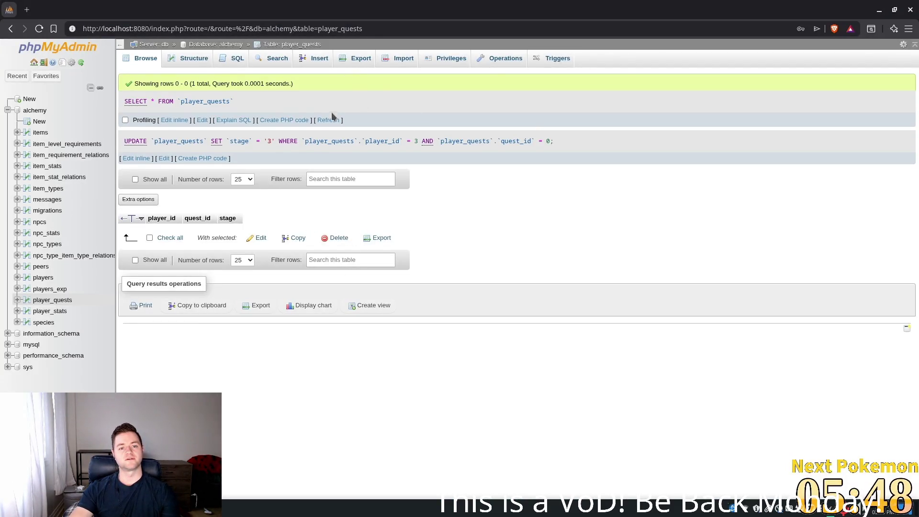
left_click(329, 120)
left_click(212, 193)
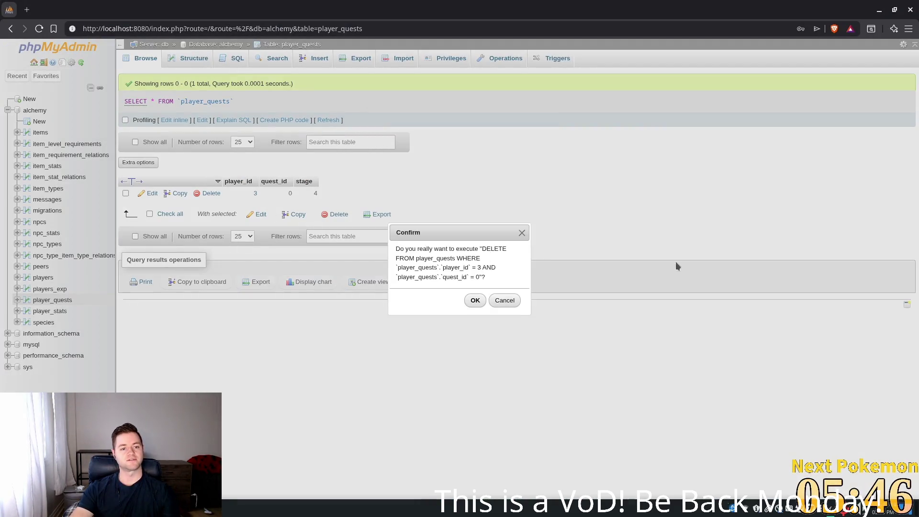
left_click(474, 301)
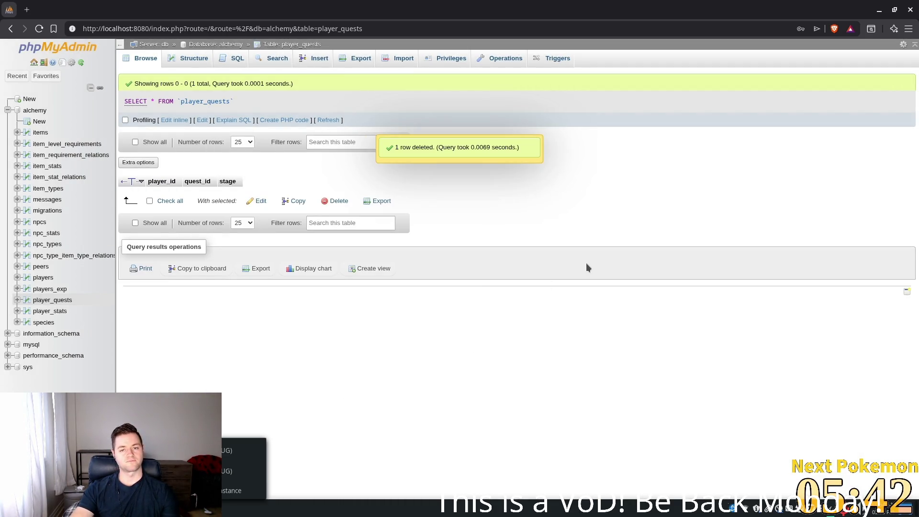
- Relaunch the game with F5, log in, and walk up to the Camper
key("alt+Tab")
key("F5")
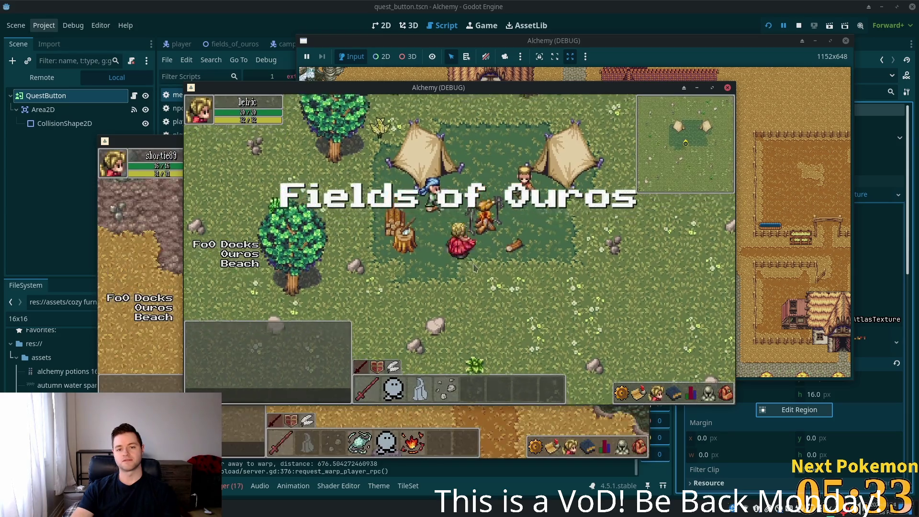
left_click(729, 397)
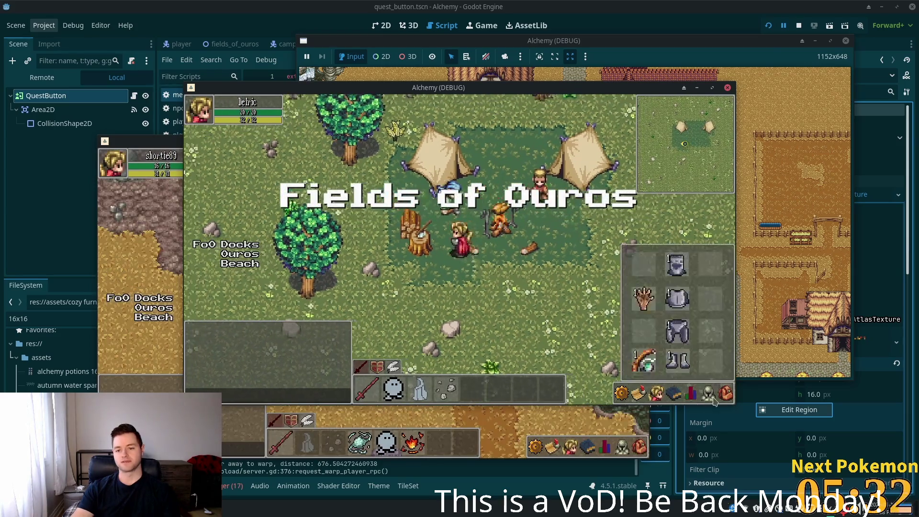
left_click(730, 397)
key("s")
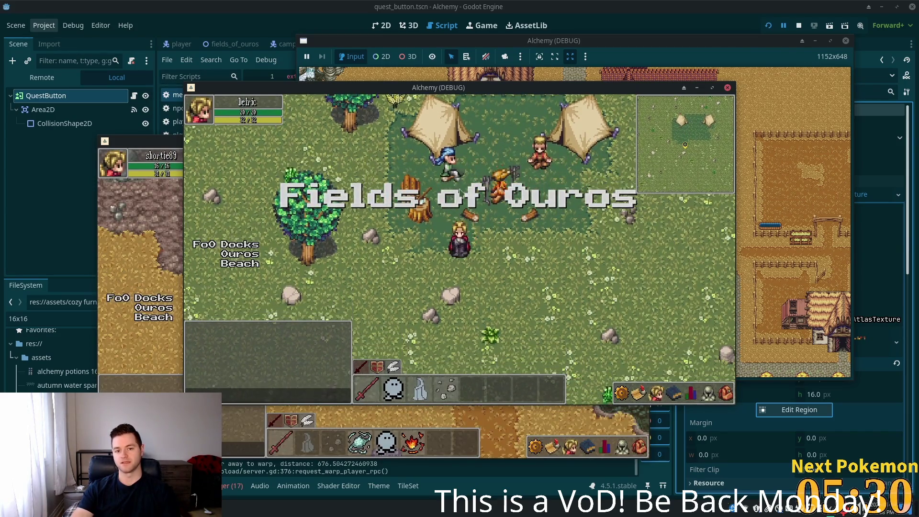
key("w")
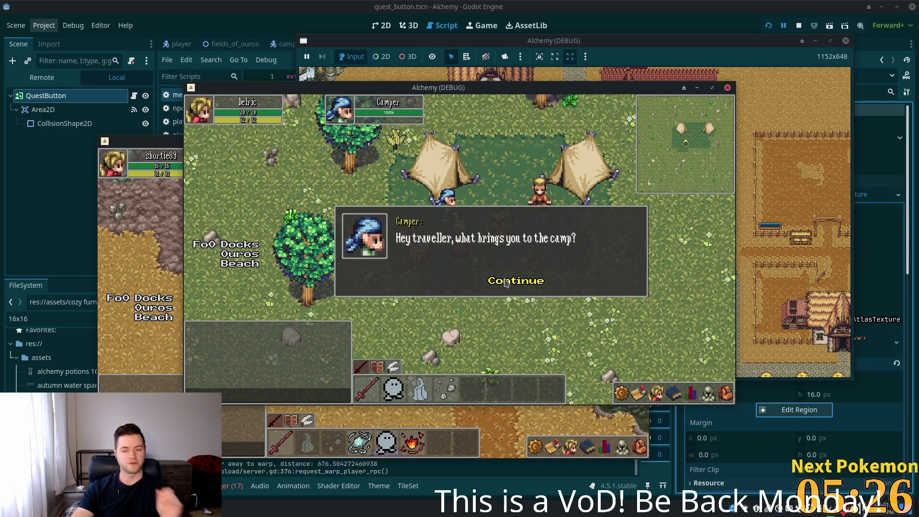
- Answer the Camper with 'Sure, I'll help you!' and continue to his raw-beef request
left_click(506, 282)
left_click(497, 285)
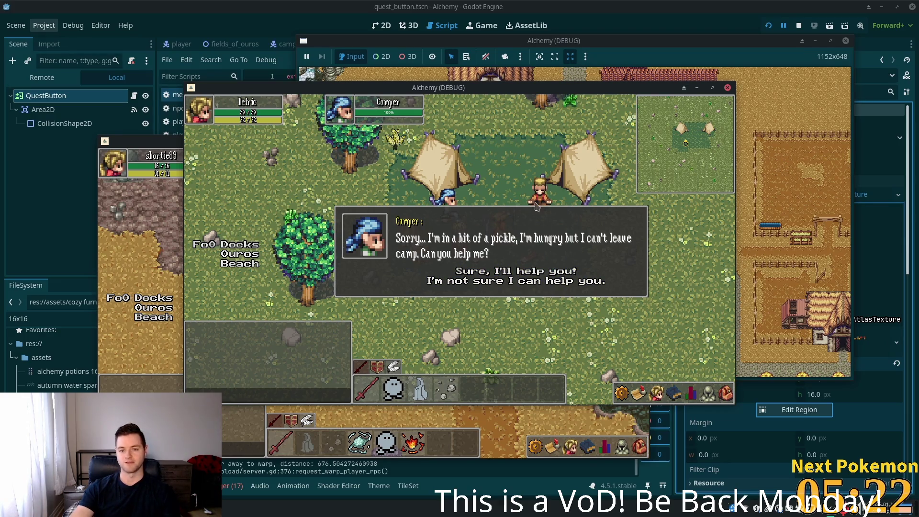
left_click(506, 273)
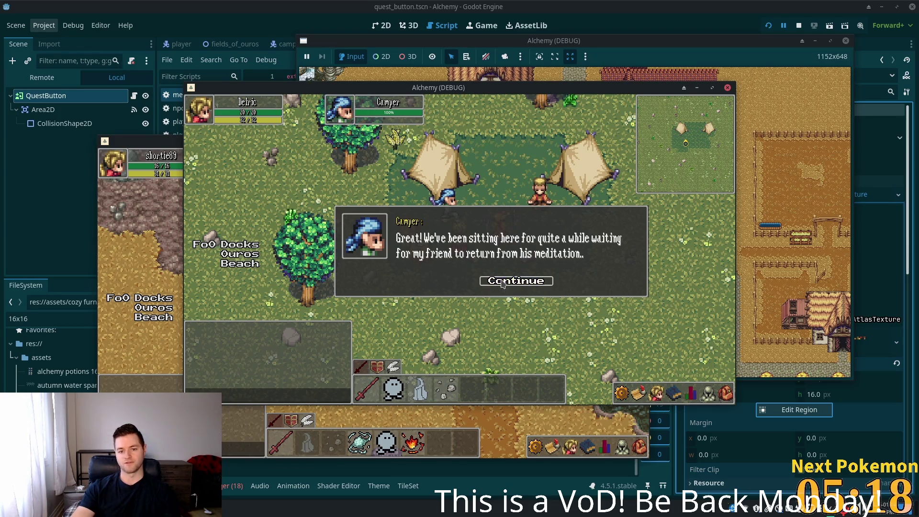
left_click(503, 283)
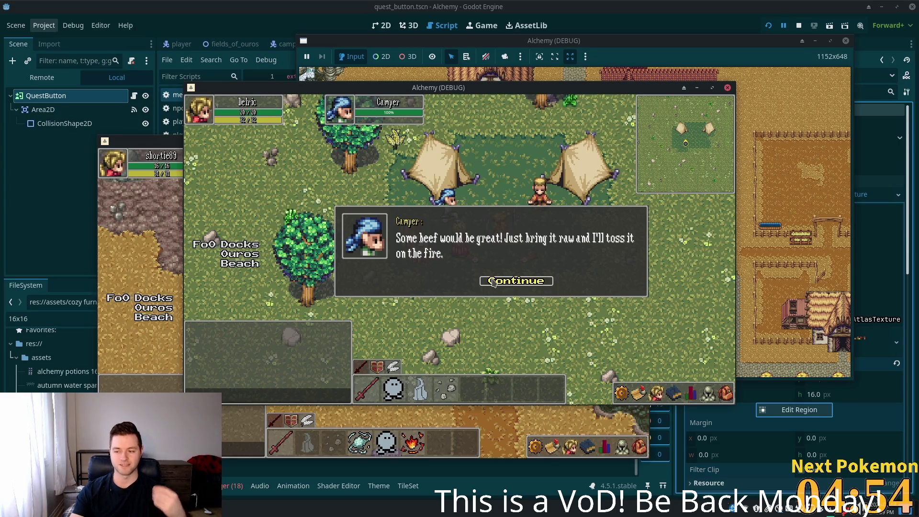
left_click(494, 283)
- Walk through the field to the deer and attack it
key("Right")
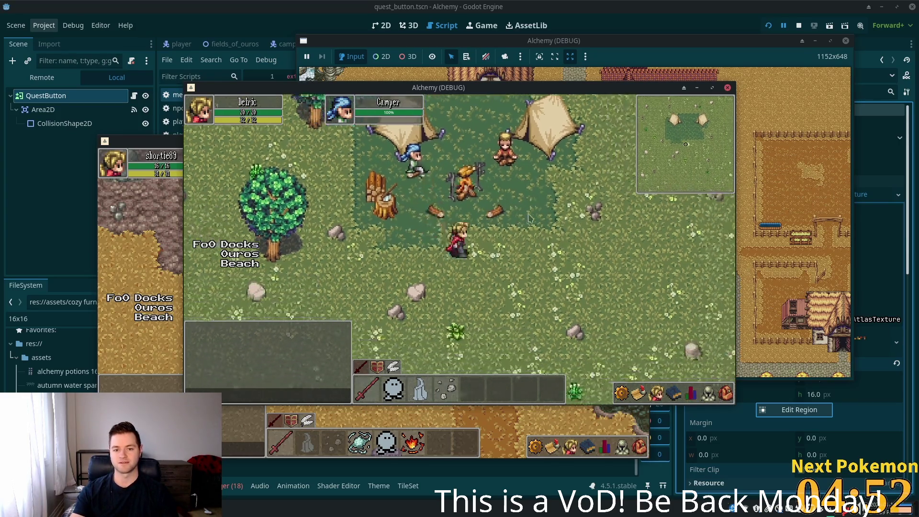
key("Up")
key("Up")
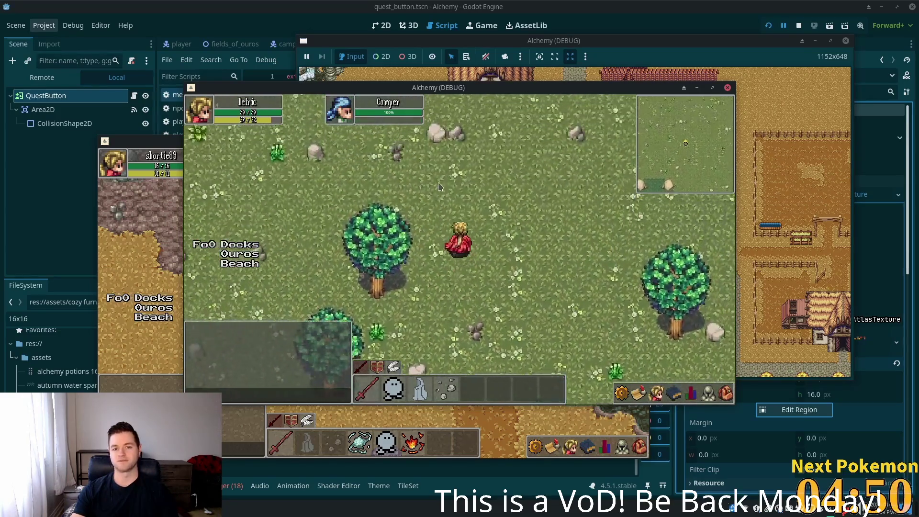
key("Right")
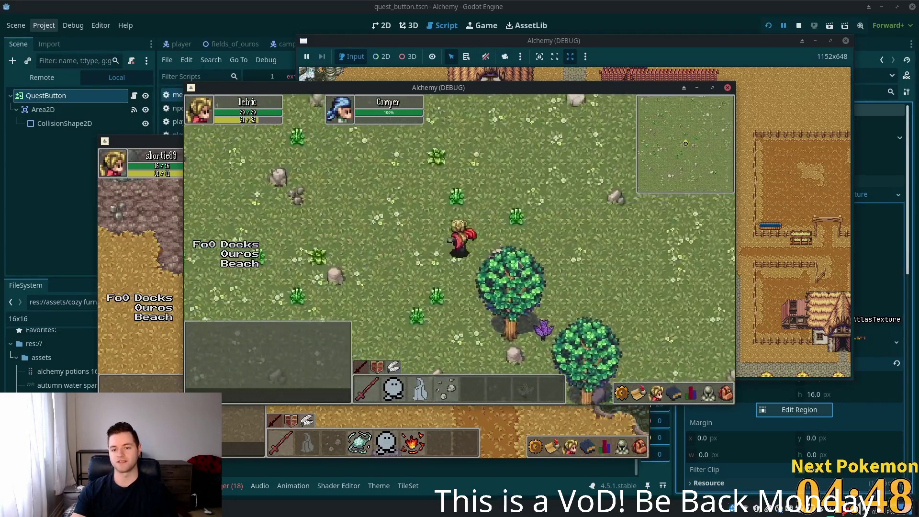
key("Down")
key("Left")
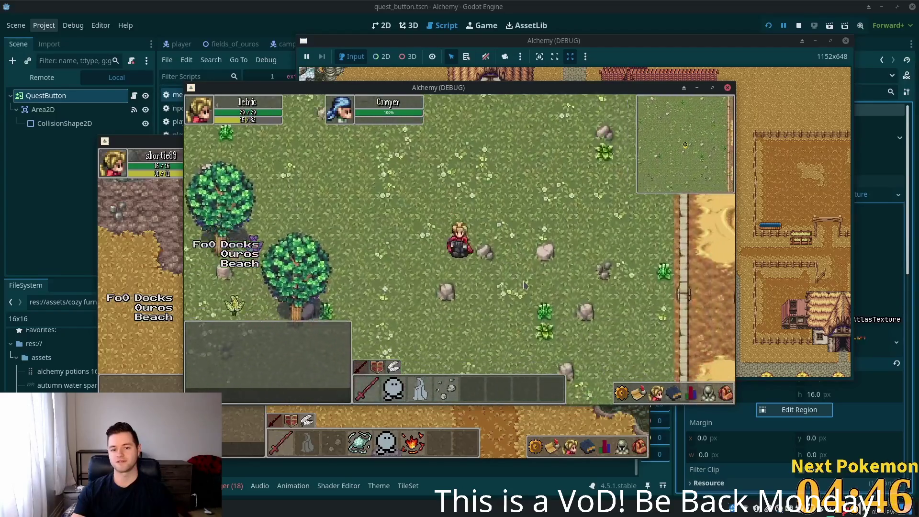
key("Right")
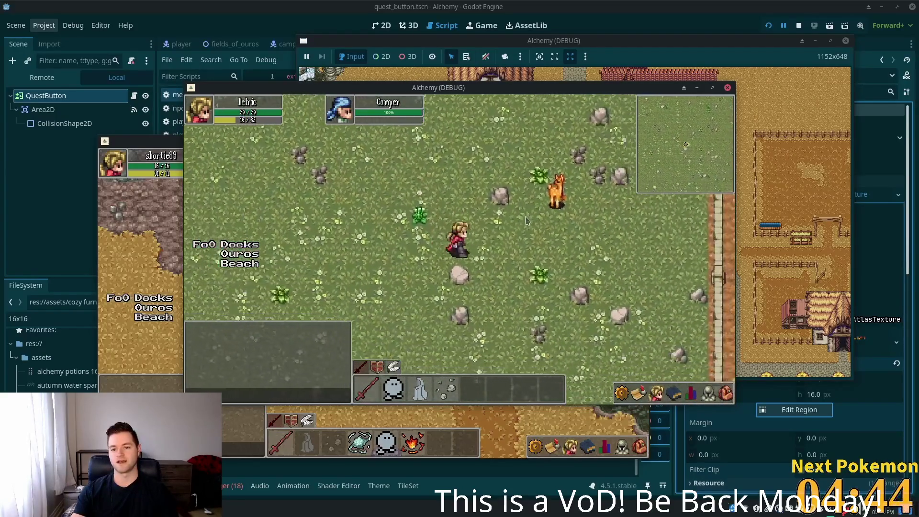
left_click(486, 234)
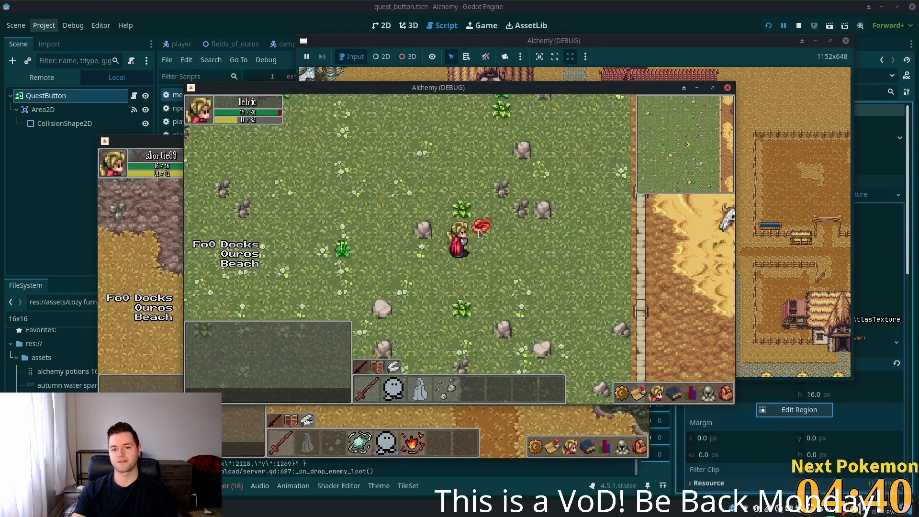
- Check the inventory for Raw Beef and return to talk with the Camper
key("Left")
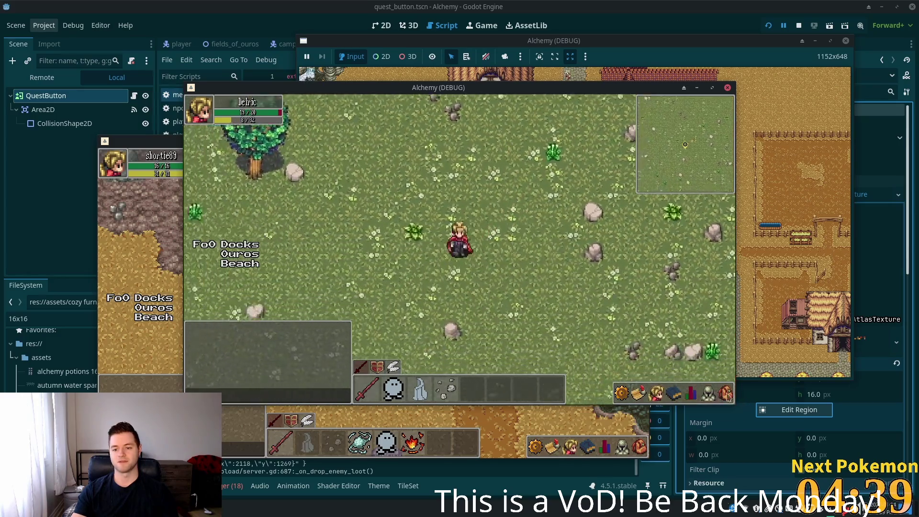
key("i")
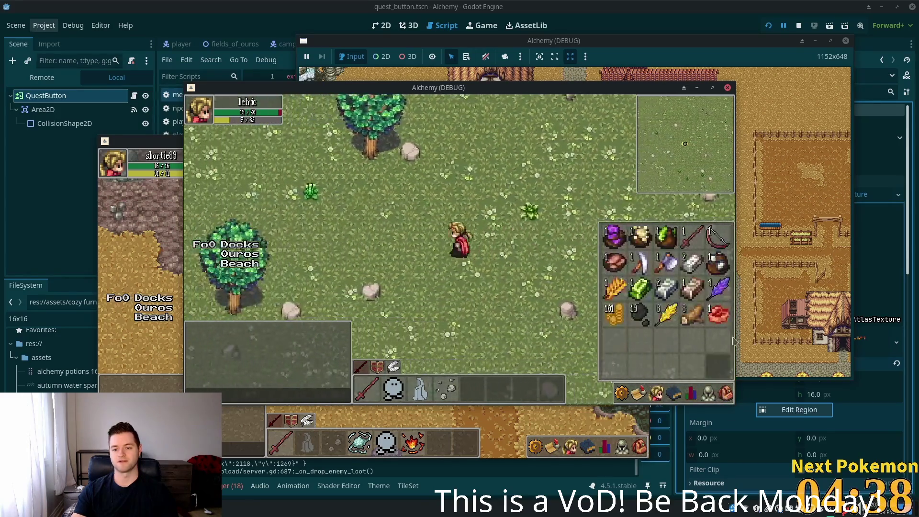
key("i")
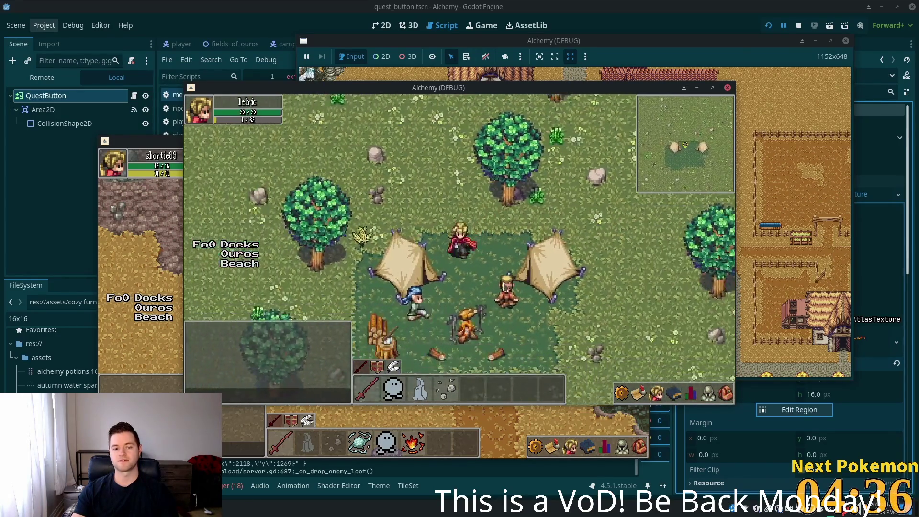
left_click(455, 252)
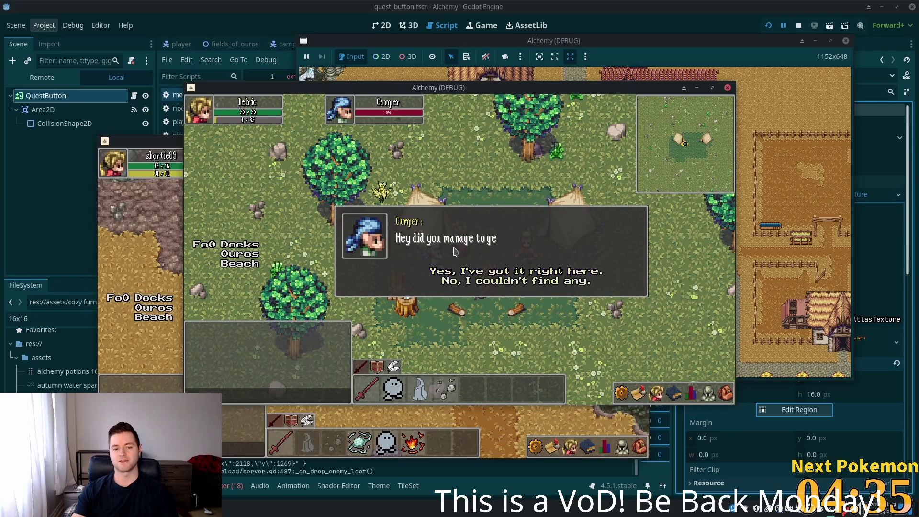
- Give the Camper the raw beef with 'Yes, I've got it right here.' and finish the dialogue
left_click(470, 273)
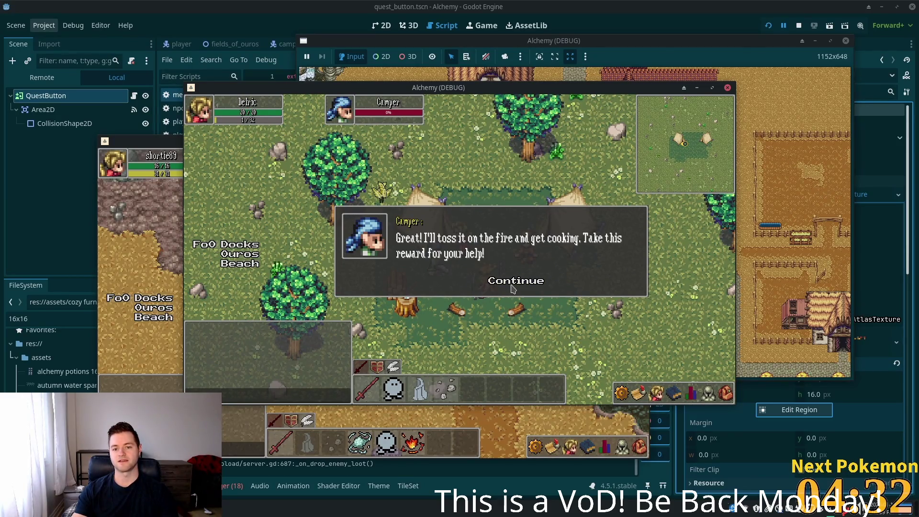
left_click(642, 392)
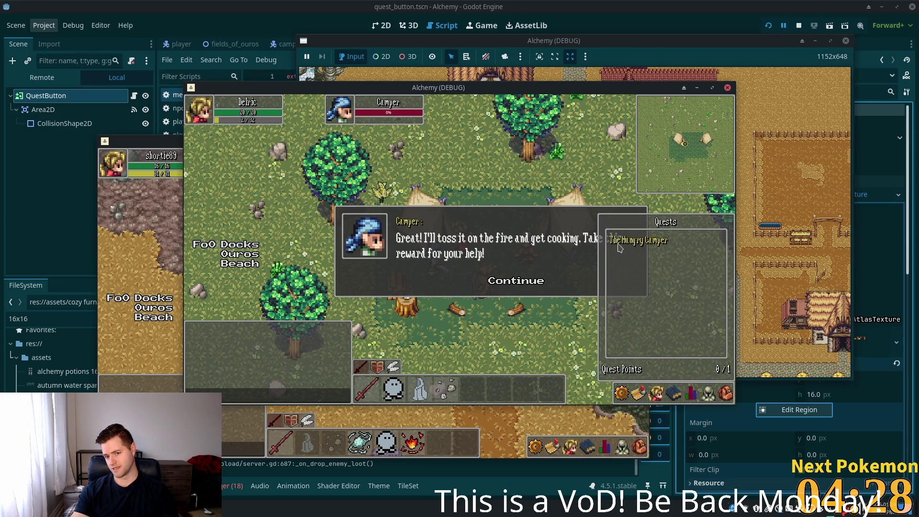
left_click(496, 283)
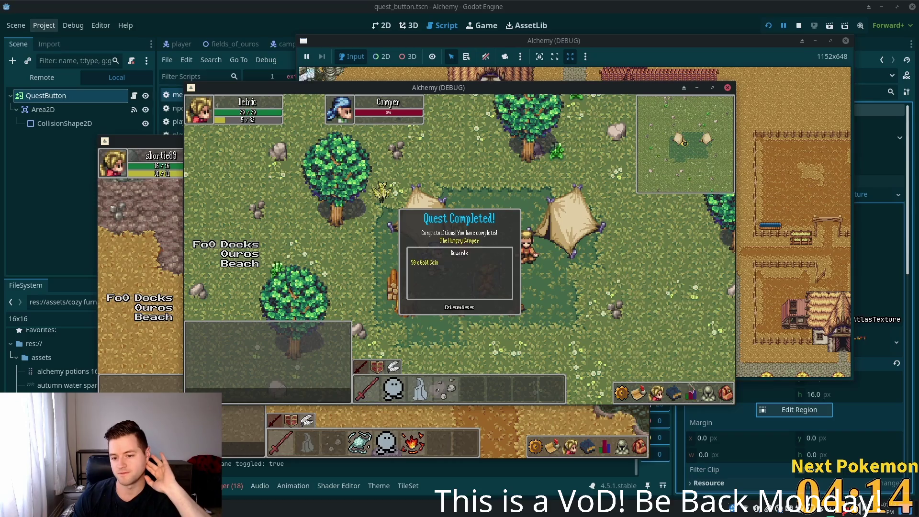
- Dismiss the Quest Completed popup and confirm The Hungry Camper is complete in the quest list
left_click(725, 396)
left_click(726, 397)
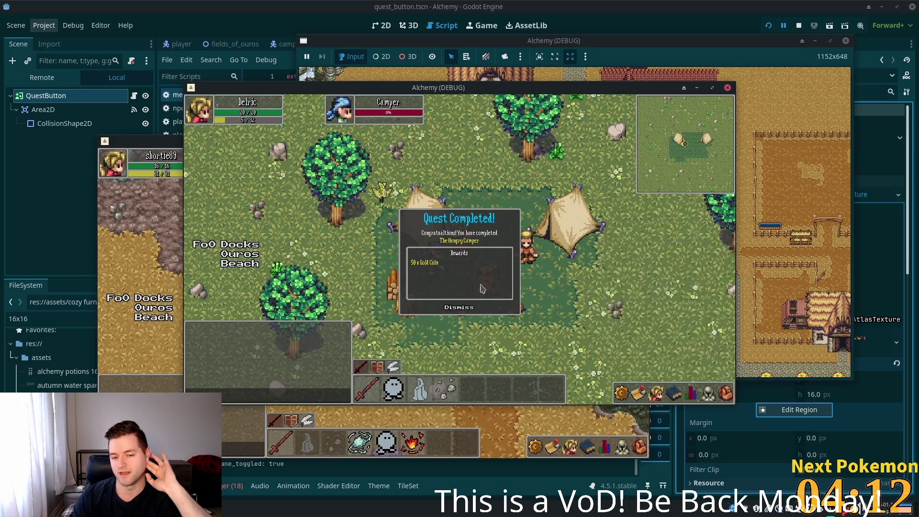
left_click(467, 311)
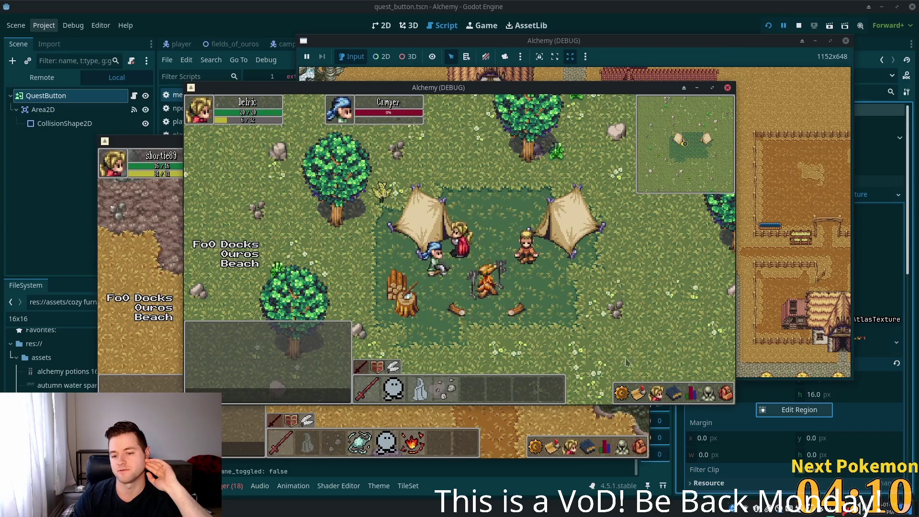
left_click(640, 393)
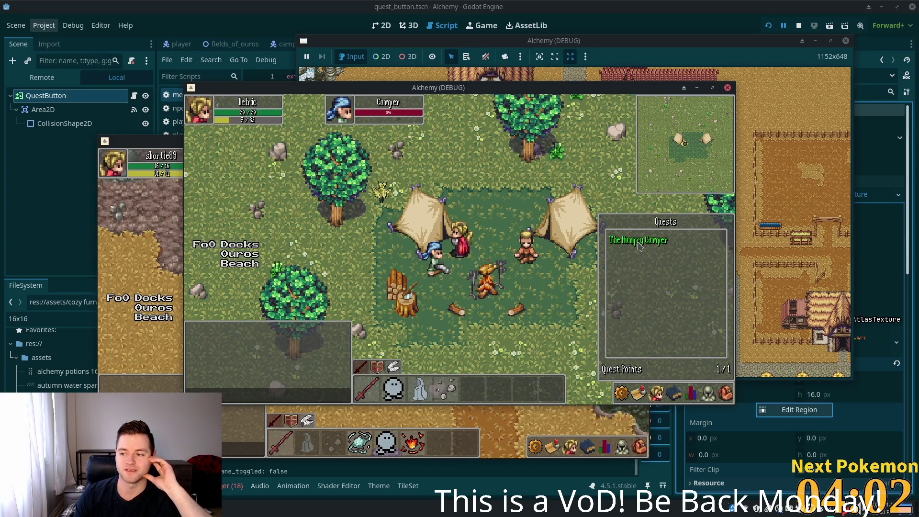
key("Escape")
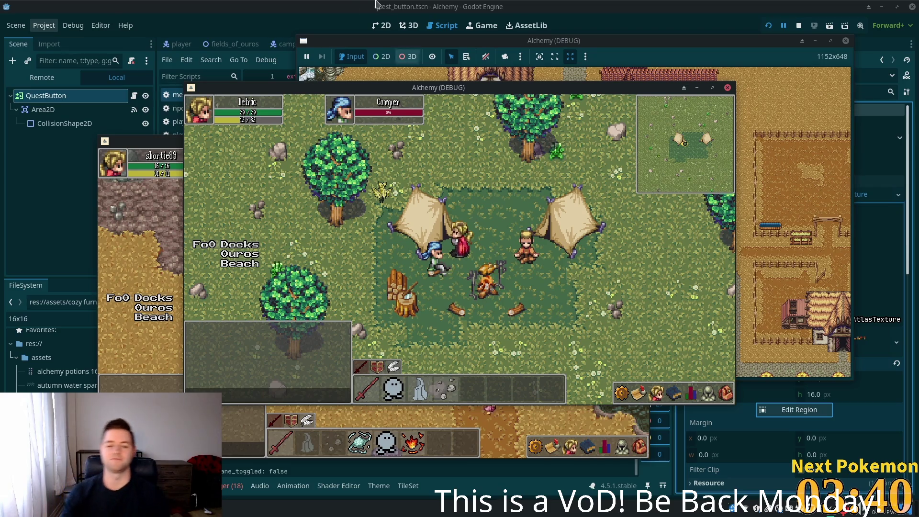
- Walk the character up-right away from the camp tents into the field
left_click(567, 176)
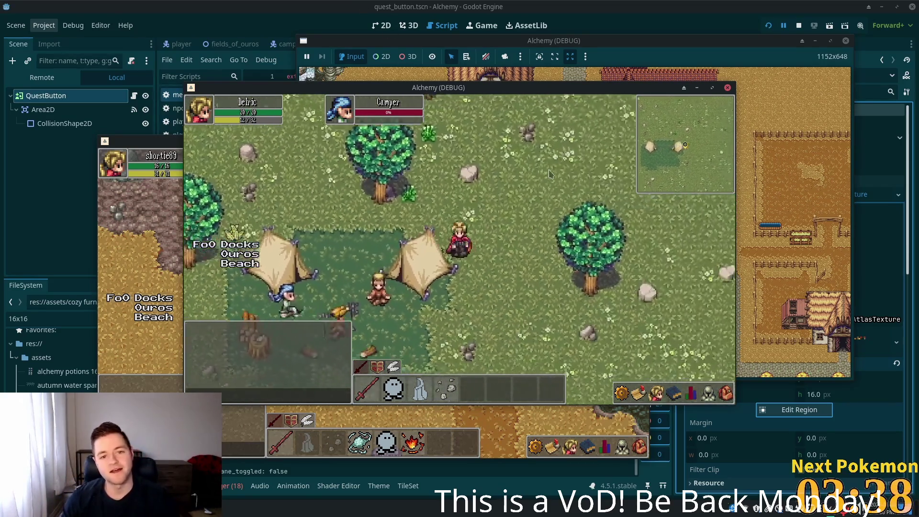
- Walk through the field and up the path into Ouros town
left_click(480, 207)
left_click(316, 197)
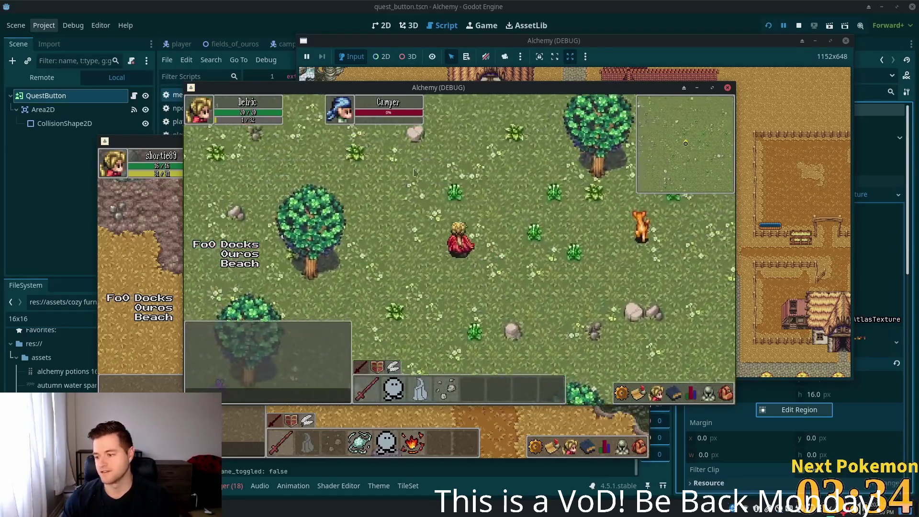
left_click(485, 187)
left_click(485, 186)
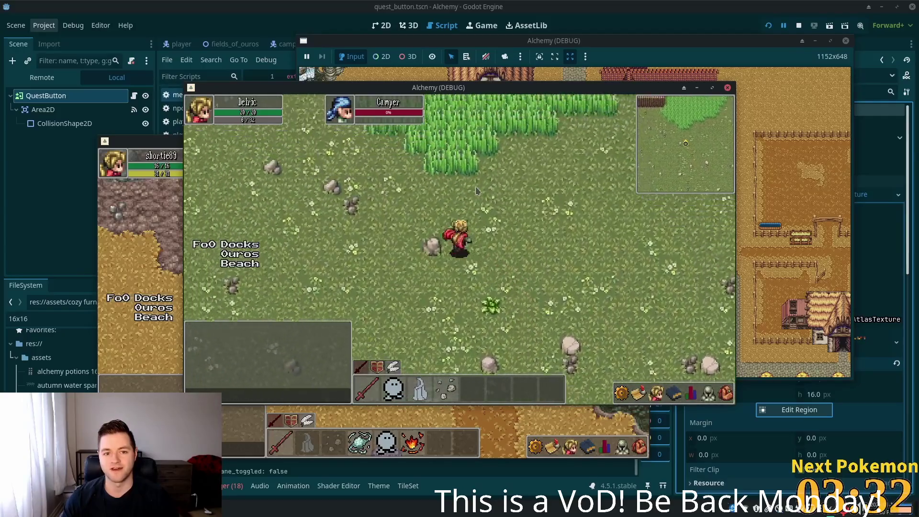
left_click(461, 193)
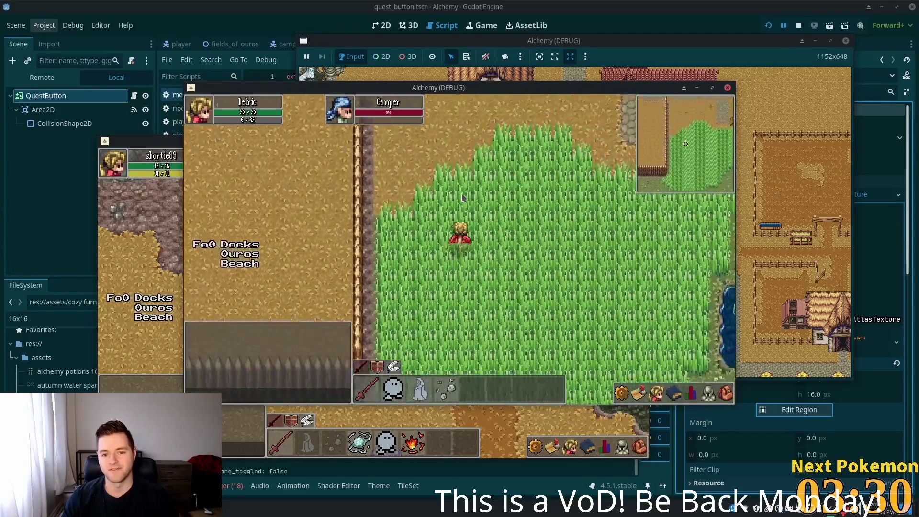
left_click(461, 232)
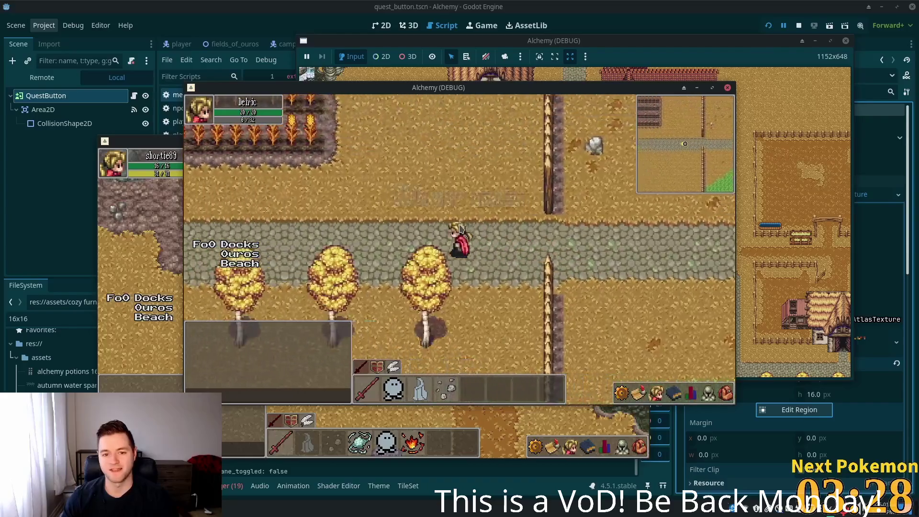
key("w")
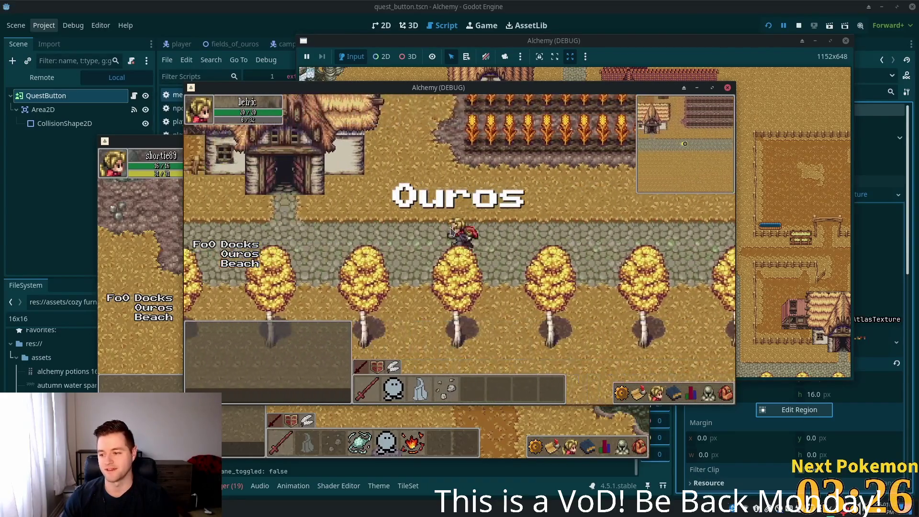
key("w")
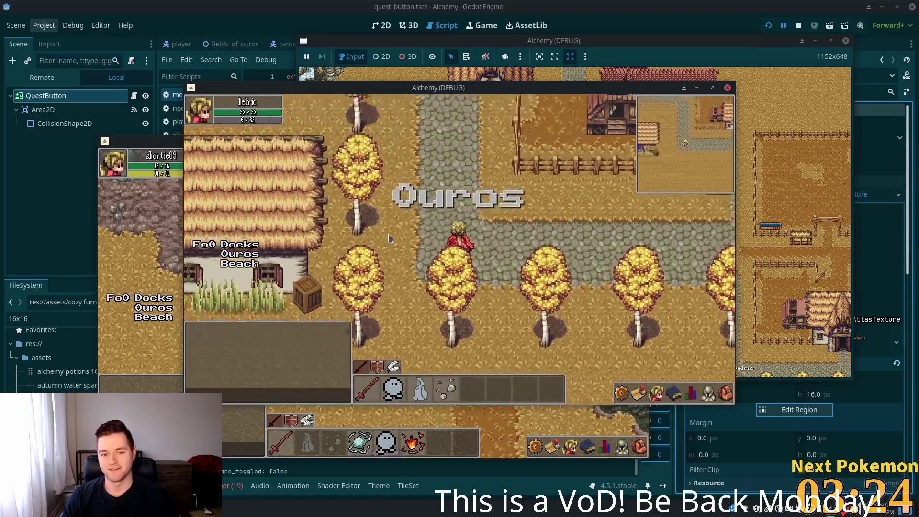
- Walk down the side path into Fields of Ouros, checking the inventory along the way
key("a")
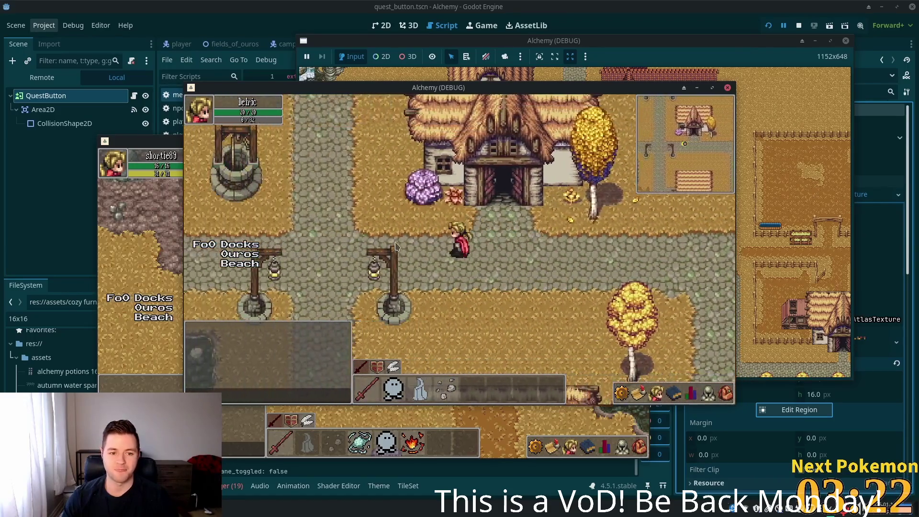
key("s")
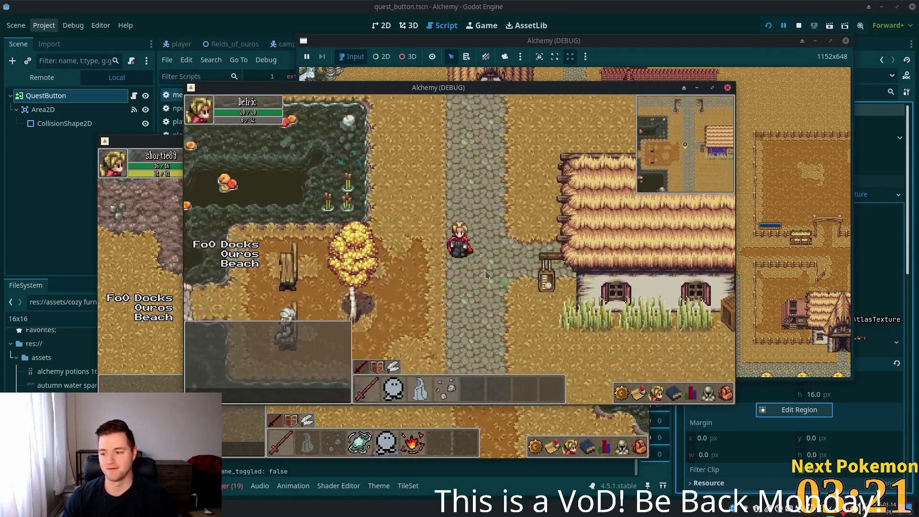
key("s")
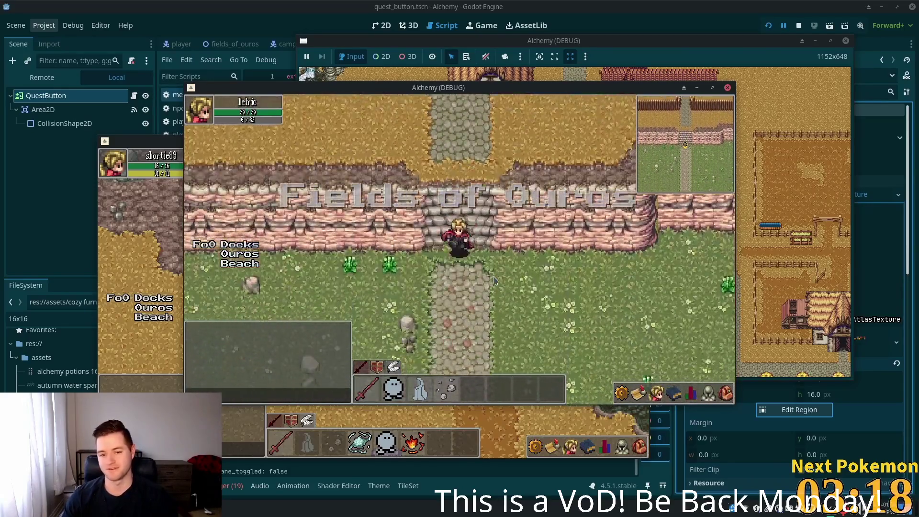
key("d")
key("s")
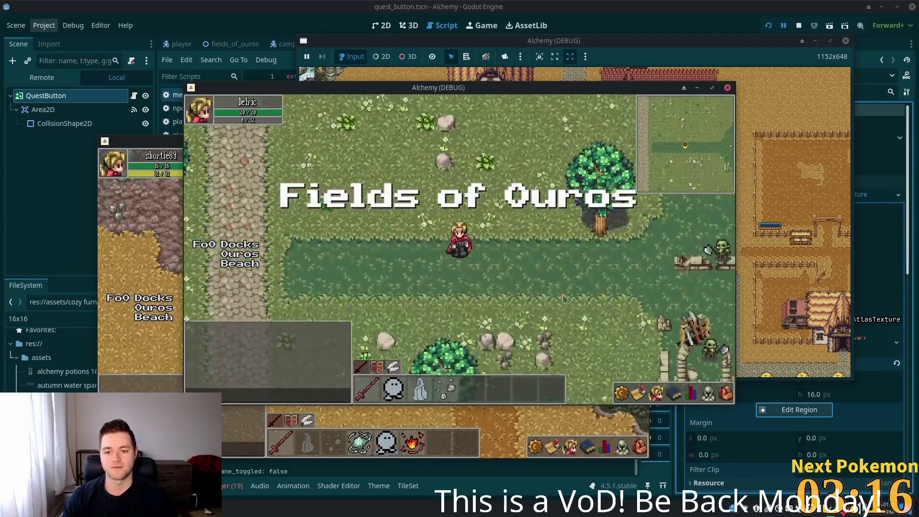
key("d")
key("i")
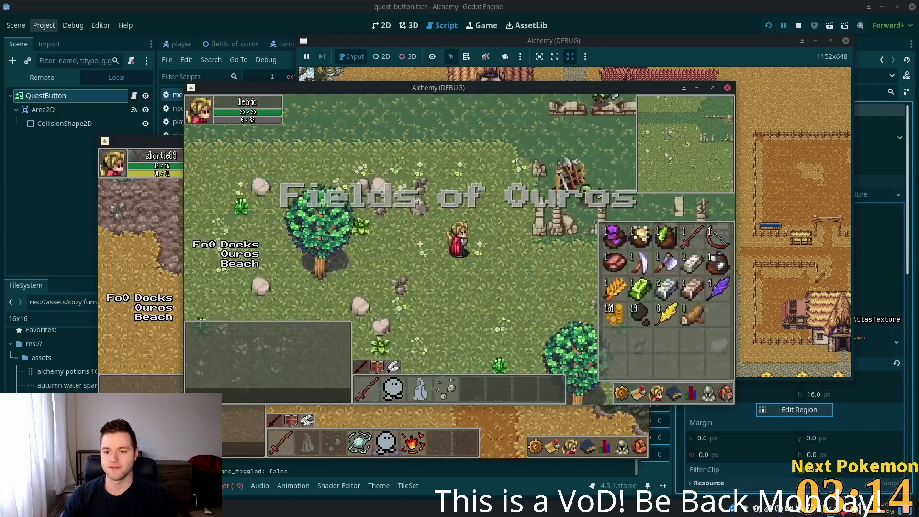
key("s")
key("d")
key("s")
key("d")
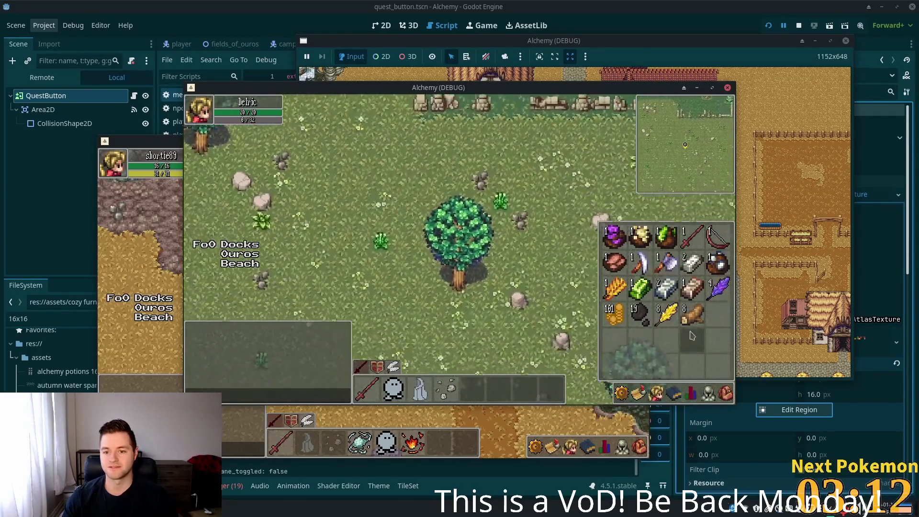
key("i")
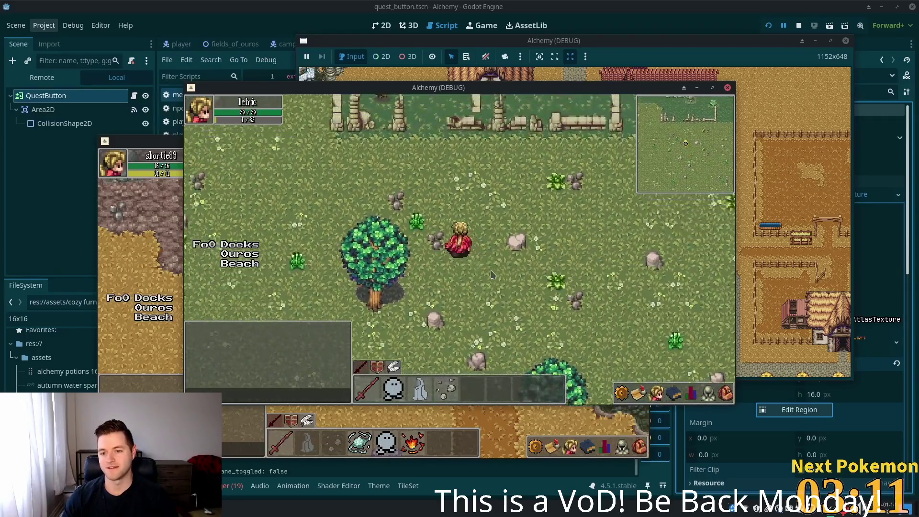
- Return to Ouros town, enter the shop, and open the shopkeeper's wares
key("w")
key("a")
key("s")
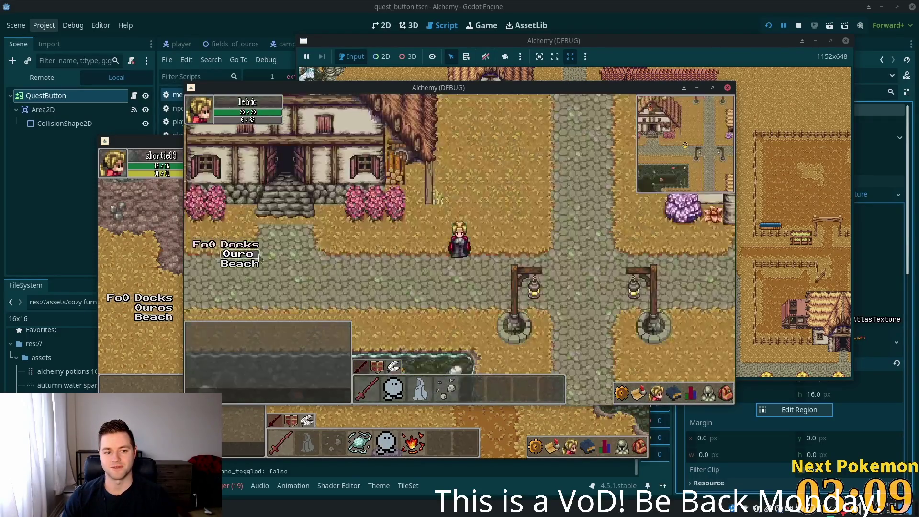
key("s")
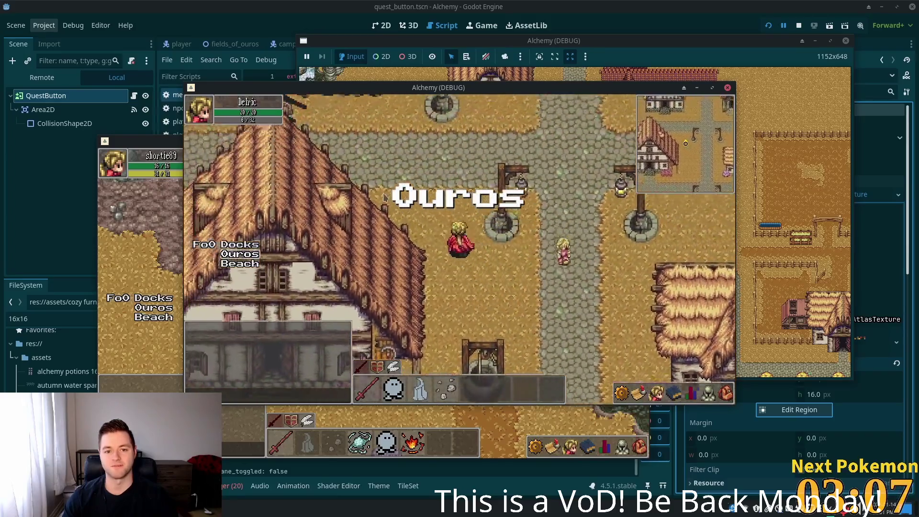
key("w")
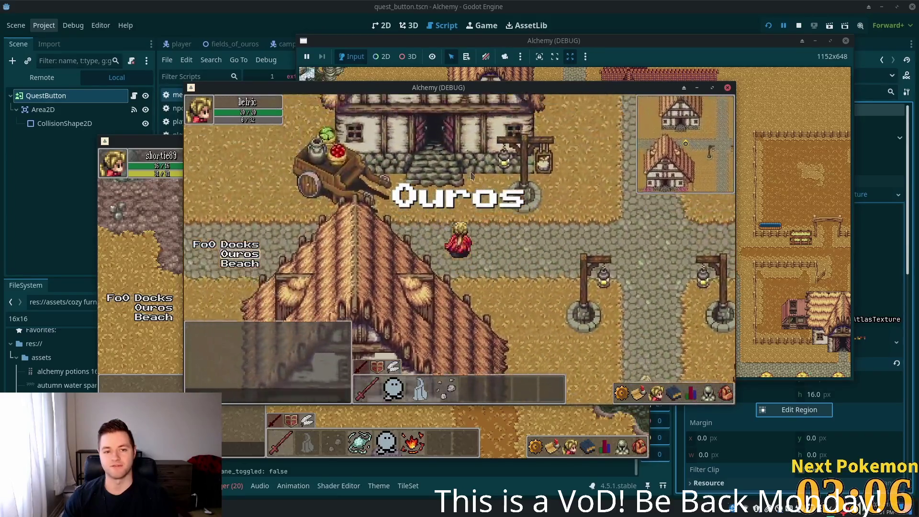
left_click(440, 205)
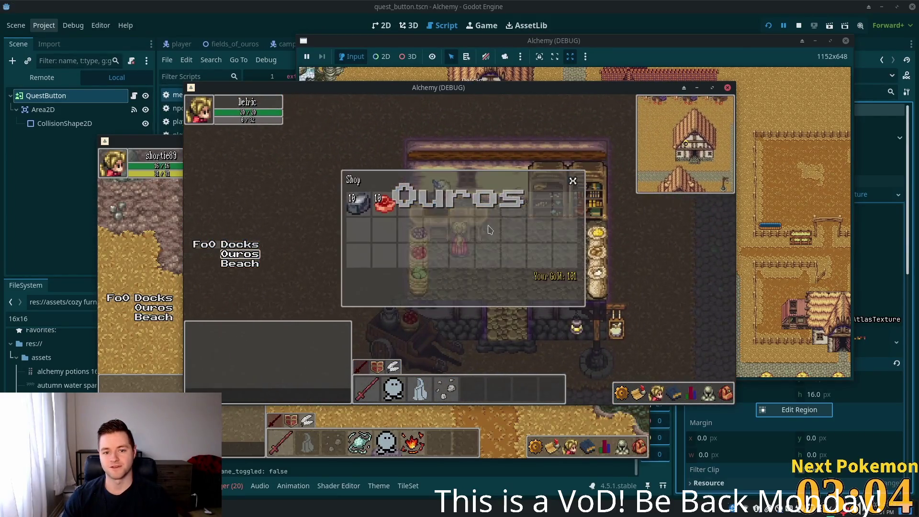
- Check the Stone price, leave the shop, and attack a cow in the pen
left_click(358, 203)
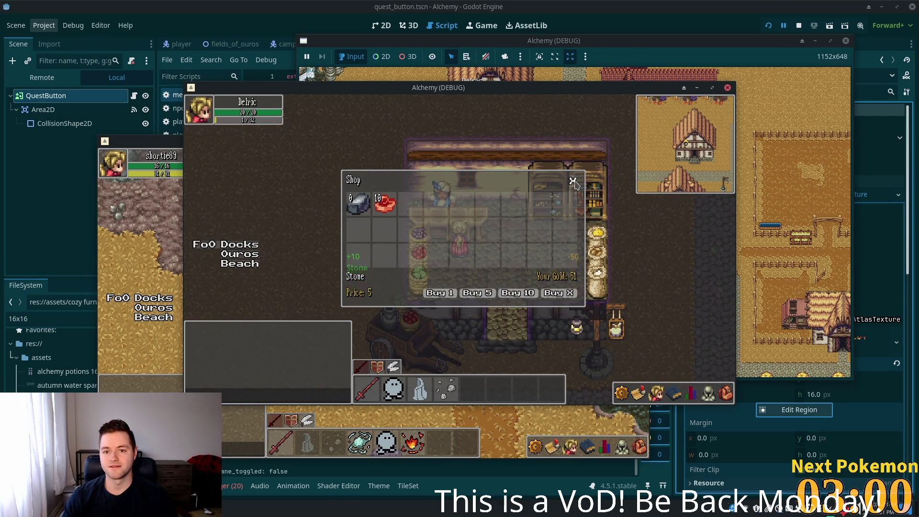
key("s")
key("w")
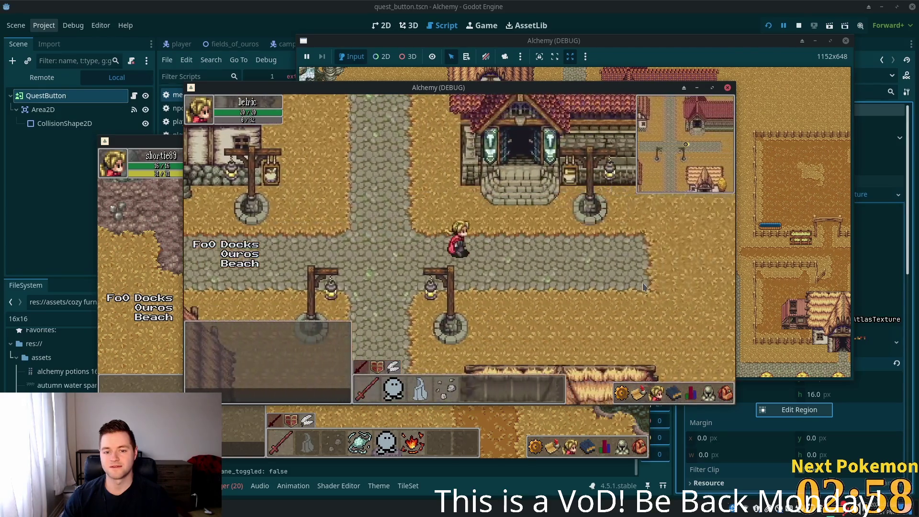
key("d")
left_click(529, 242)
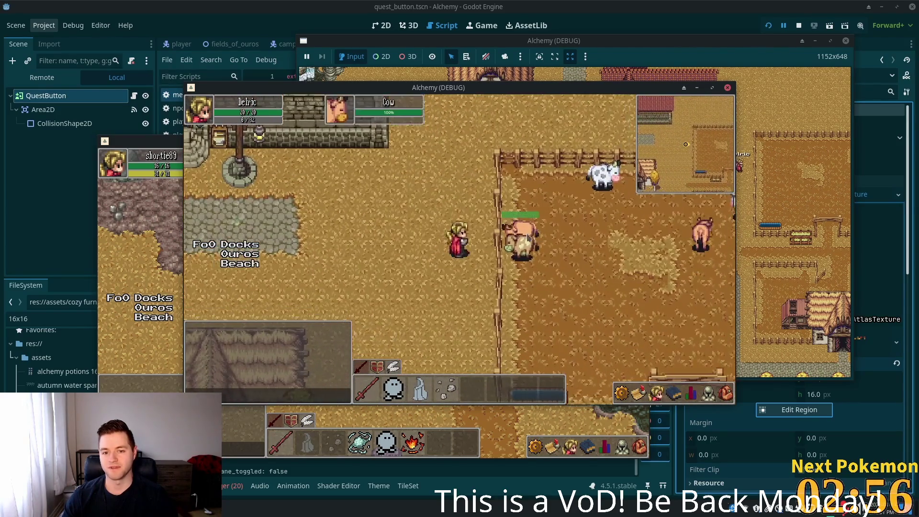
key("1")
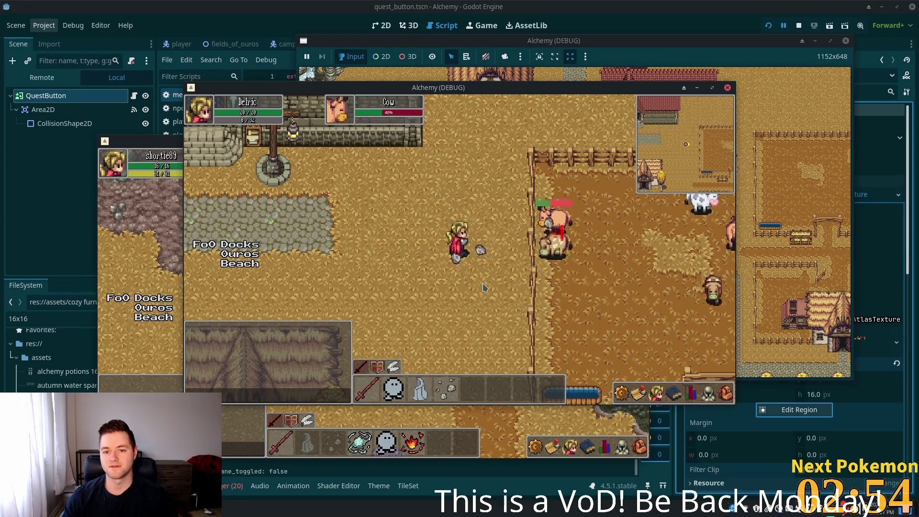
- Walk south through the farm past the cornfield and along the cobblestone path into Fields of Ouros
key("s")
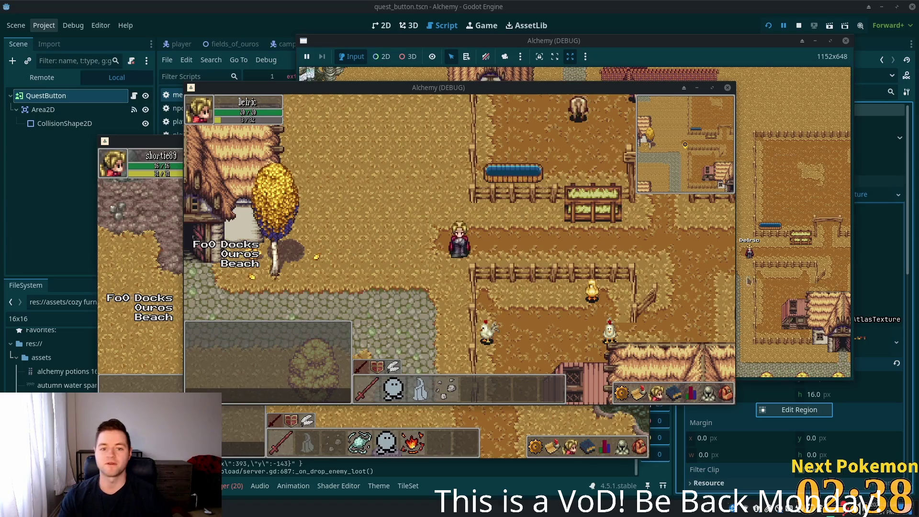
key("d")
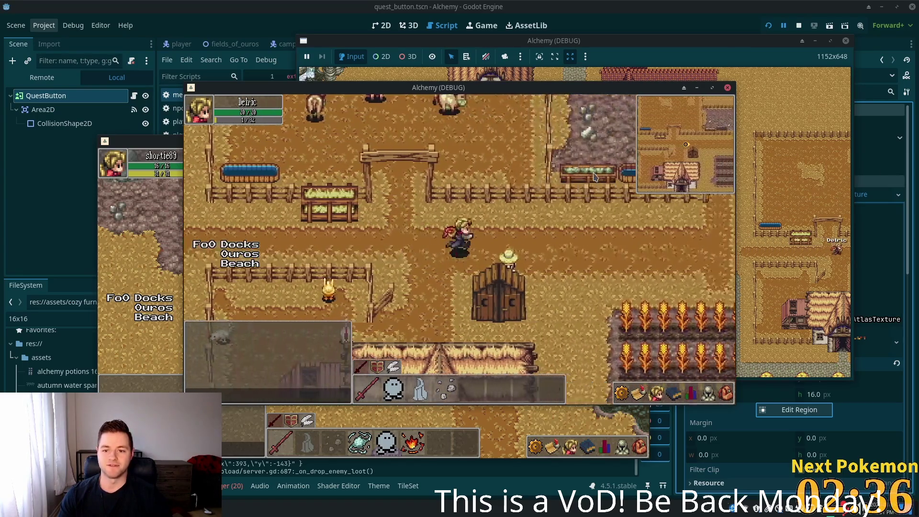
key("d")
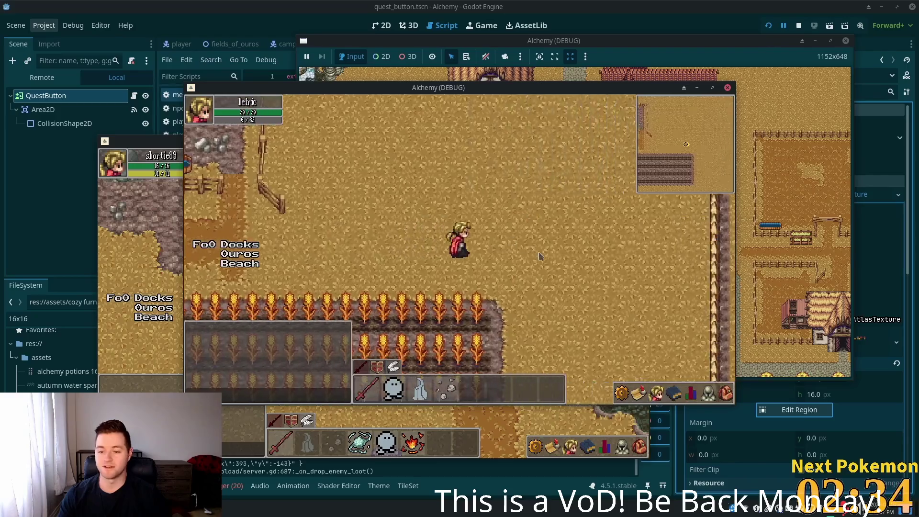
key("s")
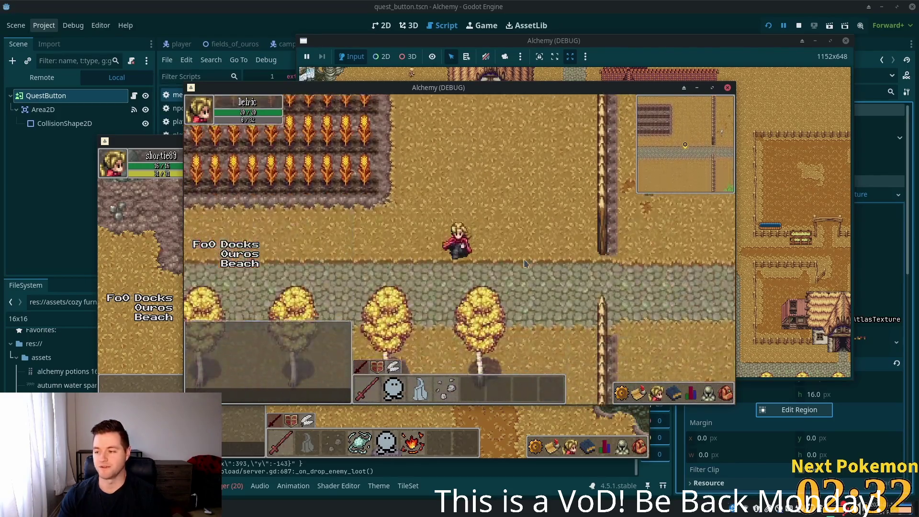
key("d")
key("w")
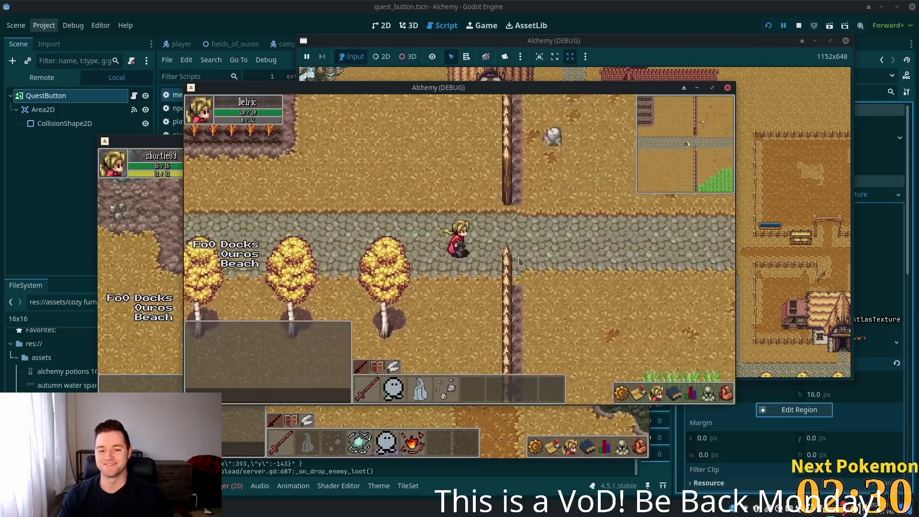
key("d")
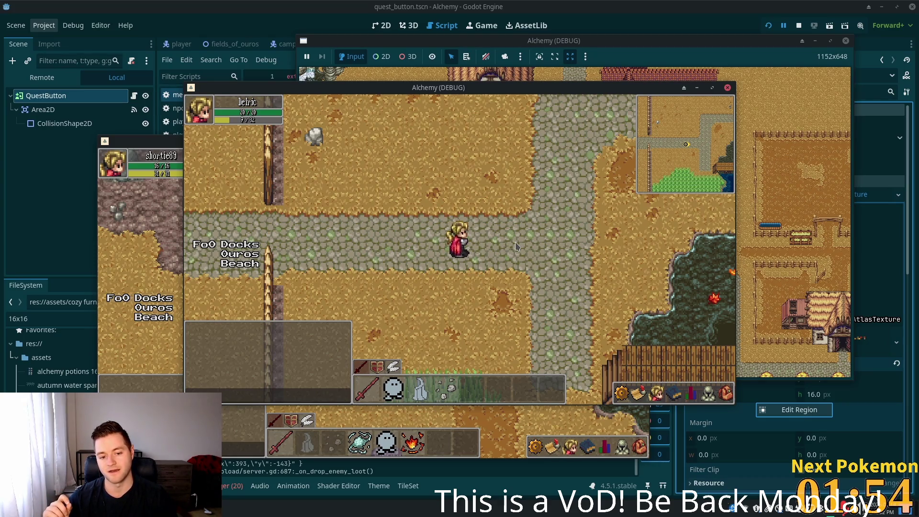
- Cross the tall grass south-east onto Ouros Beach
key("s")
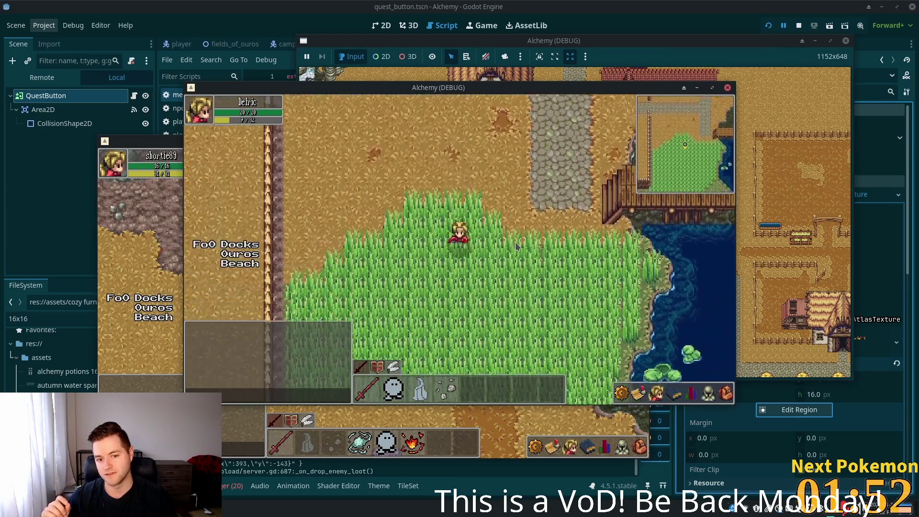
key("a")
key("d")
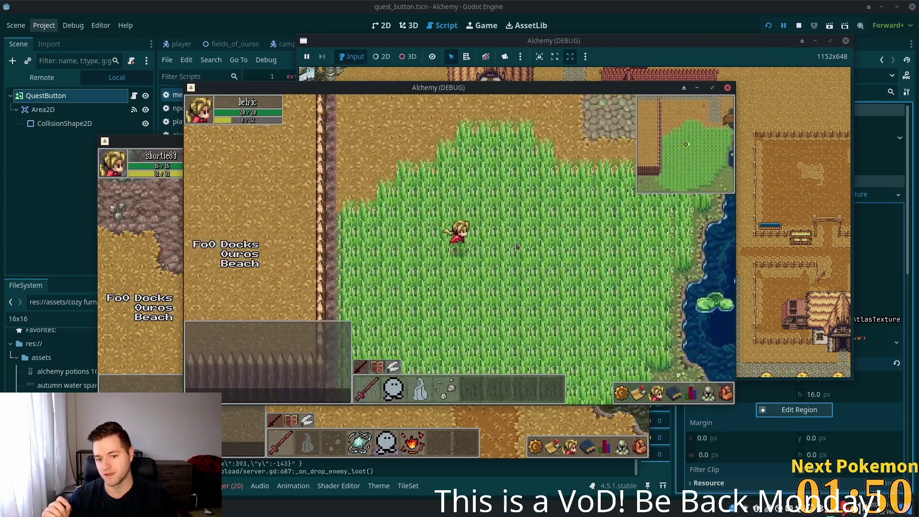
key("s")
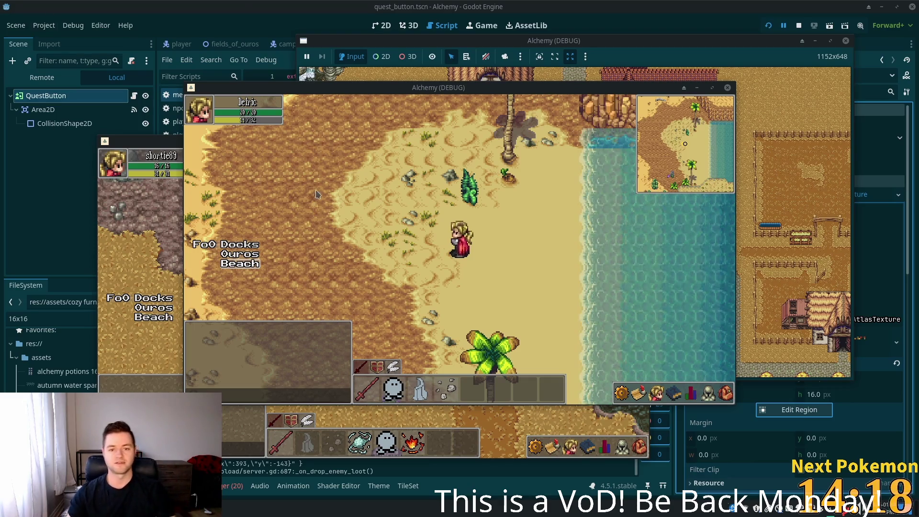
- Walk across Ouros Beach, briefly into the desert, and back south into town
key("d")
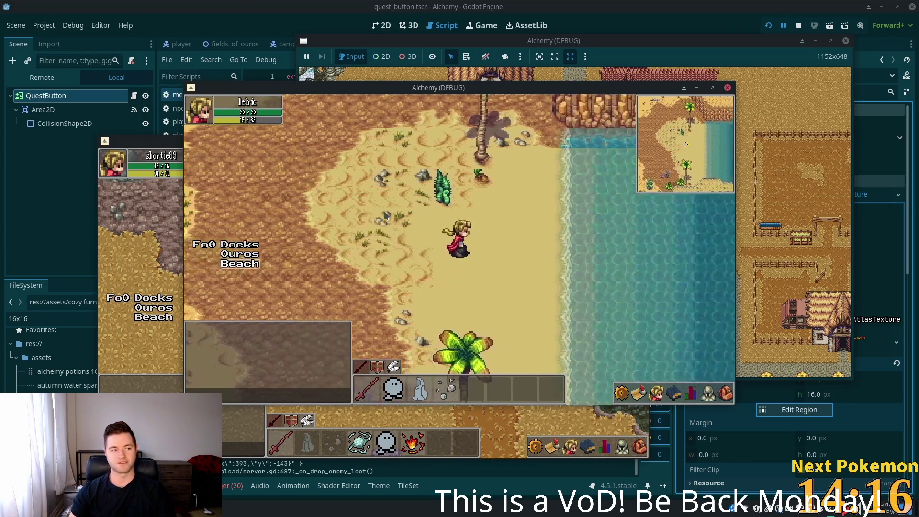
key("w")
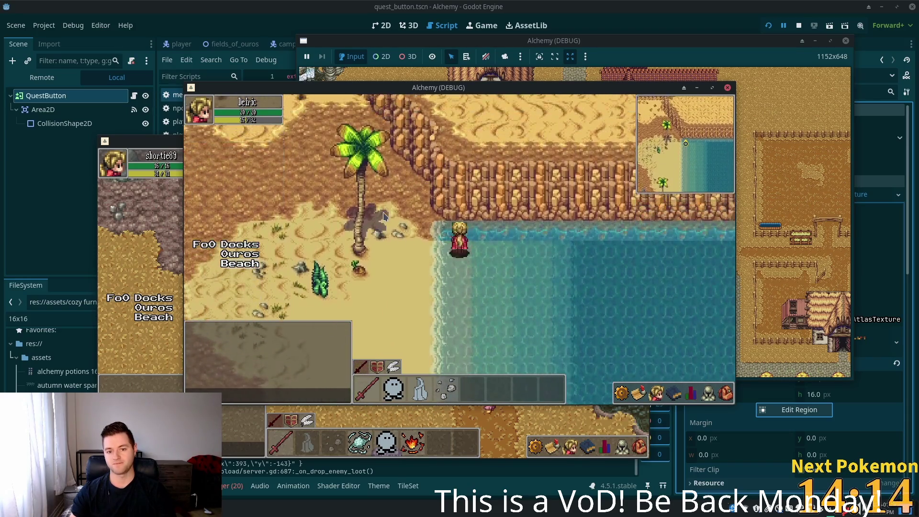
key("s")
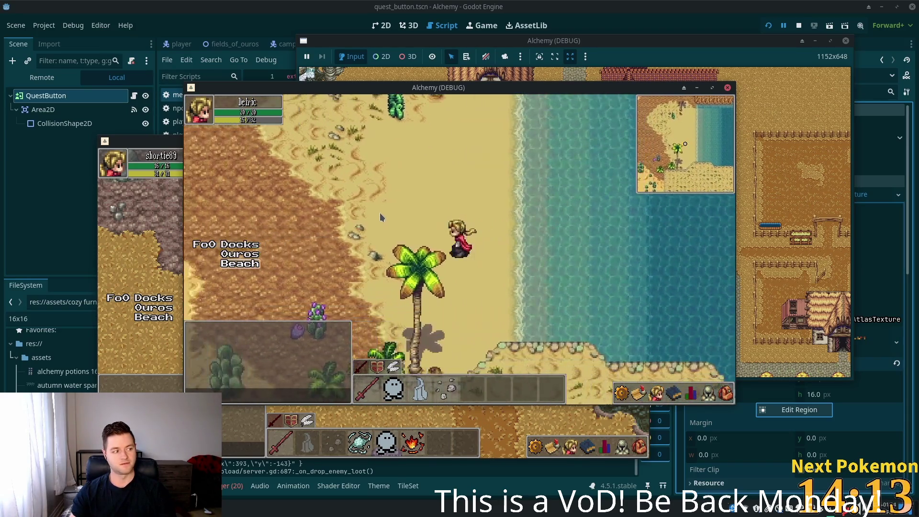
key("w")
key("a")
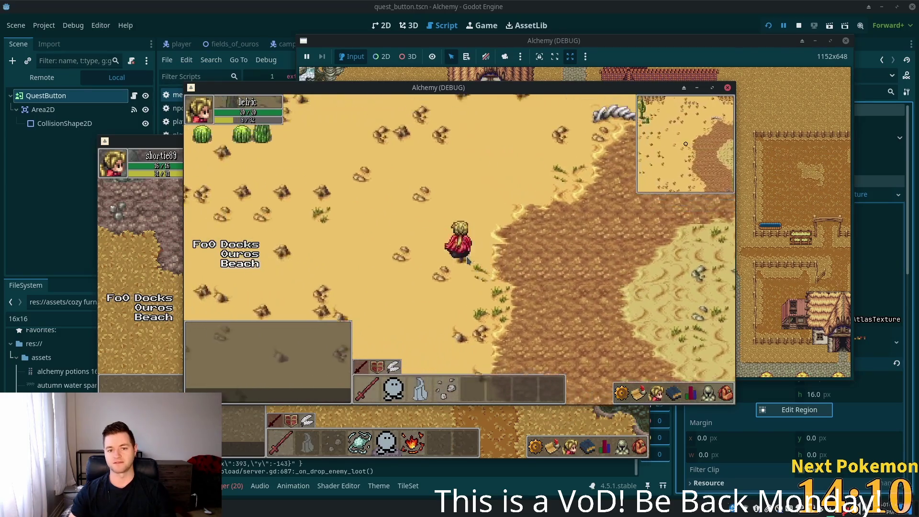
key("s")
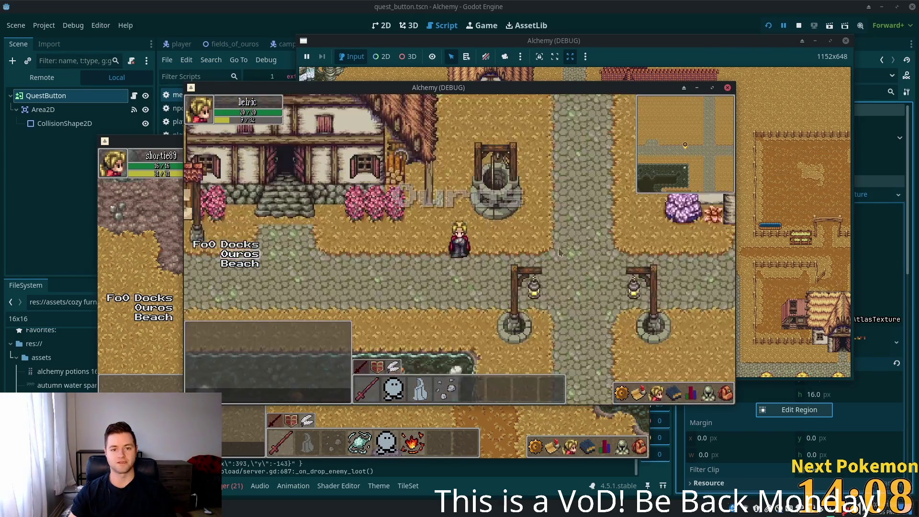
- Walk past the well and fenced farm into the cow pasture, then switch to the PokemonCommunityGame window
key("d")
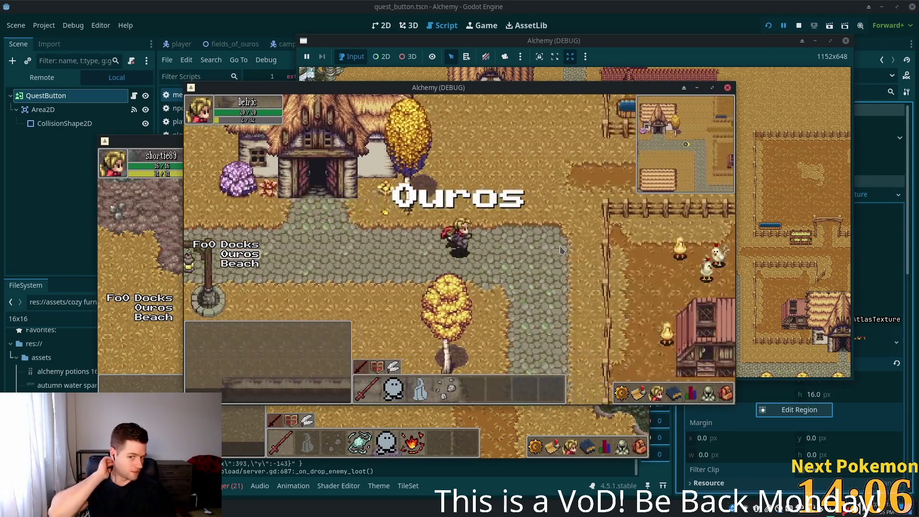
key("d")
key("w")
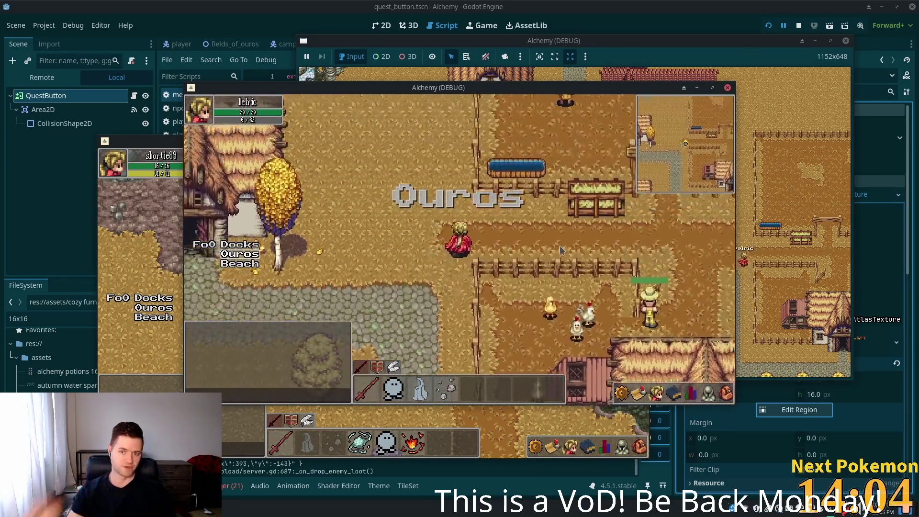
key("w")
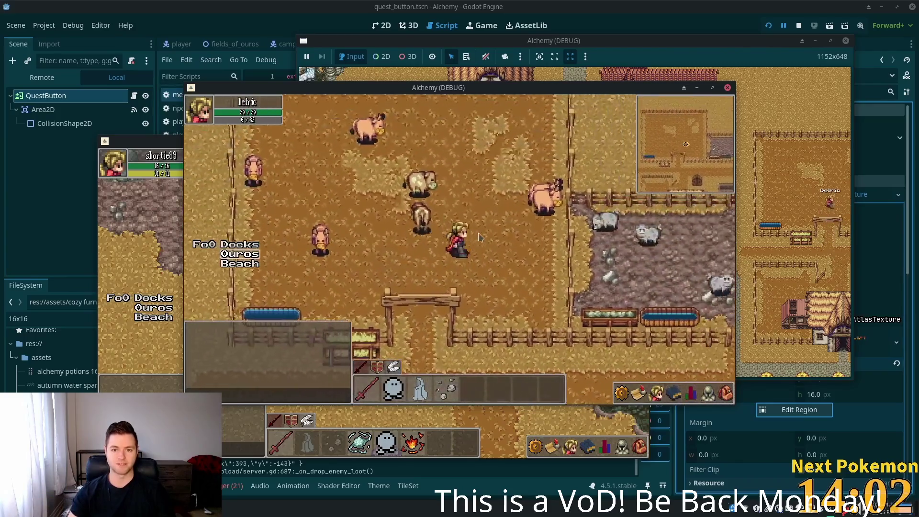
key("d")
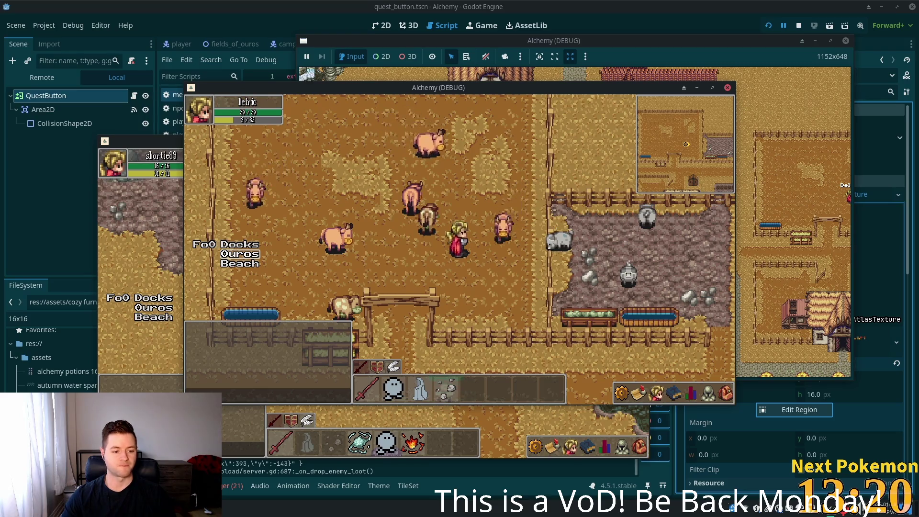
key("alt+Tab")
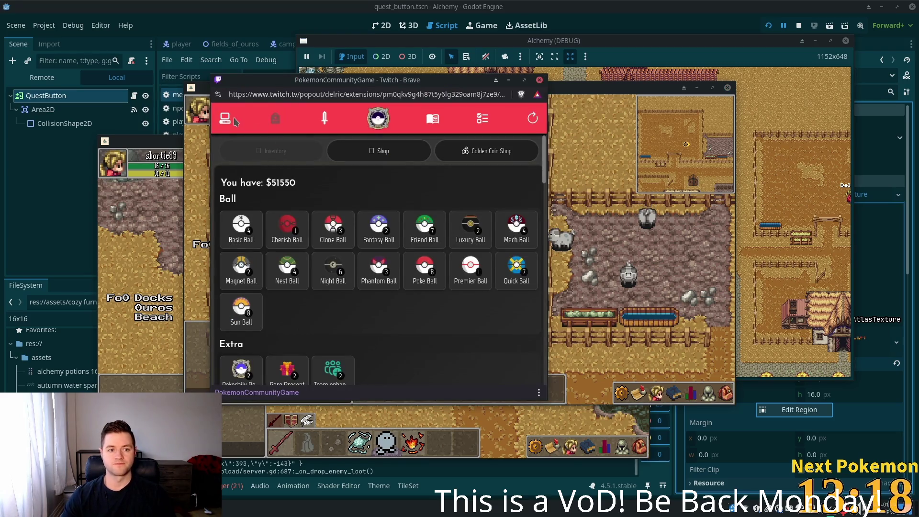
left_click(235, 121)
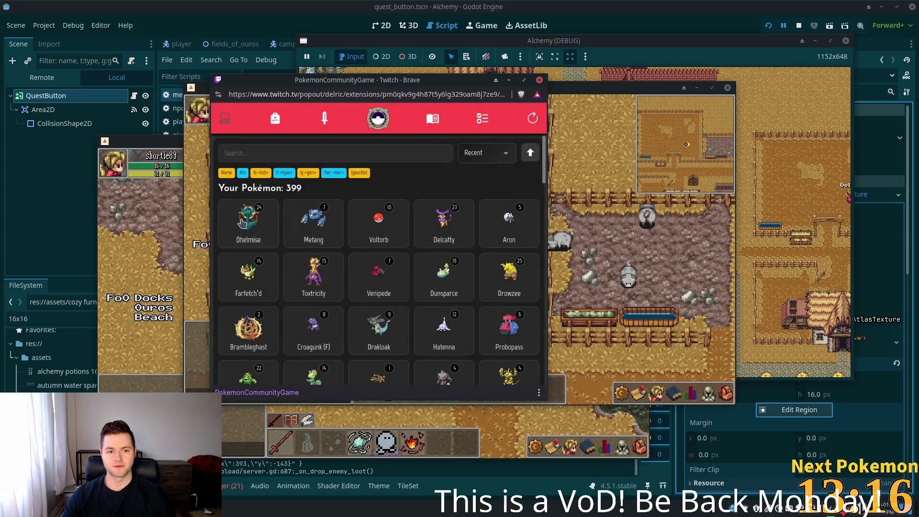
left_click(243, 223)
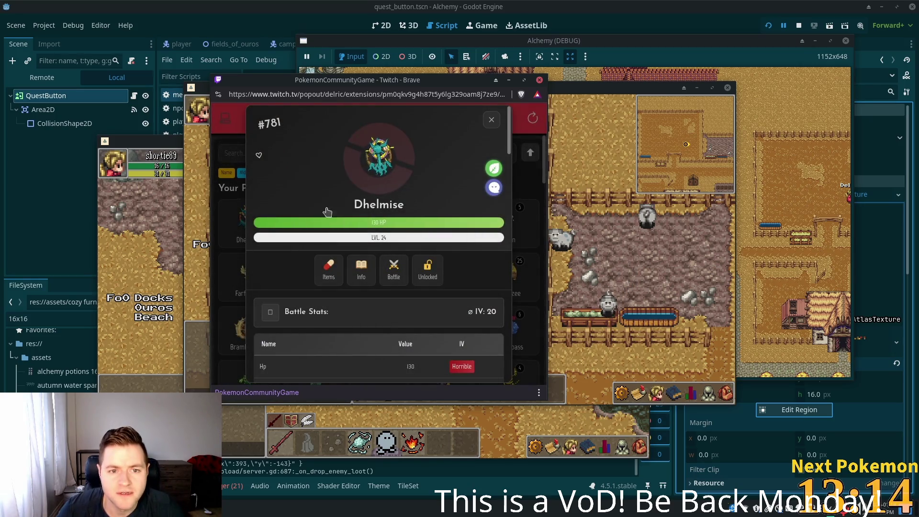
scroll(483, 309, "down", 4)
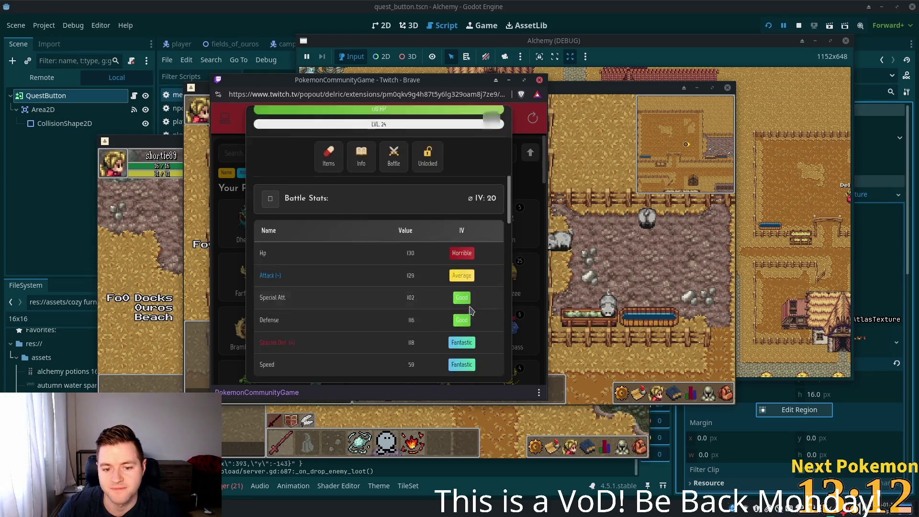
scroll(365, 277, "up", 2)
scroll(365, 278, "up", 2)
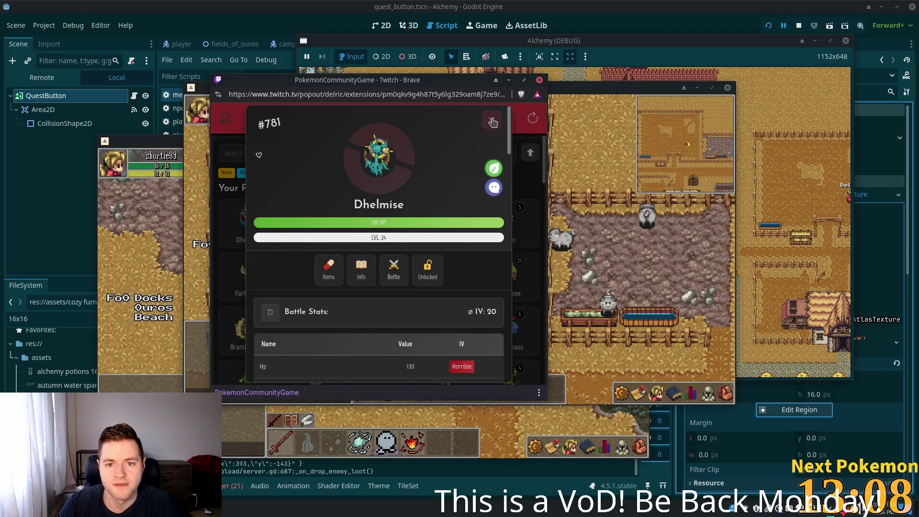
left_click(492, 121)
left_click(321, 211)
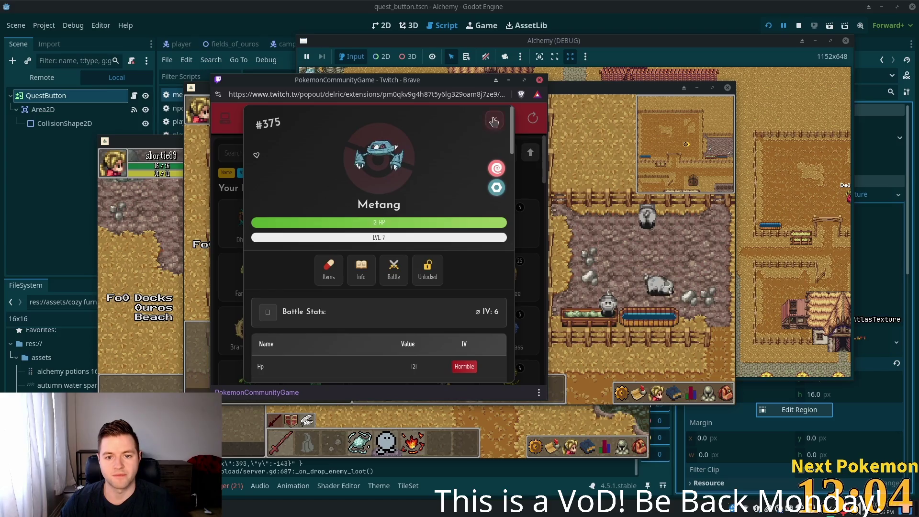
key("Escape")
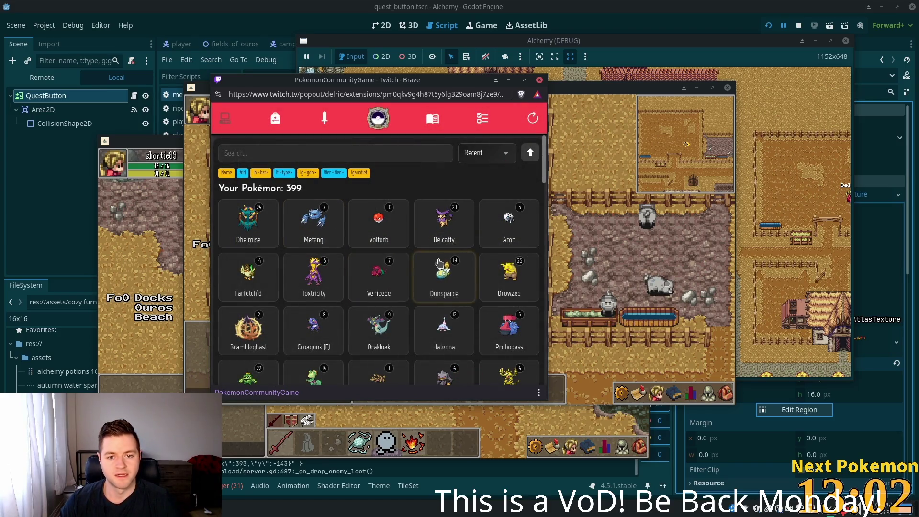
left_click(460, 237)
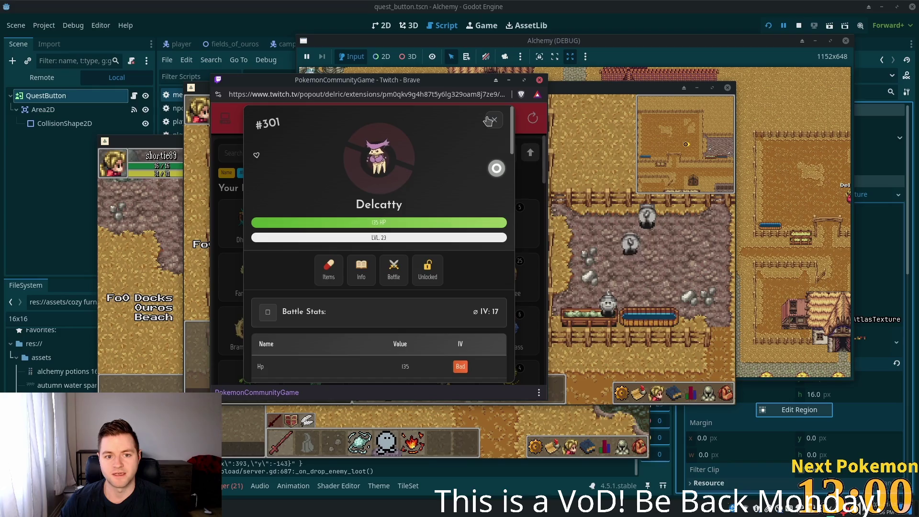
double_click(359, 203)
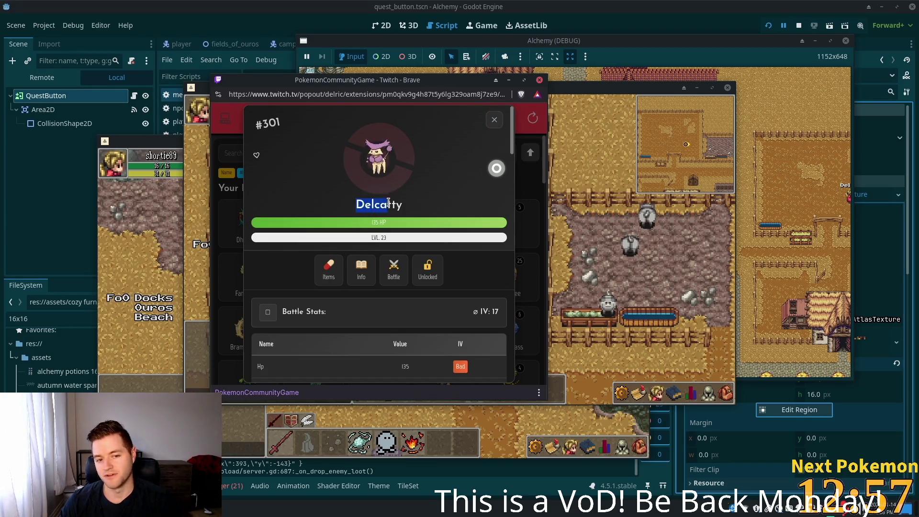
left_click(336, 209)
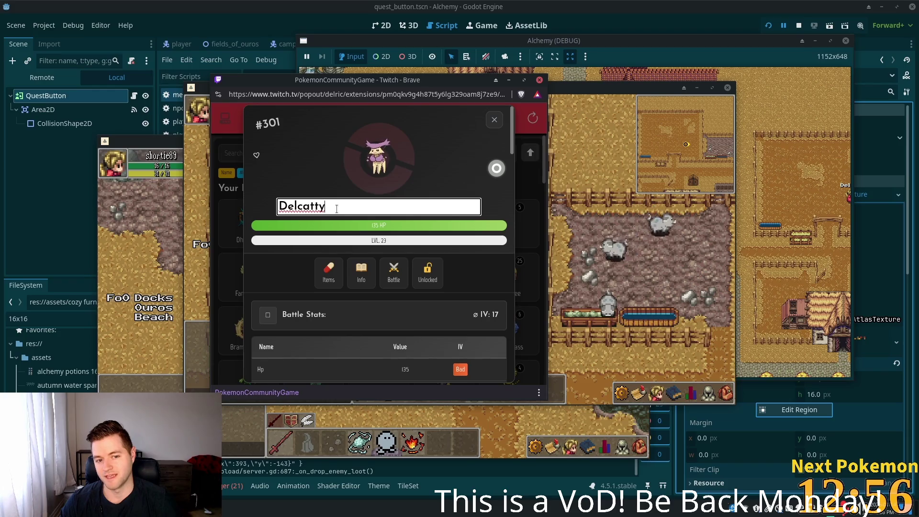
left_click(314, 144)
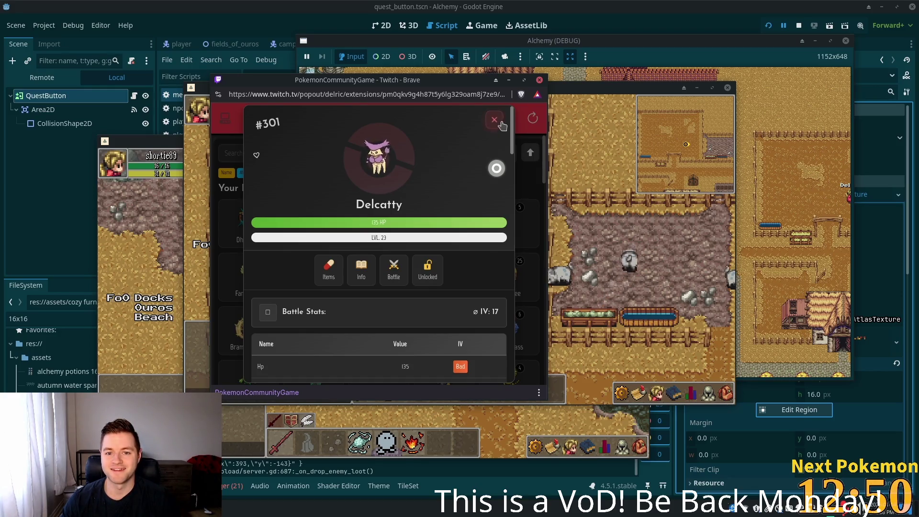
left_click(496, 119)
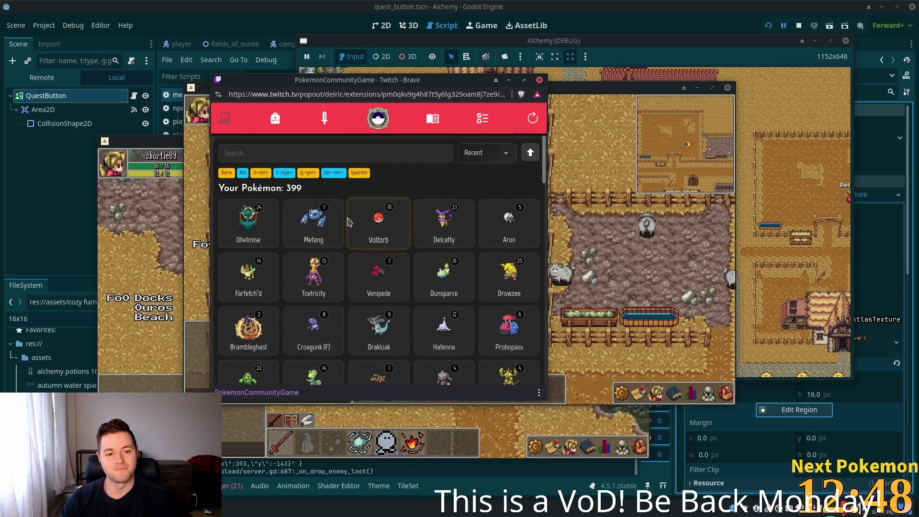
left_click(314, 282)
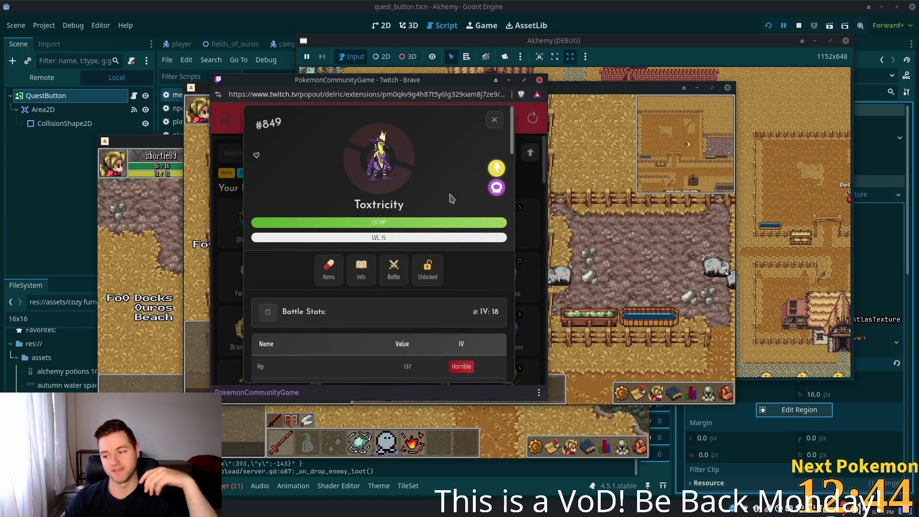
left_click(495, 119)
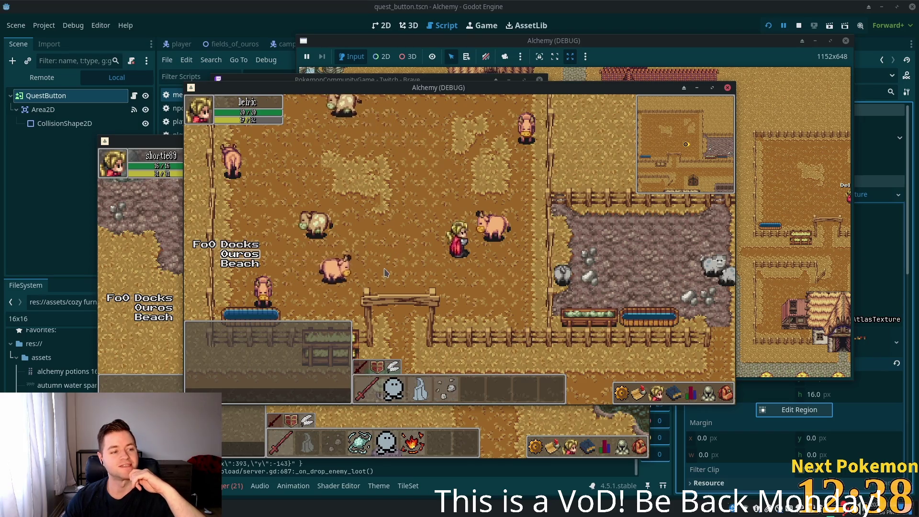
- Walk out of the pasture past the well toward the shop, toggling the quest log open and closed
key("s")
left_click(639, 394)
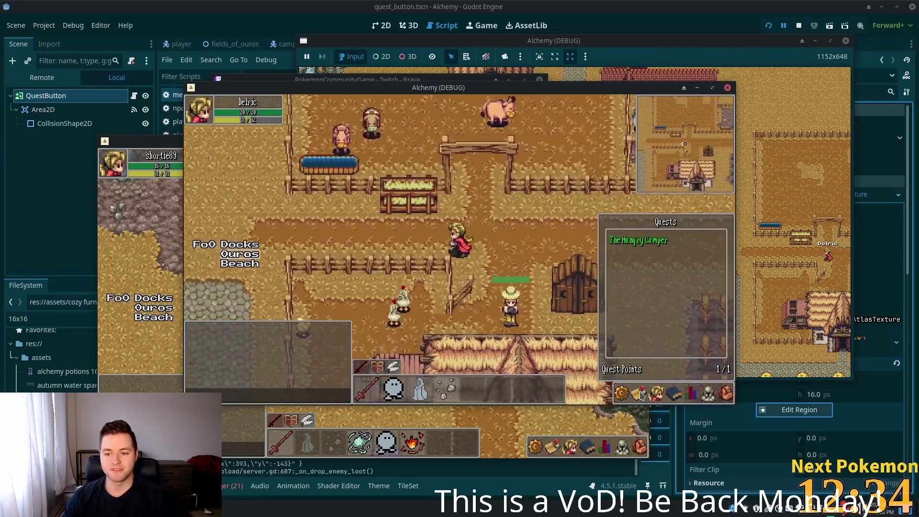
key("a")
key("w")
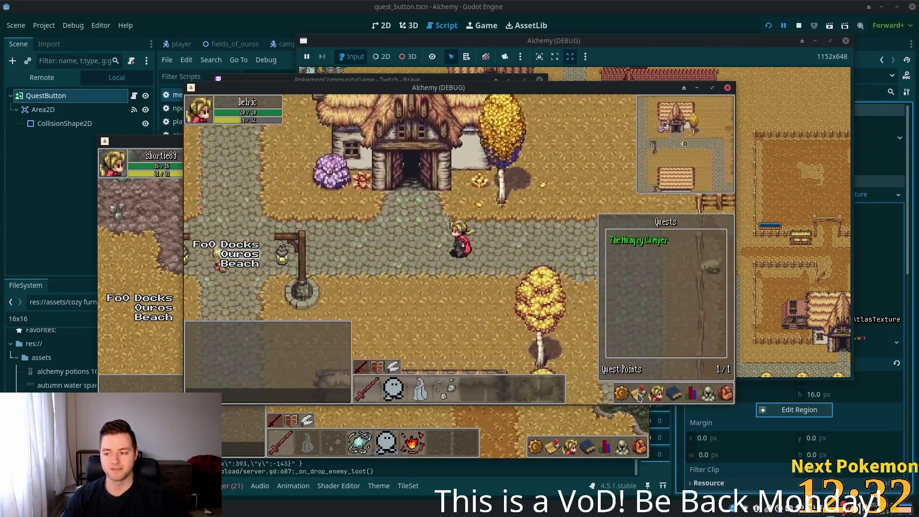
left_click(471, 300)
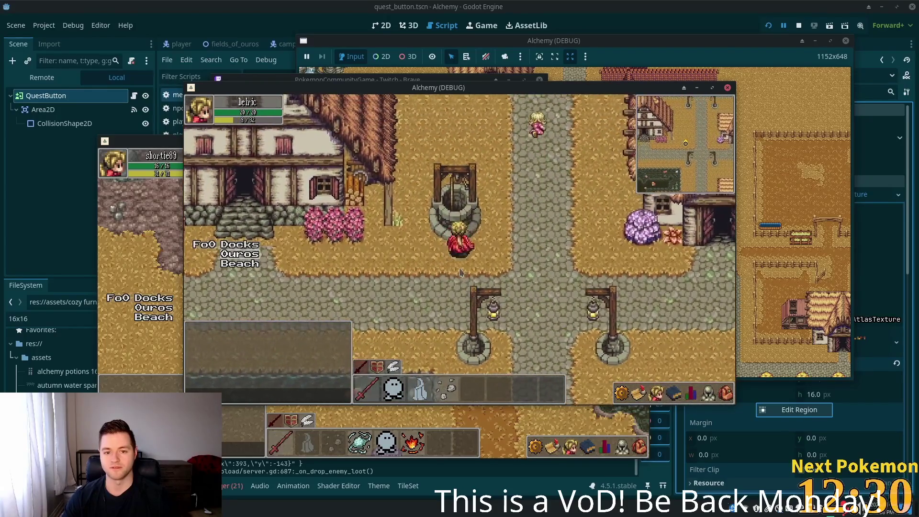
key("d")
key("w")
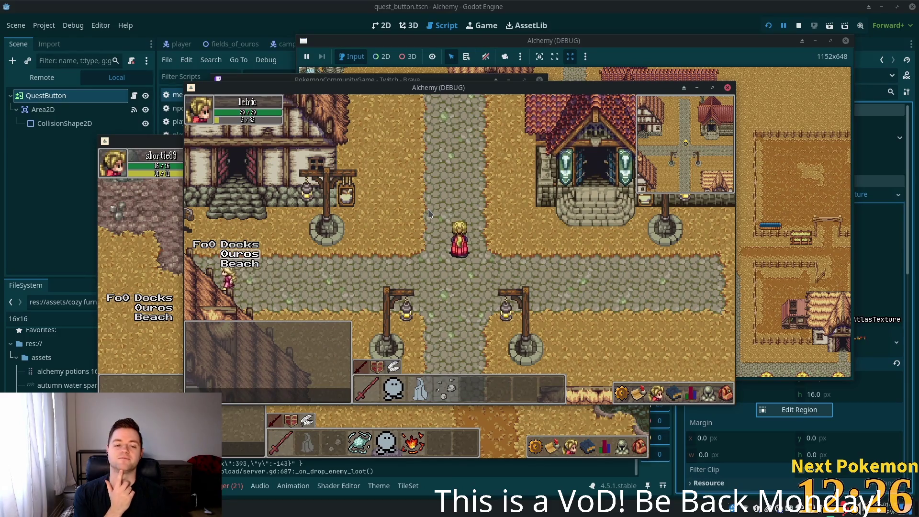
- Enter the shop and talk to the shopkeeper to view the 10 Stone and 51 gold
key("s")
key("a")
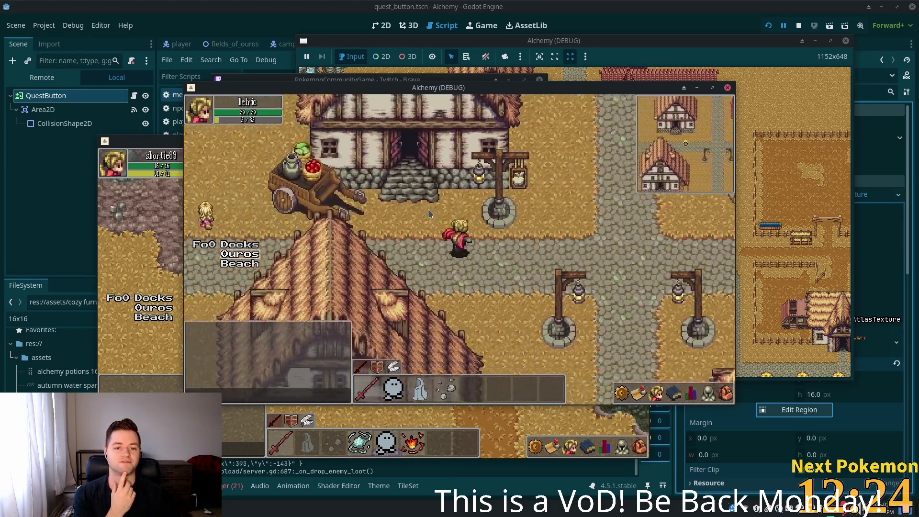
key("w")
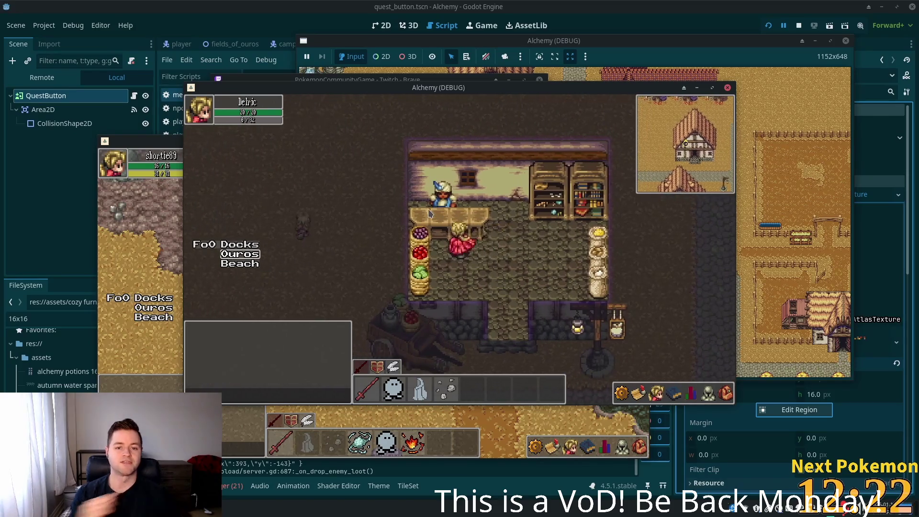
key("e")
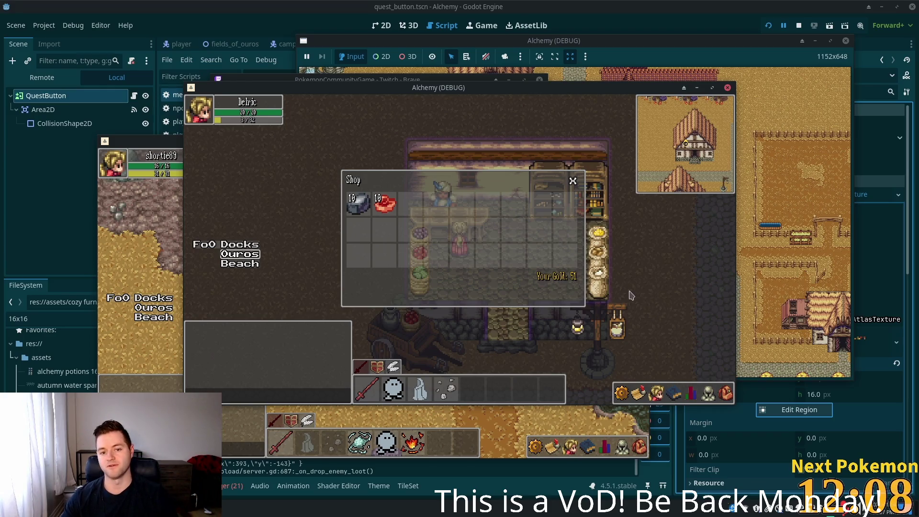
- Close the shop and walk down through town and through the gate into Fields of Ouros
key("s")
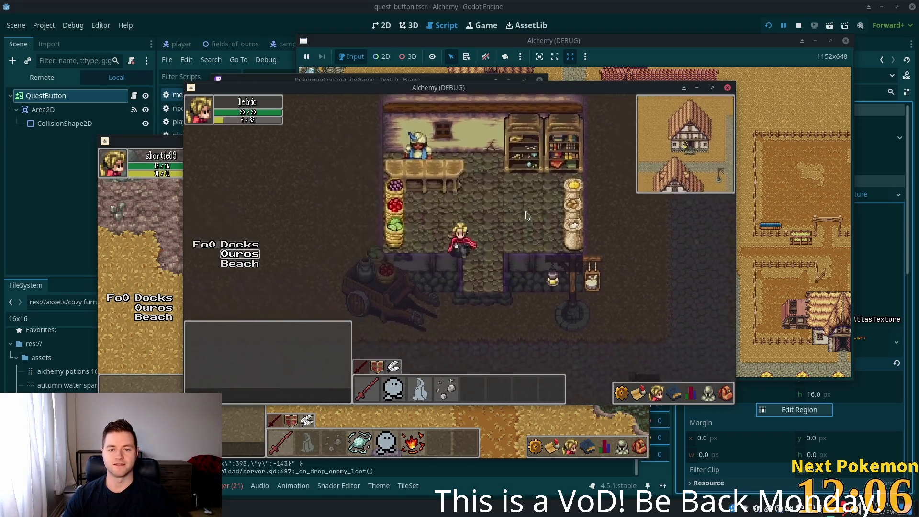
key("s")
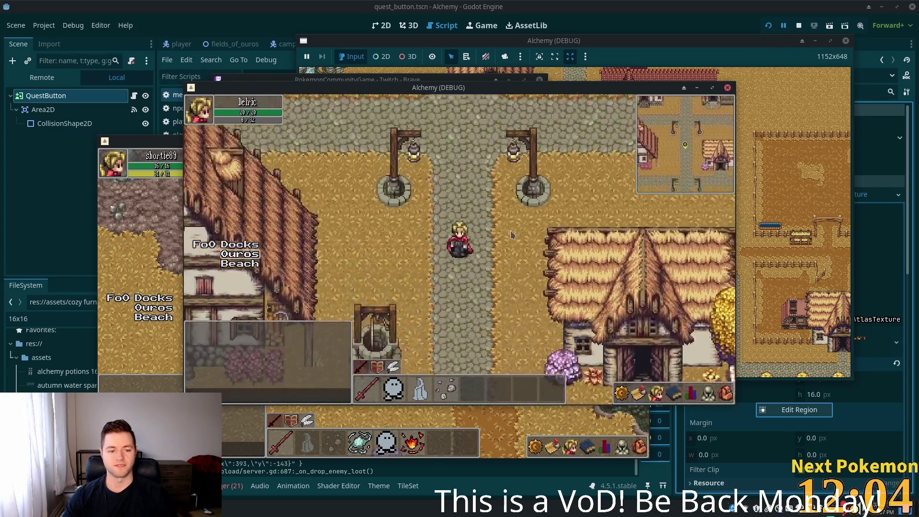
key("s")
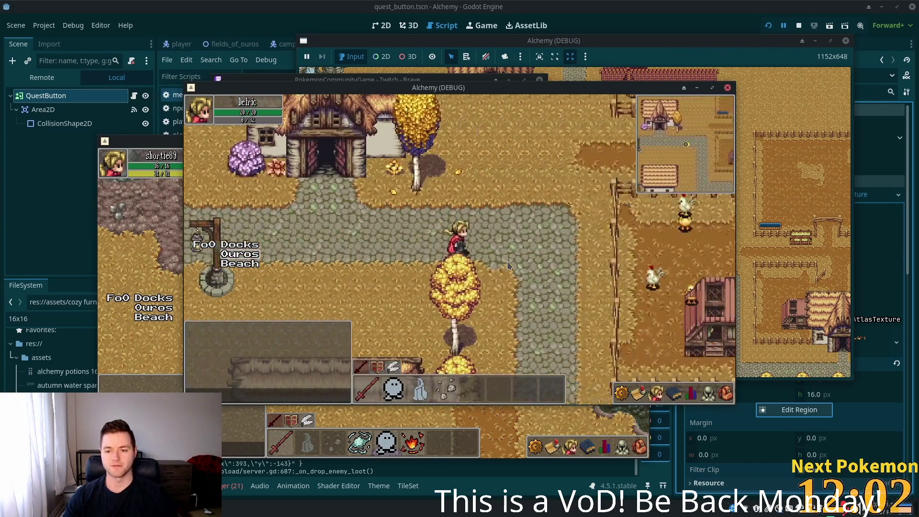
key("s")
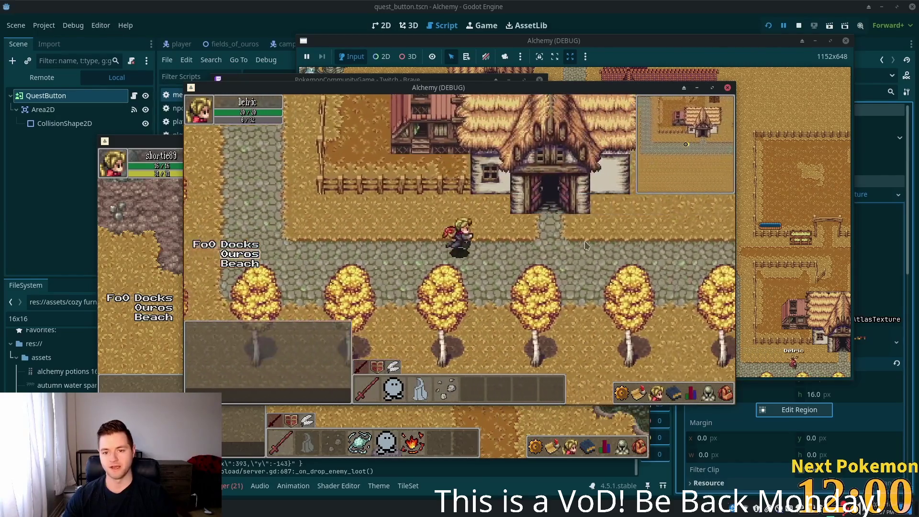
key("d")
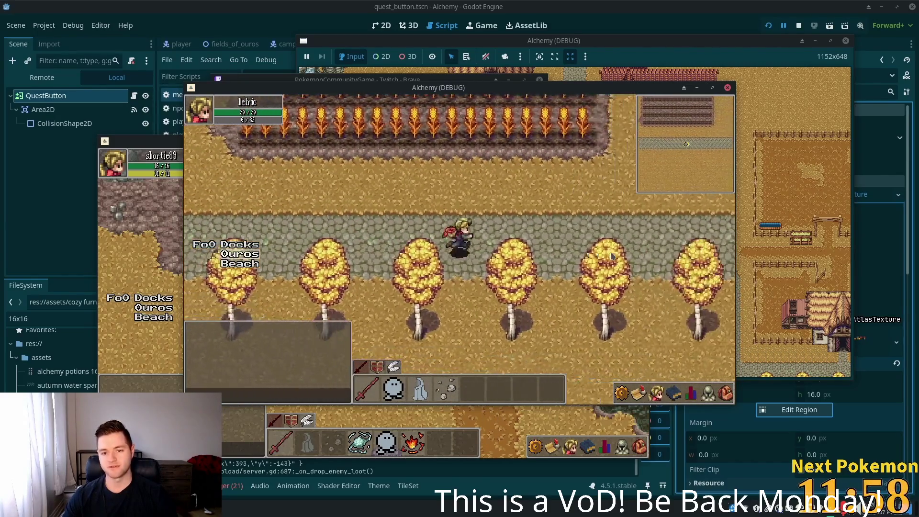
key("s")
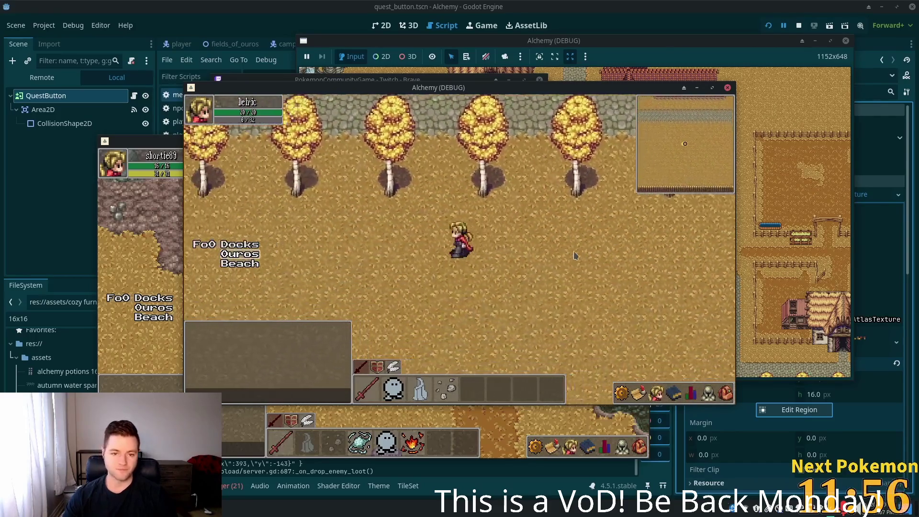
key("a")
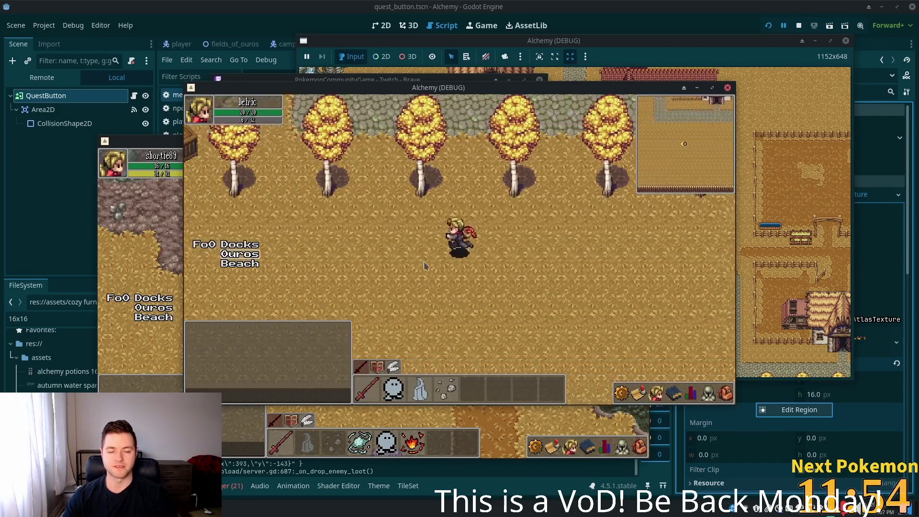
key("a")
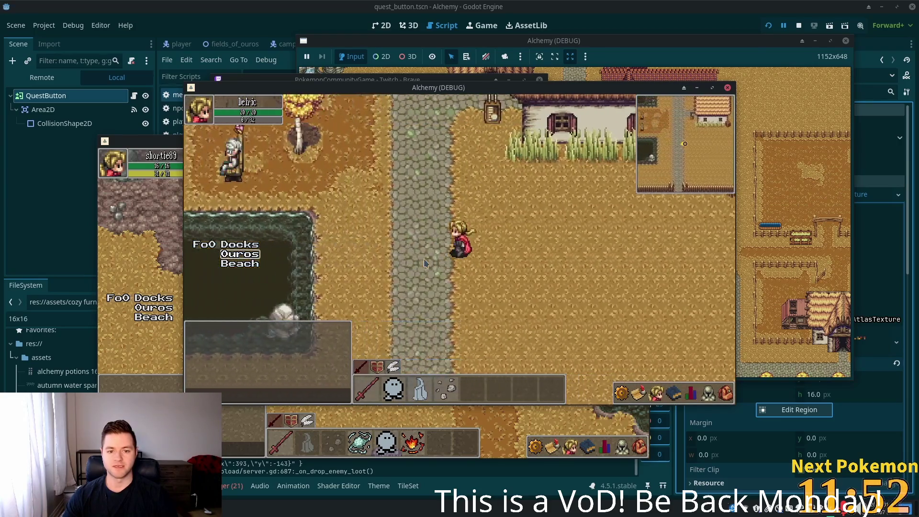
key("s")
key("s")
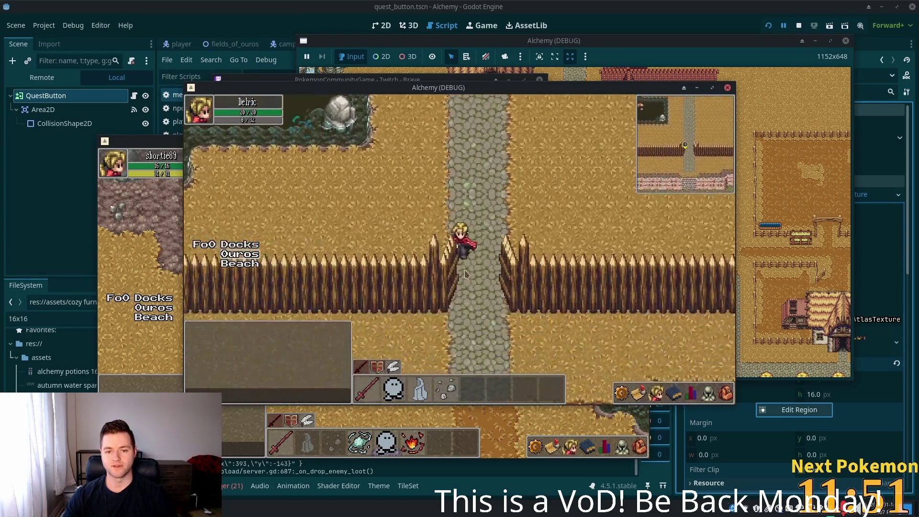
- Walk through the field and attack the Orc Grunt
key("s")
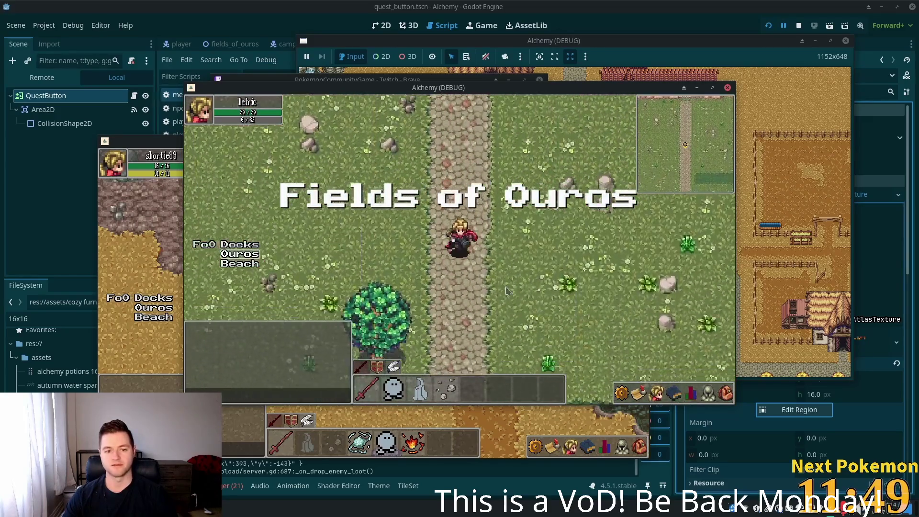
key("a")
key("d")
key("s")
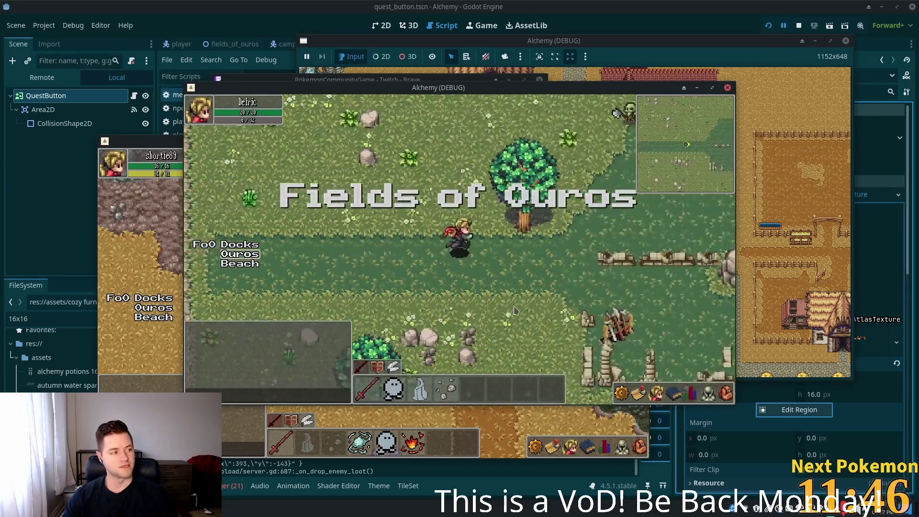
key("d")
key("w")
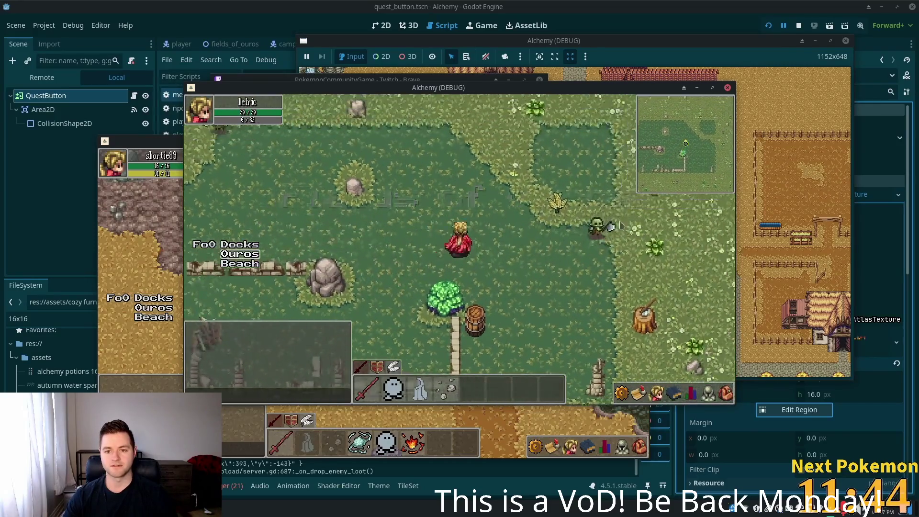
left_click(565, 201)
- Continue east across the field toward the trees and rocks, ending facing west
key("s")
key("d")
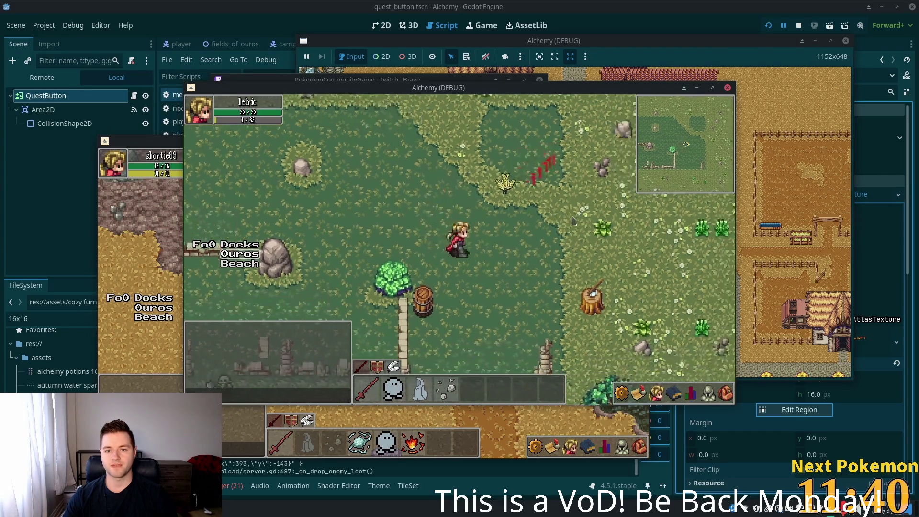
key("s")
key("d")
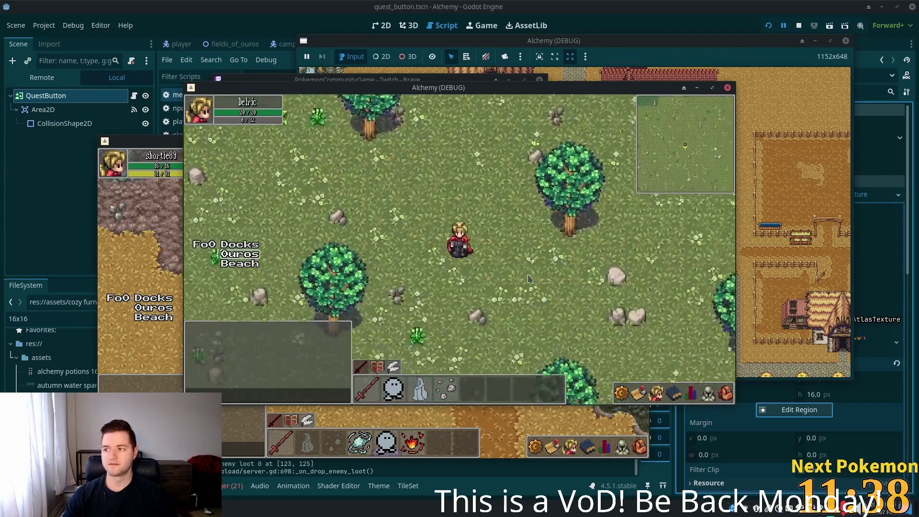
key("d")
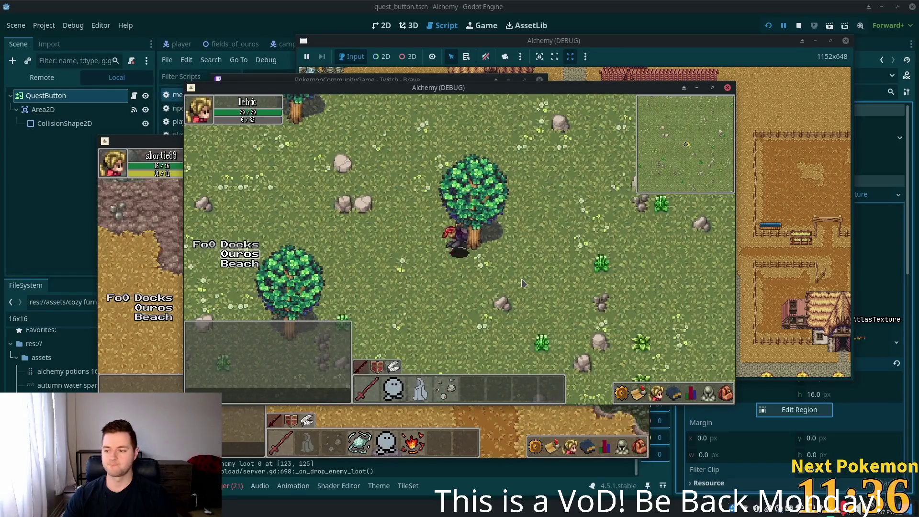
key("s")
key("w")
key("a")
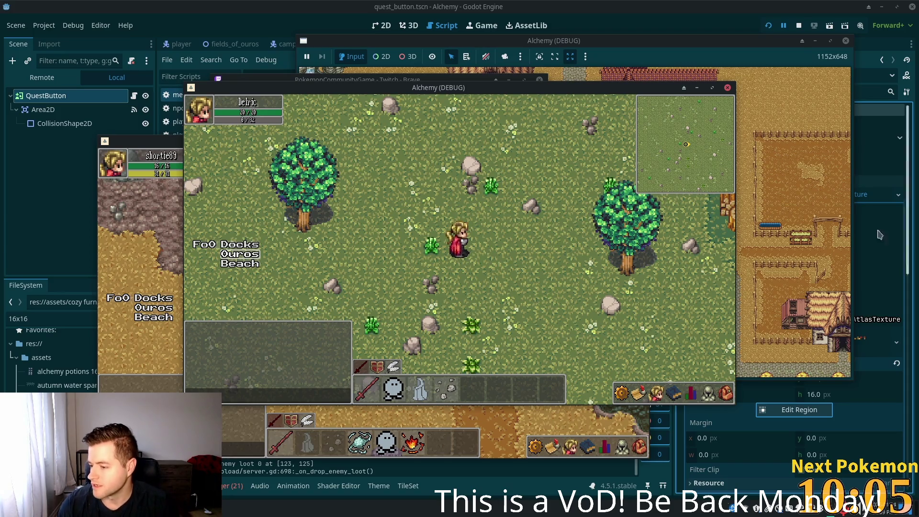
- Walk past the tree into the tent camp, approach the blue-haired NPC, and leave
key("Right")
key("Down")
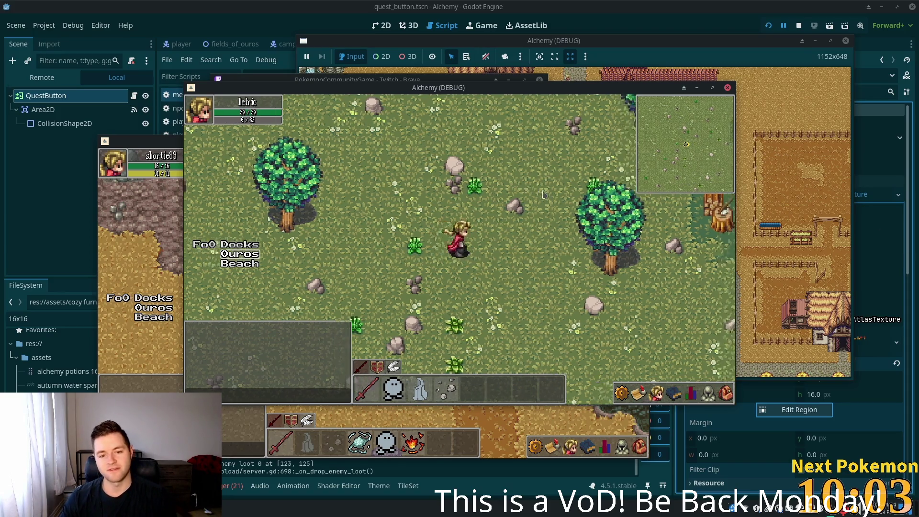
key("Right")
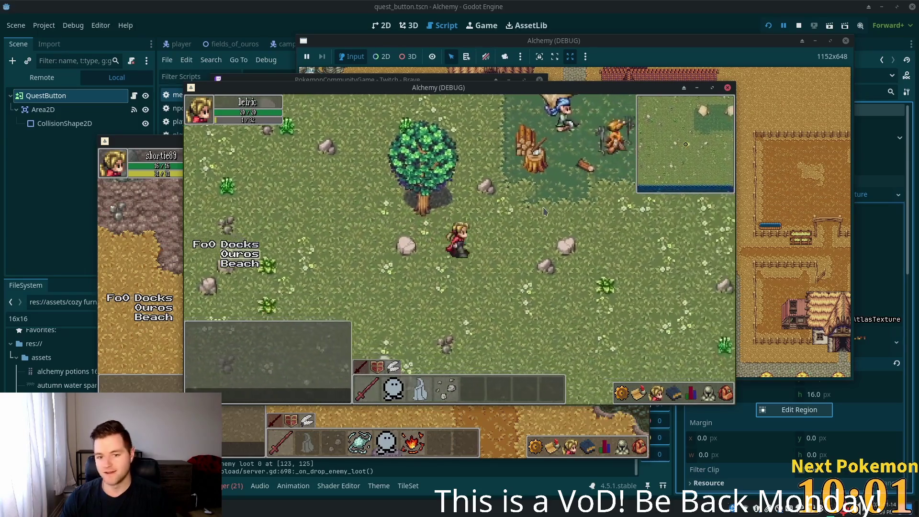
key("Left")
key("Up")
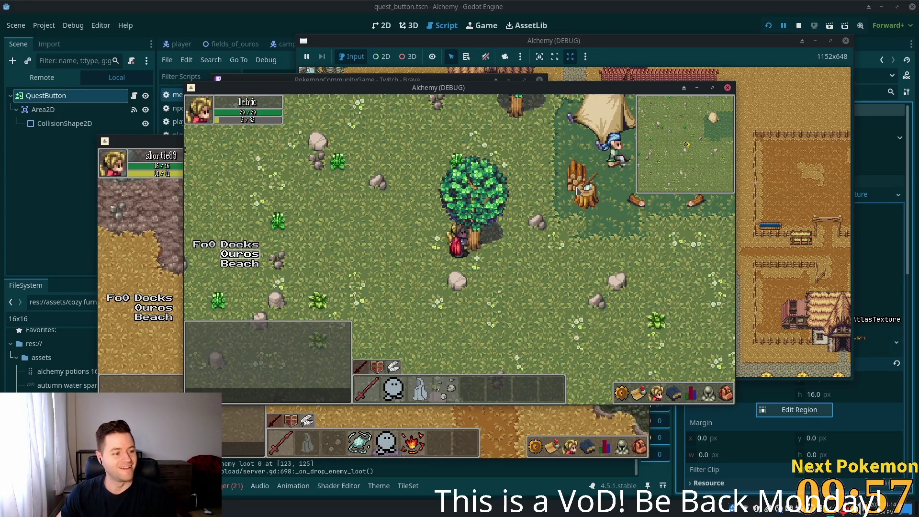
left_click(617, 259)
key("Up")
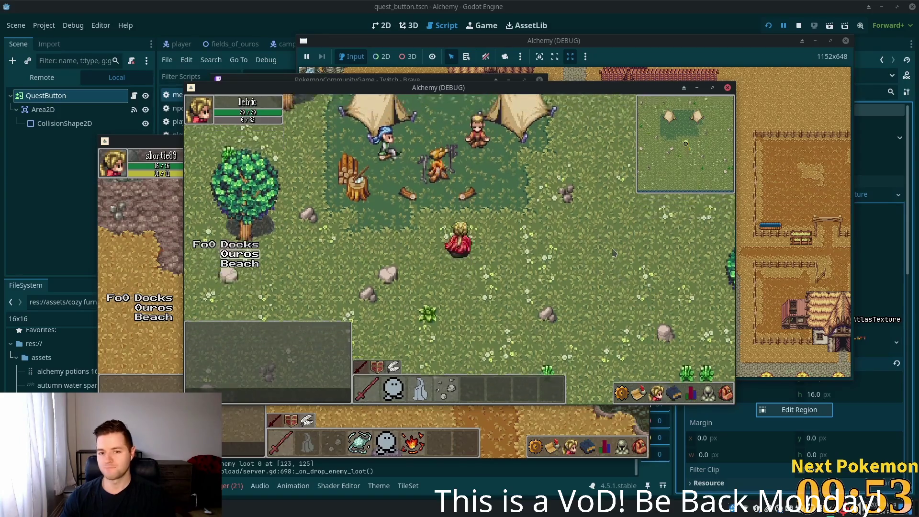
key("Left")
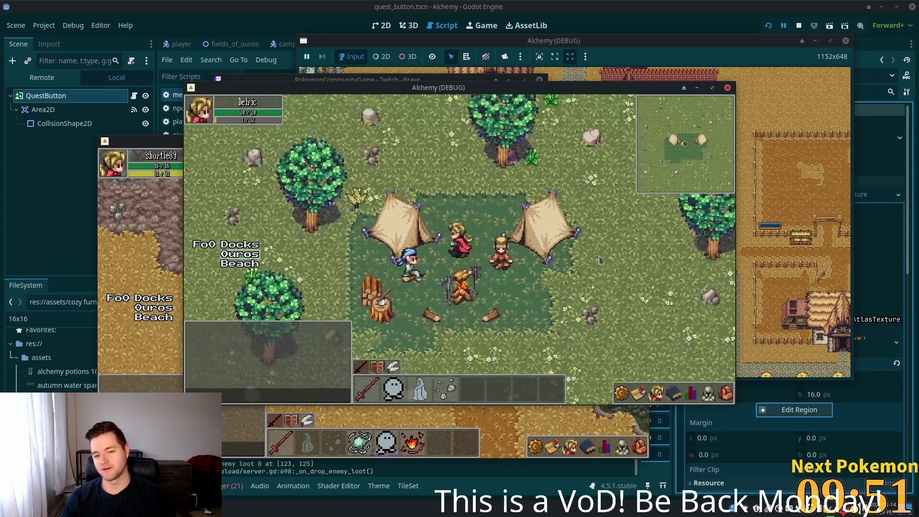
key("Down")
key("Right")
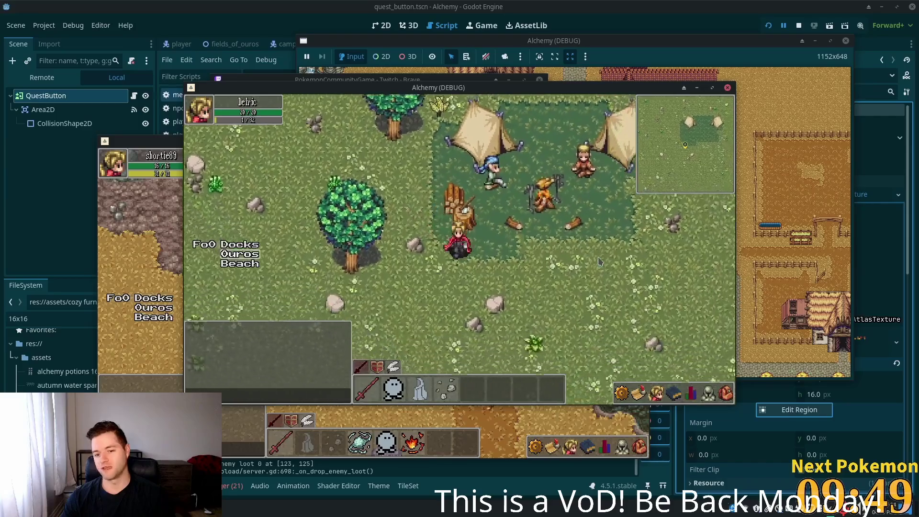
- Cross the tall grass by the water, follow the cobblestone path east into Ouros, and enter a house
key("Up")
key("Right")
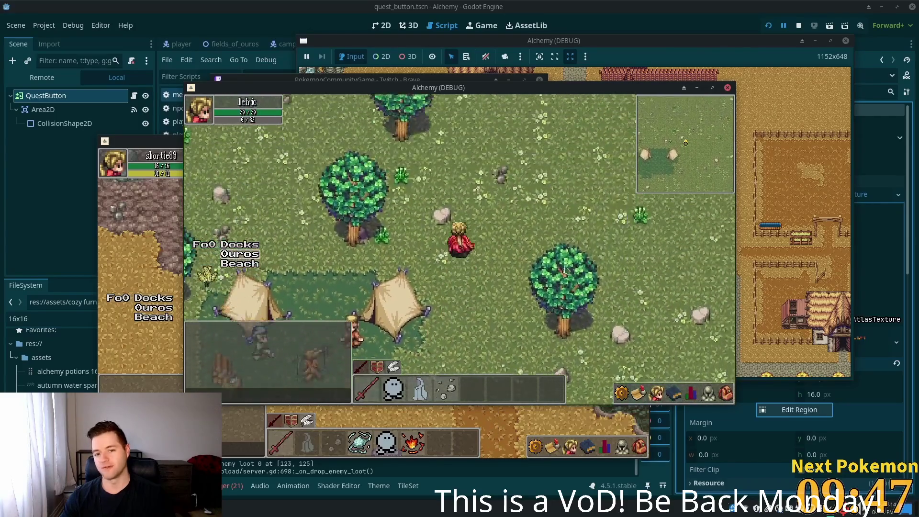
key("Up")
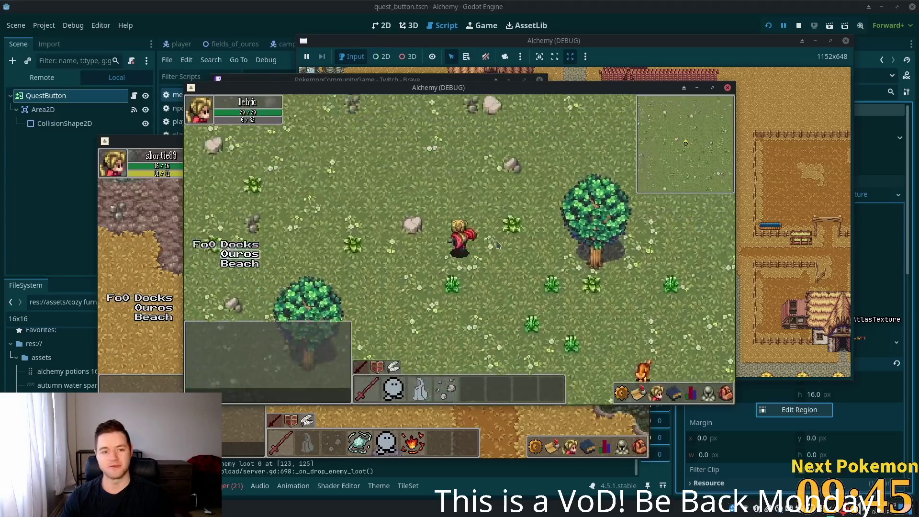
key("Up")
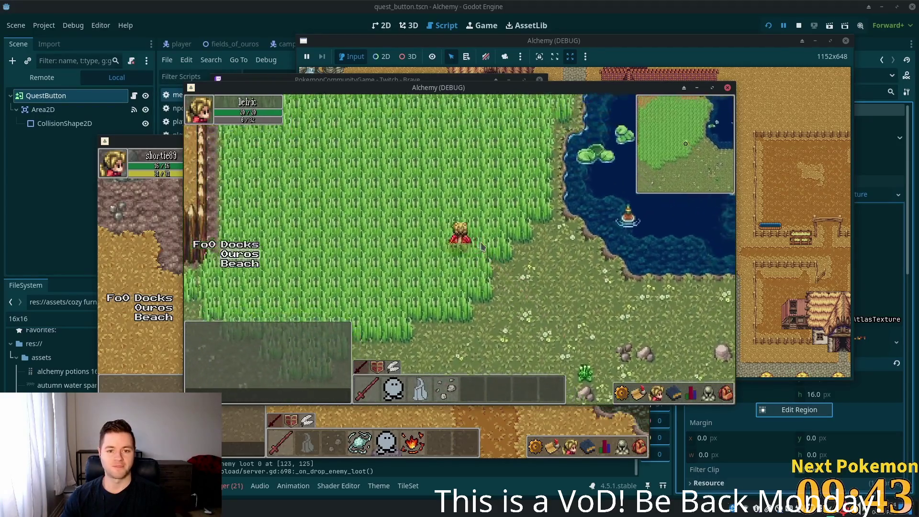
key("Left")
key("Up")
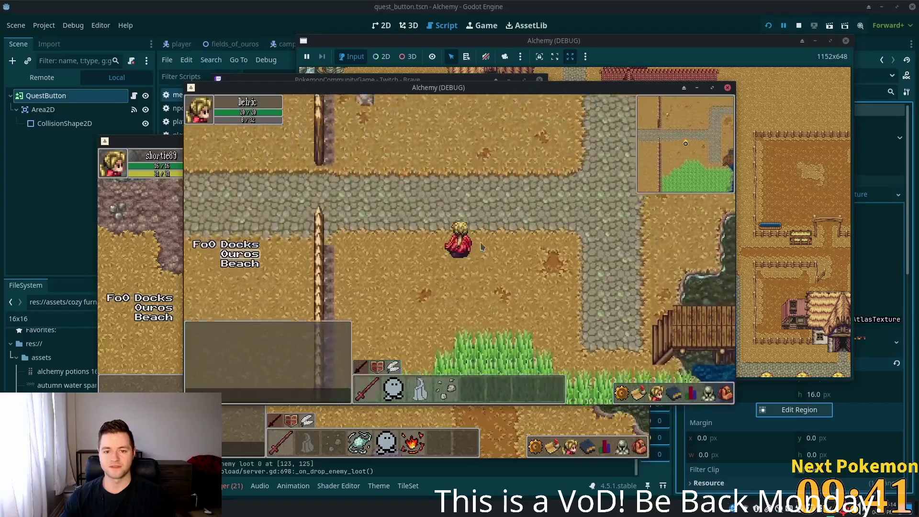
key("Right")
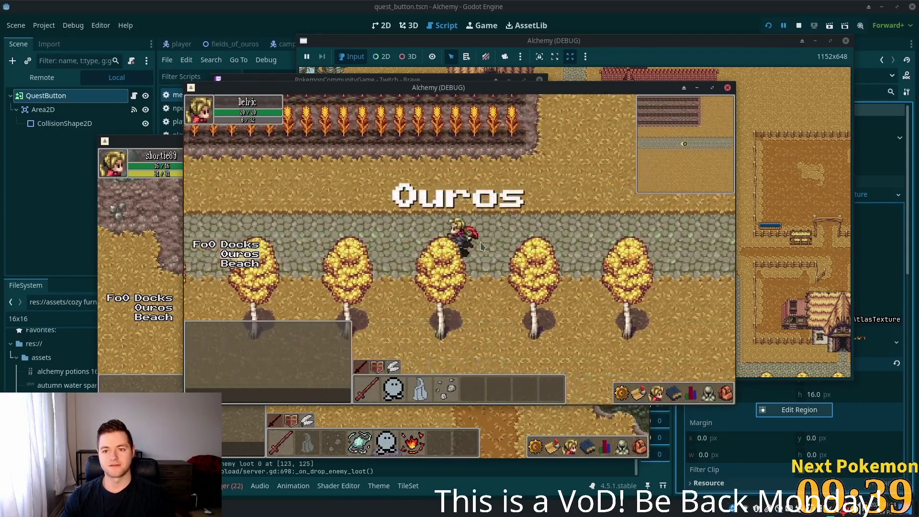
key("Right")
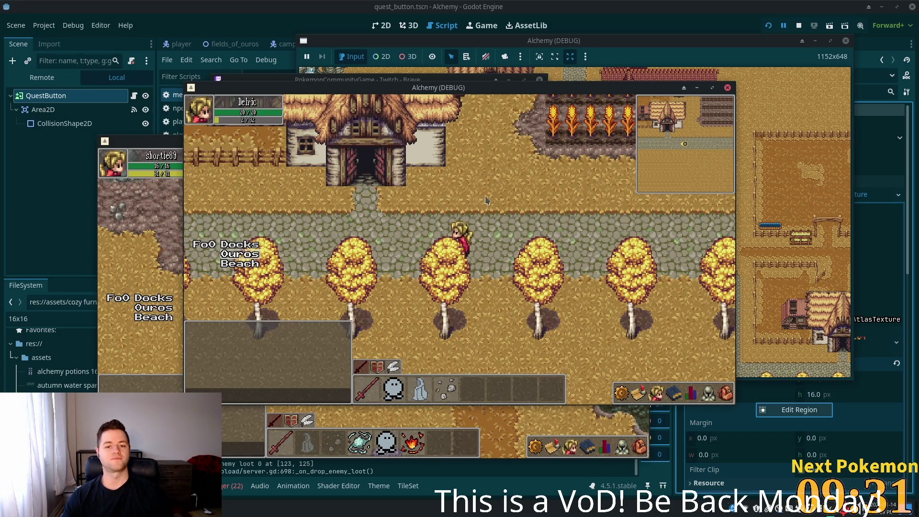
key("Right")
key("Right")
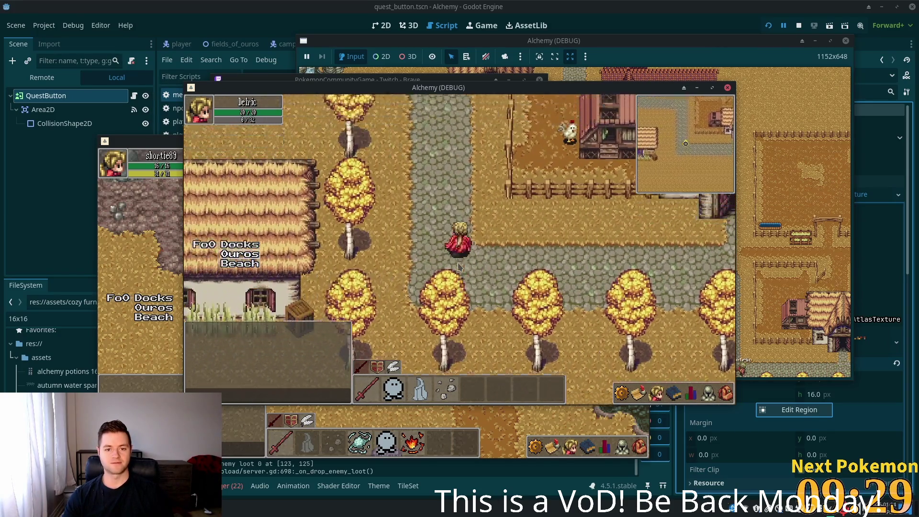
key("Up")
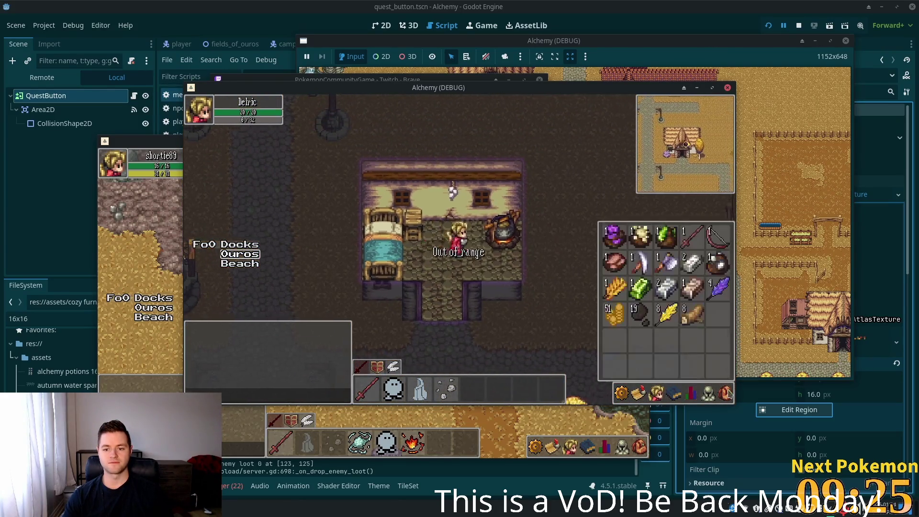
- Close the inventory, leave the house, and walk east past the crops into Fields of Ouros
key("s")
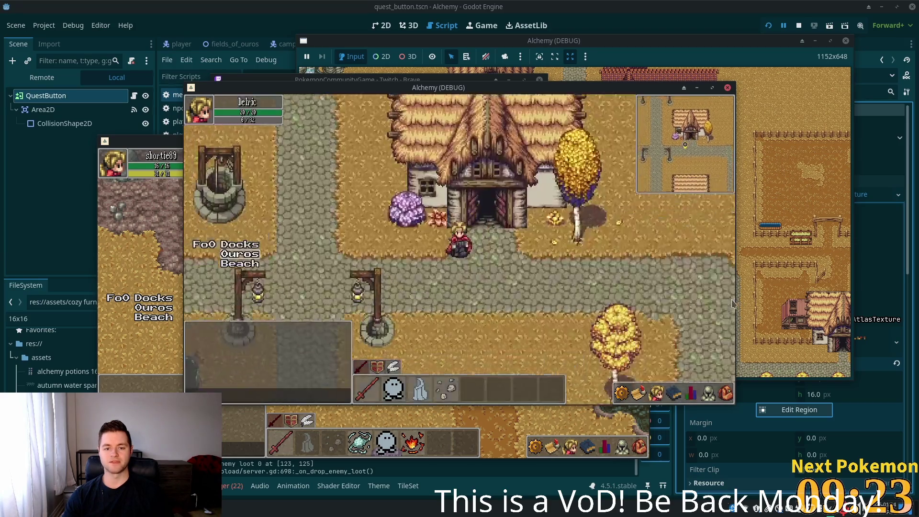
key("d")
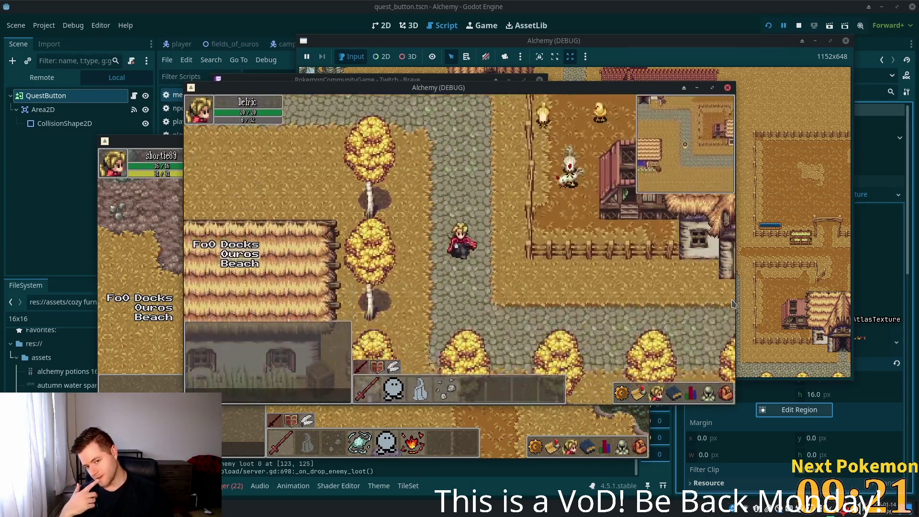
key("d")
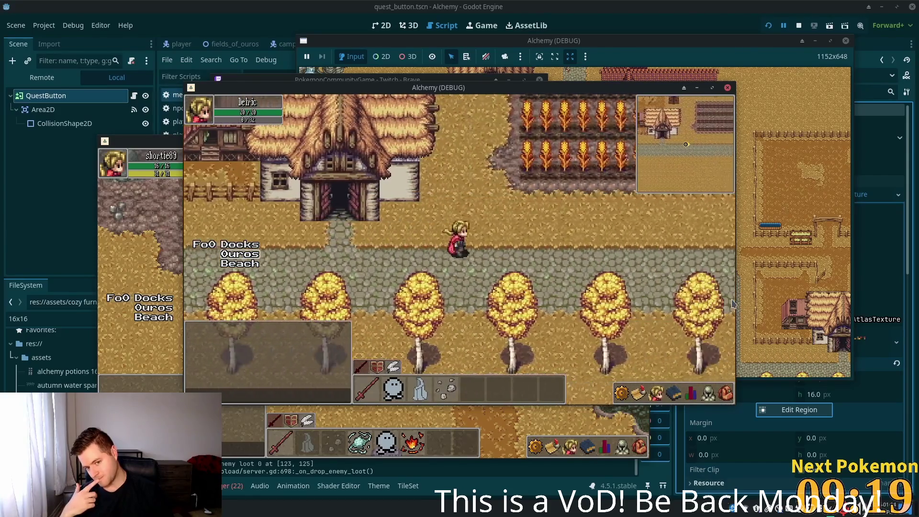
key("d")
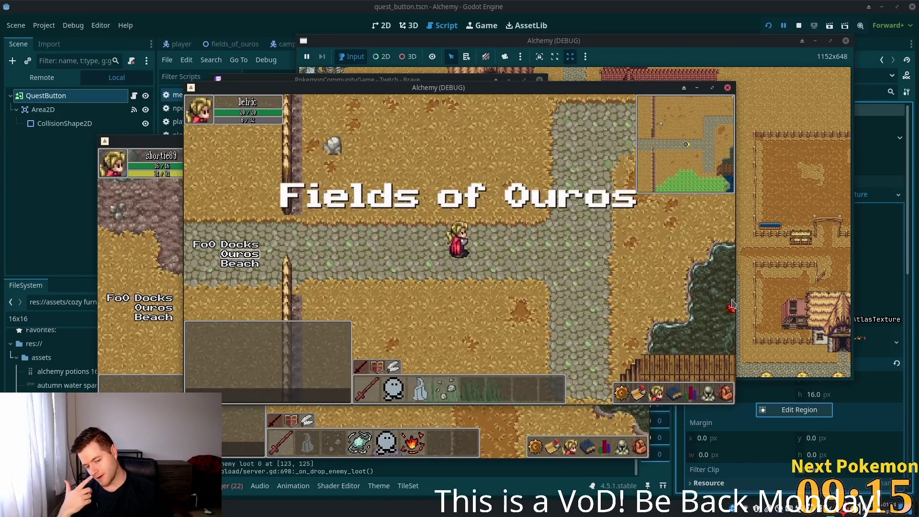
- Open the skills panel and browse its melee, magic (Heat Wave, Stone Wave, Stone Barrage) and Refine Ore tabs
left_click(675, 395)
left_click(658, 393)
left_click(675, 394)
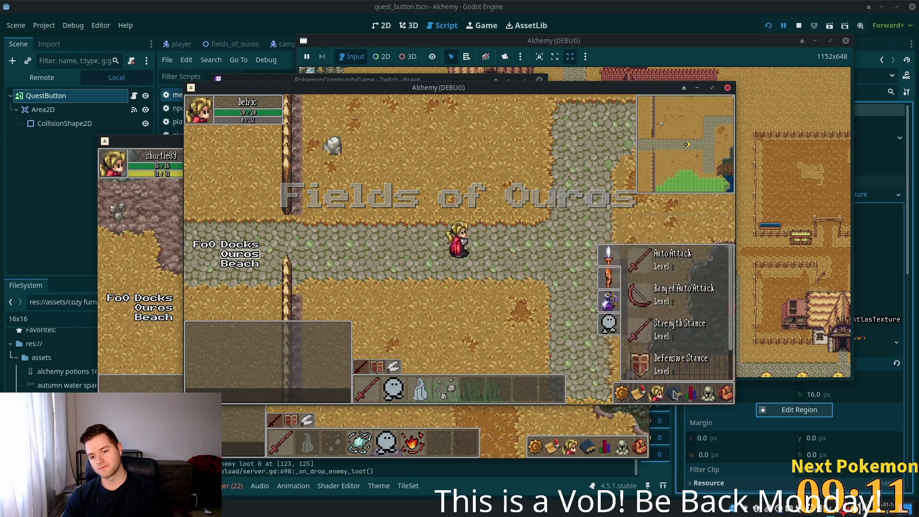
left_click(621, 304)
left_click(676, 395)
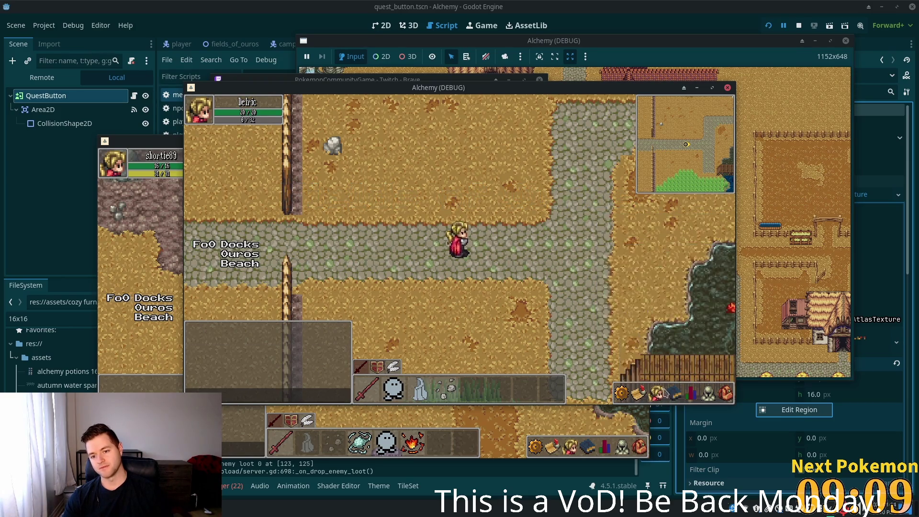
left_click(676, 397)
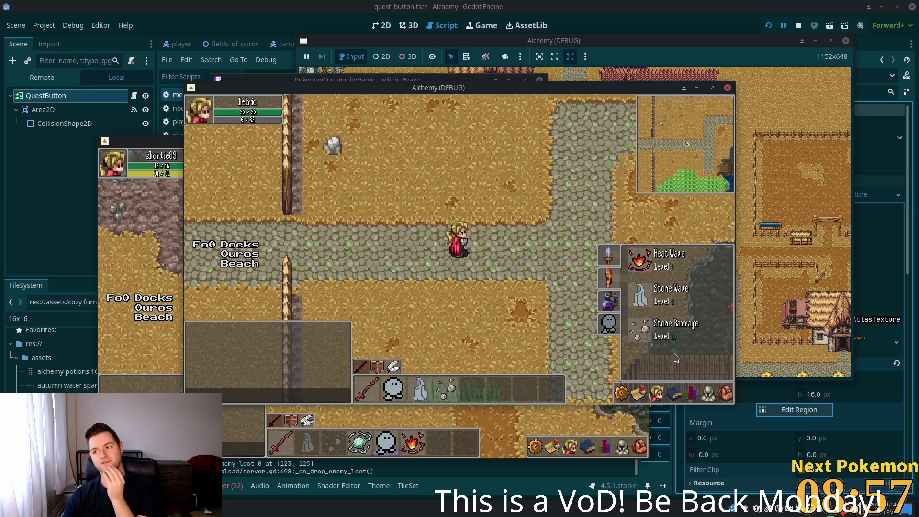
left_click(609, 303)
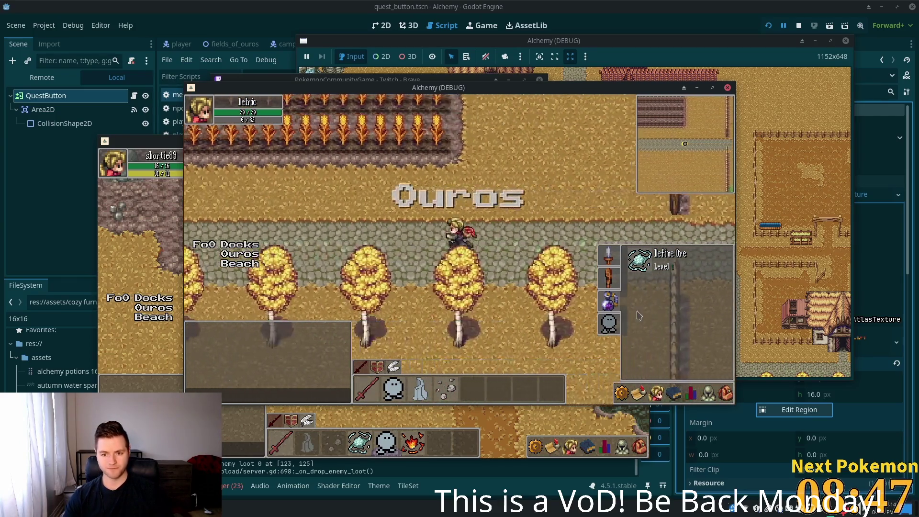
- Walk west through Ouros past the well and stairs onto open ground beyond the bridge
key("d")
key("d")
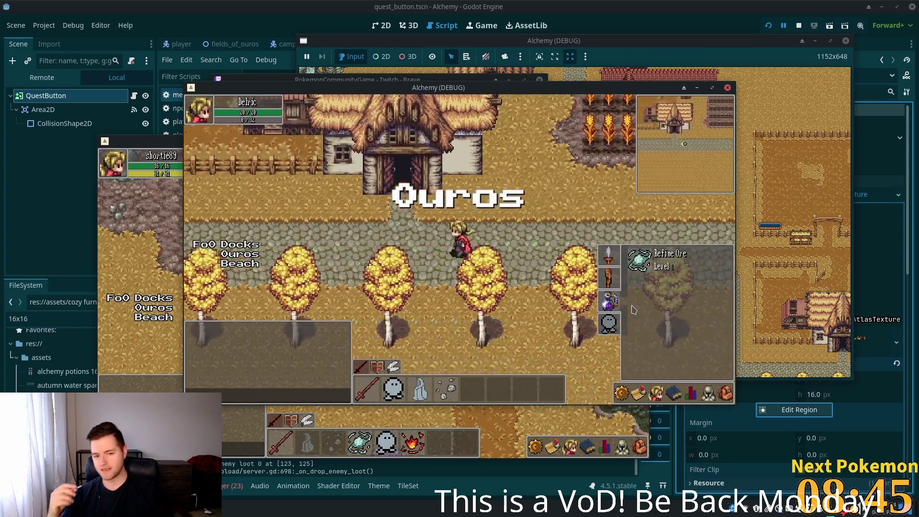
key("w")
key("a")
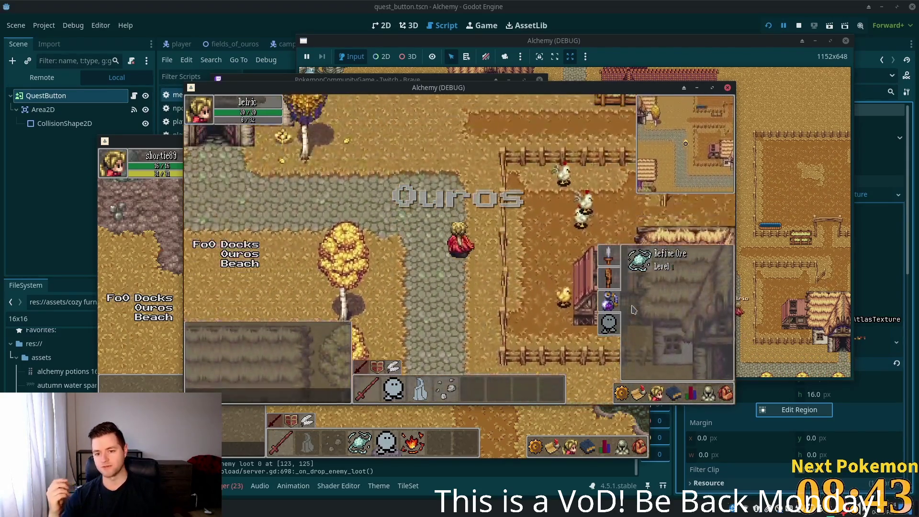
key("a")
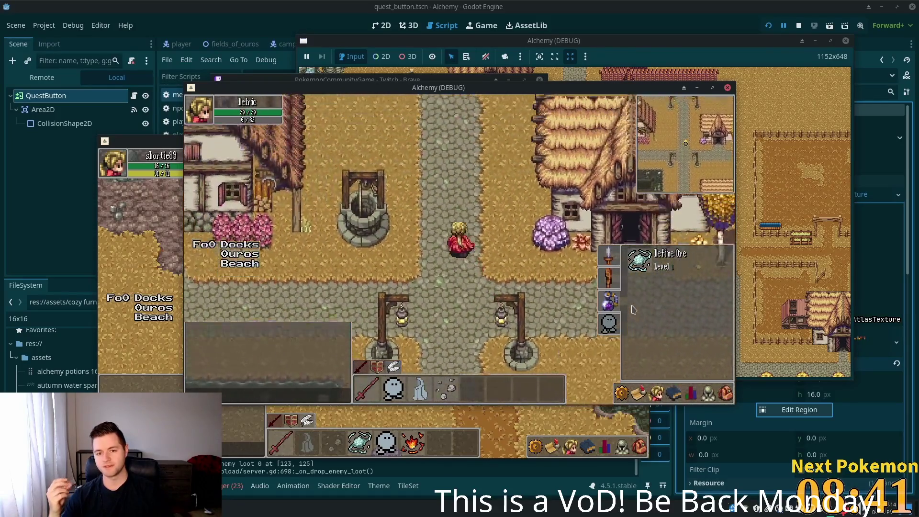
key("s")
key("w")
key("a")
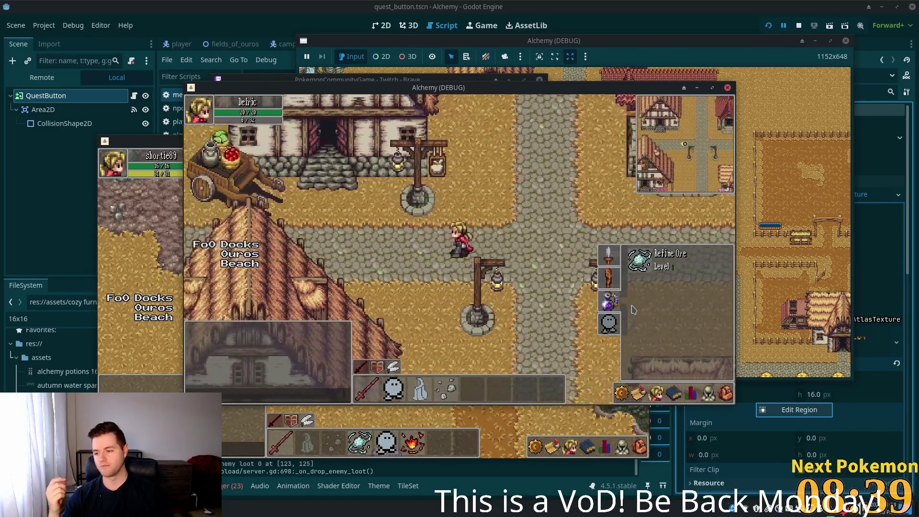
key("a")
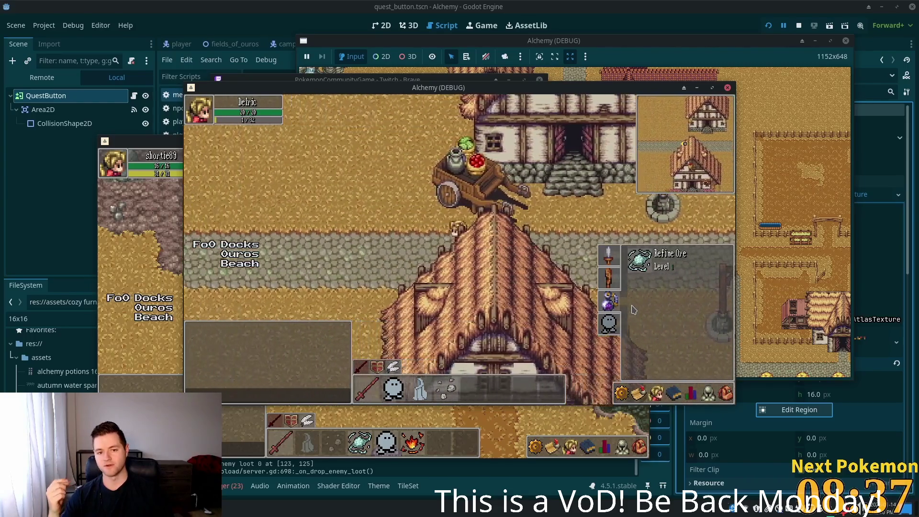
key("a")
key("a")
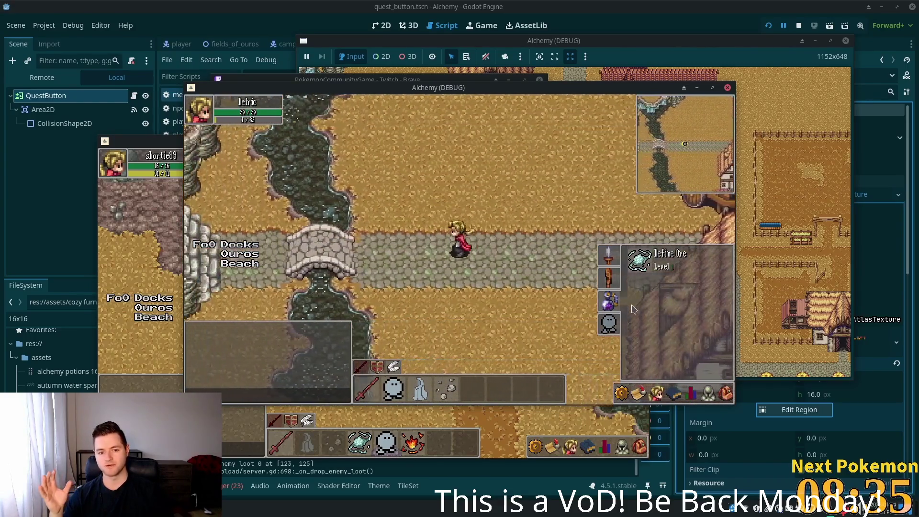
key("a")
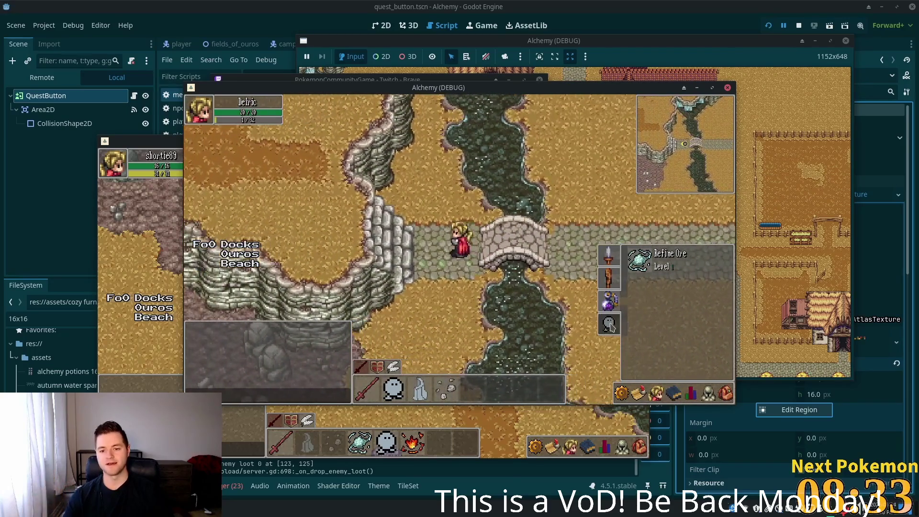
key("a")
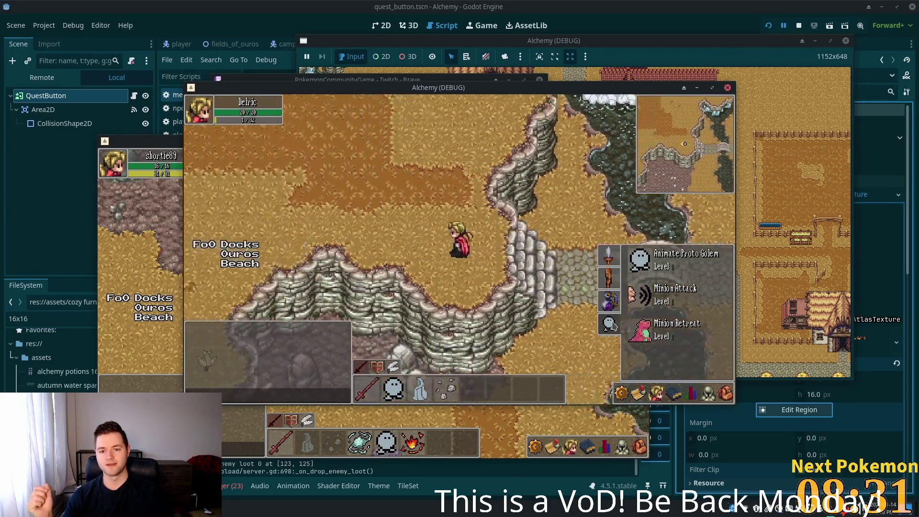
- Walk back east over the bridge and close the skills and character stats panels
key("d")
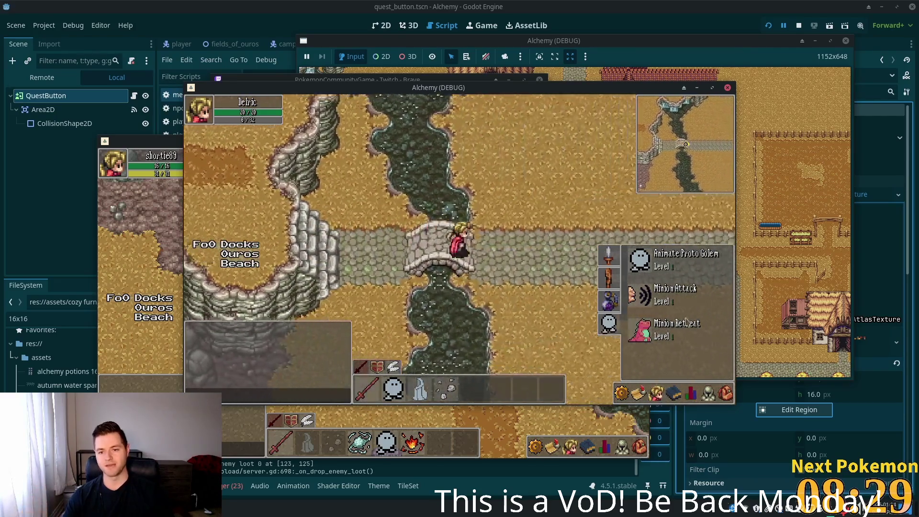
key("d")
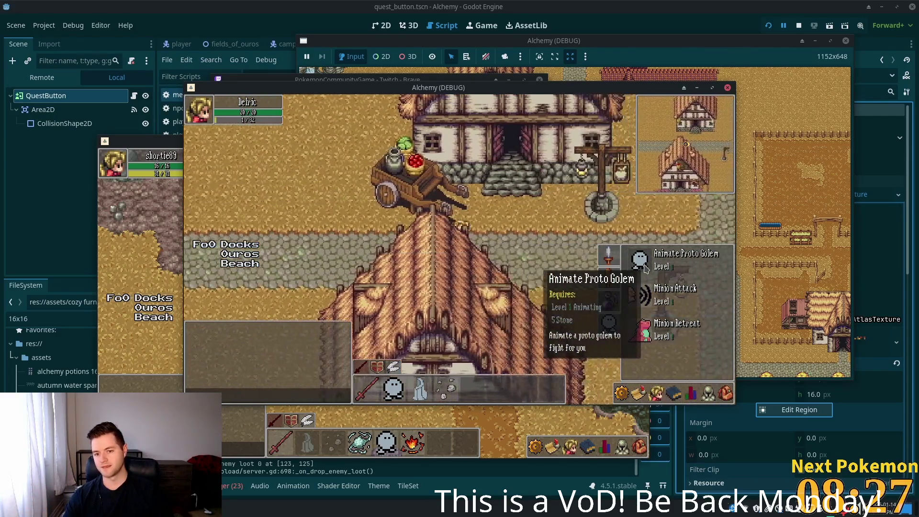
left_click(656, 394)
key("d")
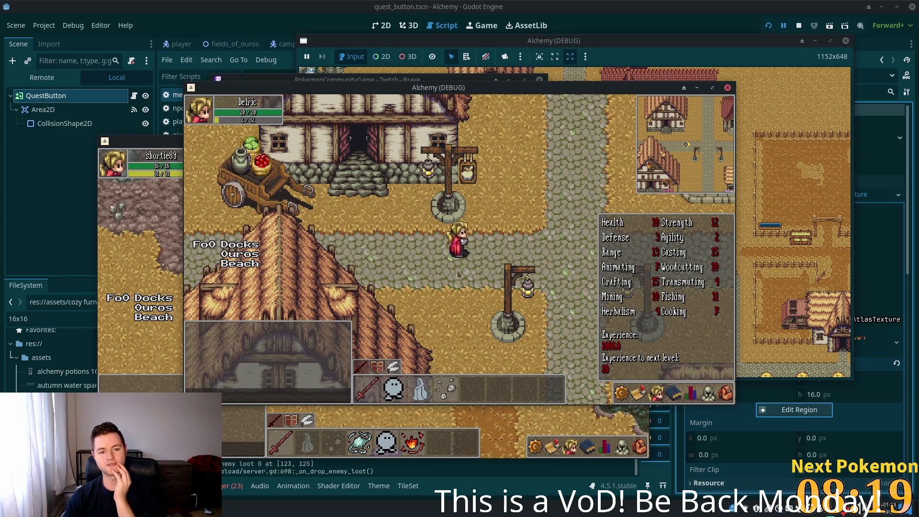
key("Escape")
- Walk back and forth along the road between the river bridge and the village several times
key("a")
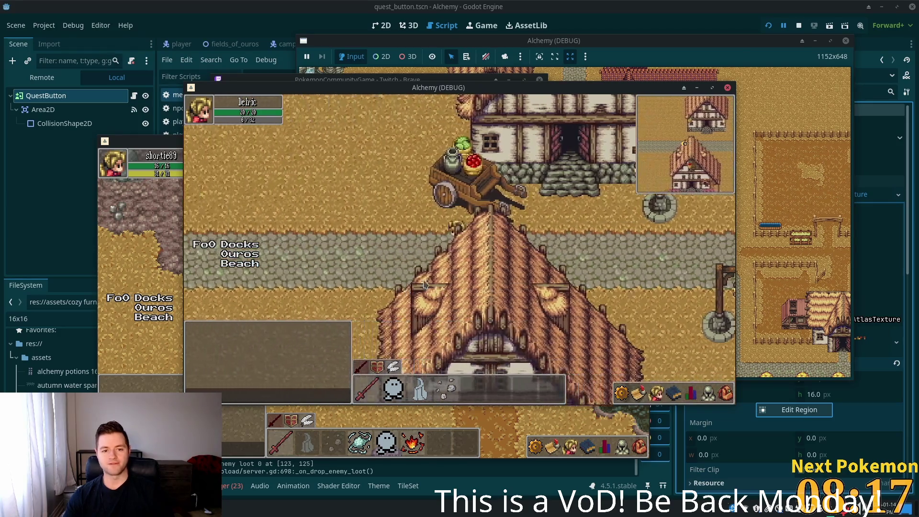
key("a")
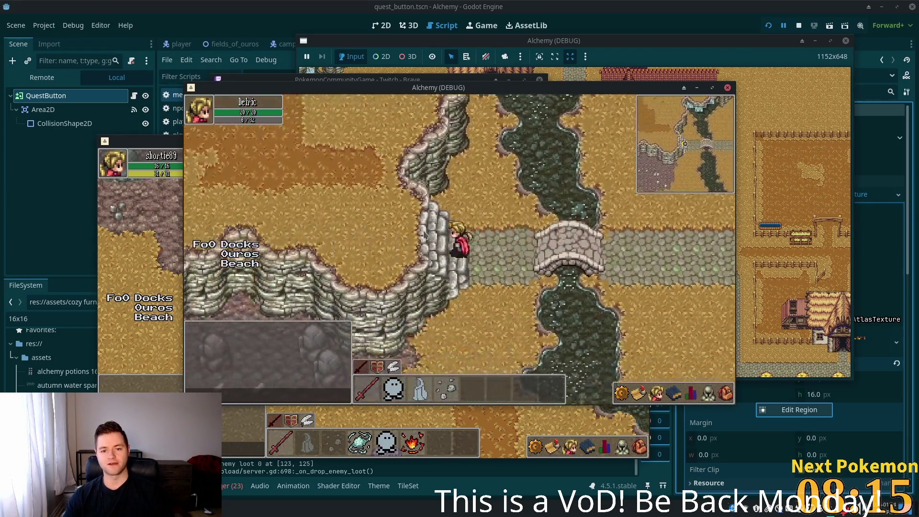
key("d")
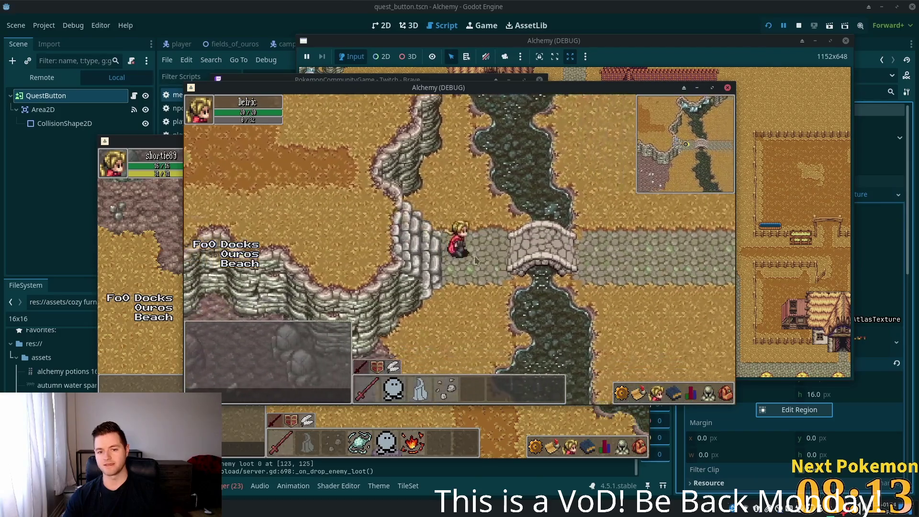
key("d")
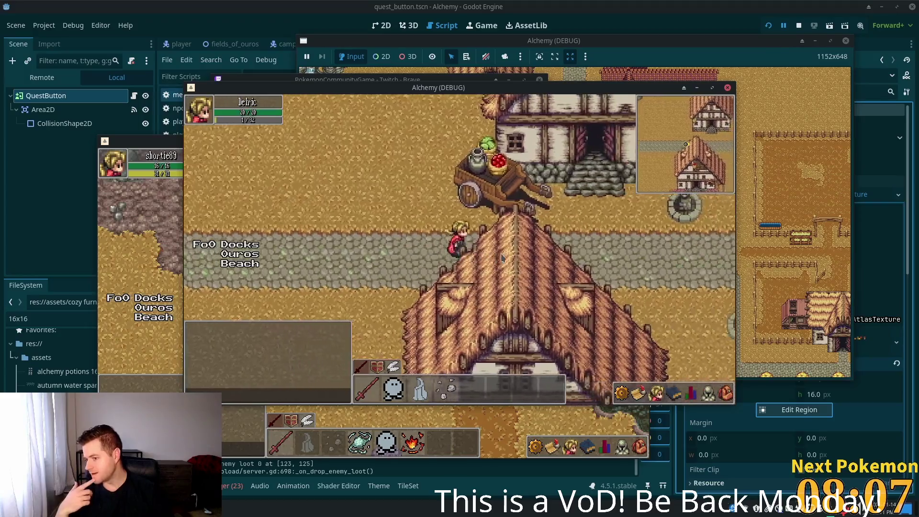
key("a")
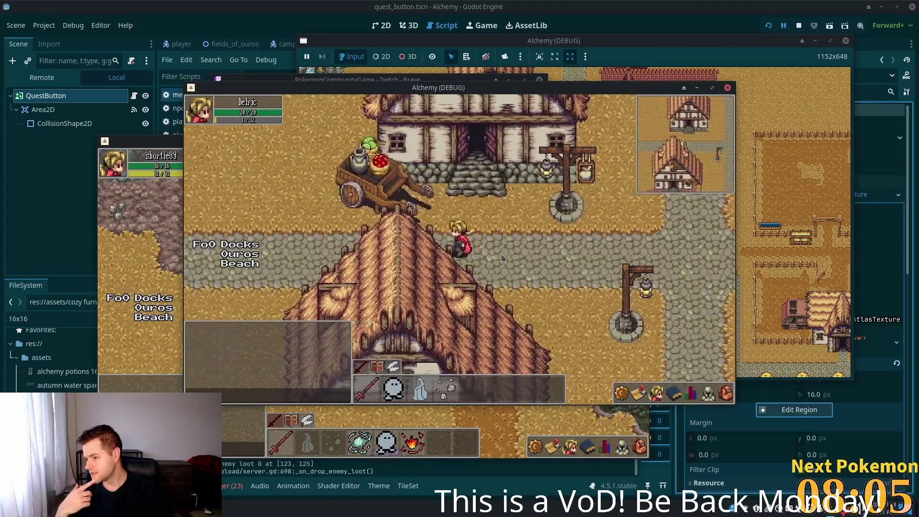
key("a")
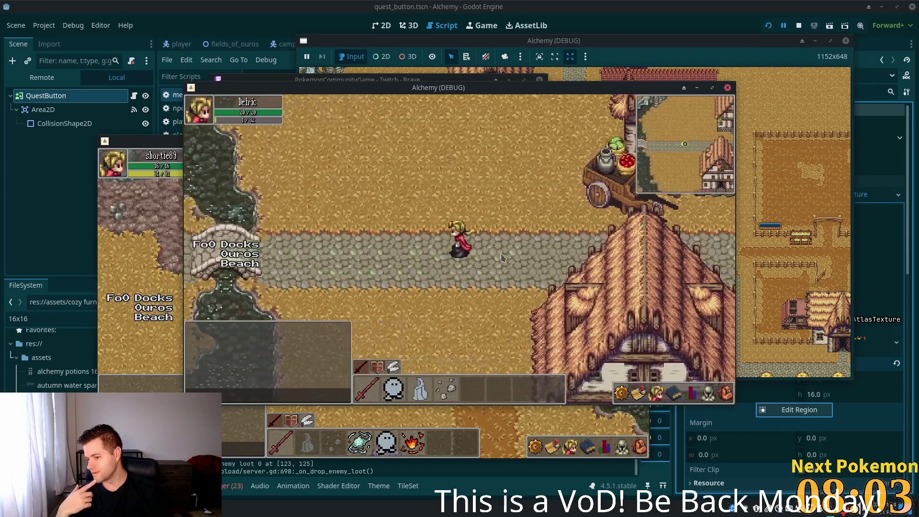
key("d")
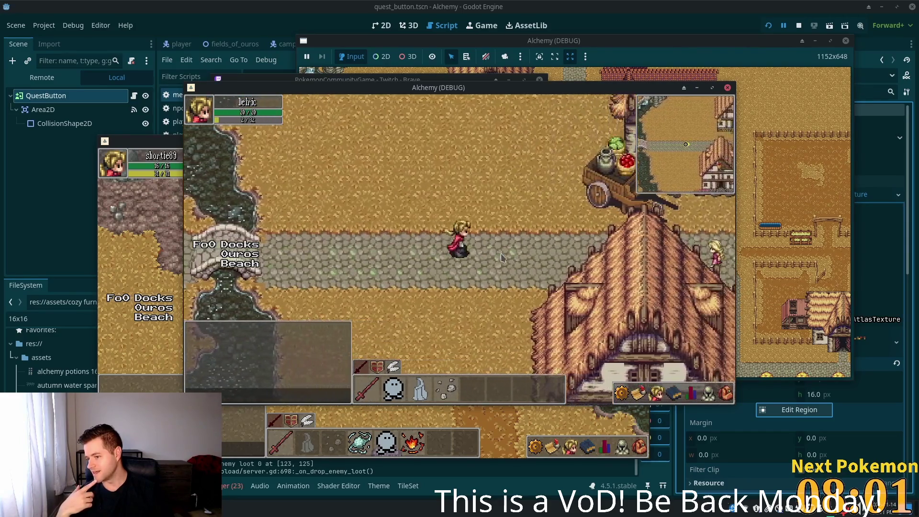
key("d")
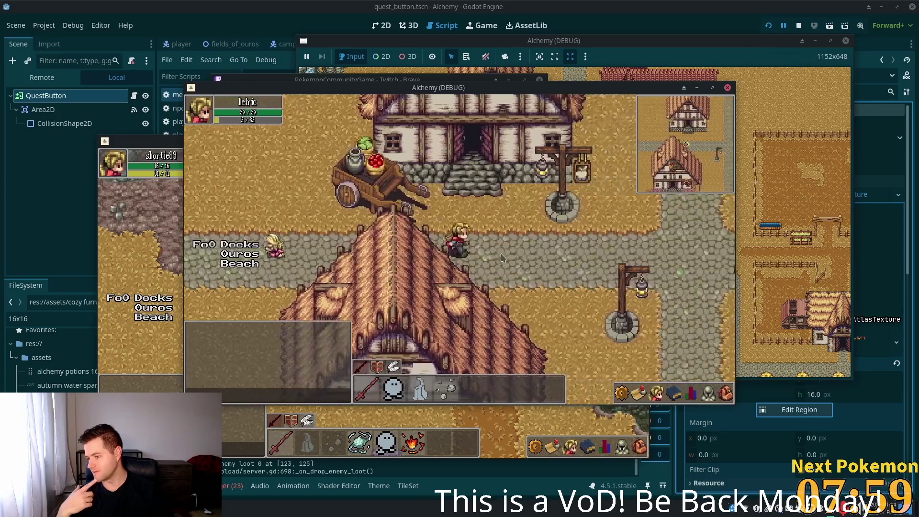
key("a")
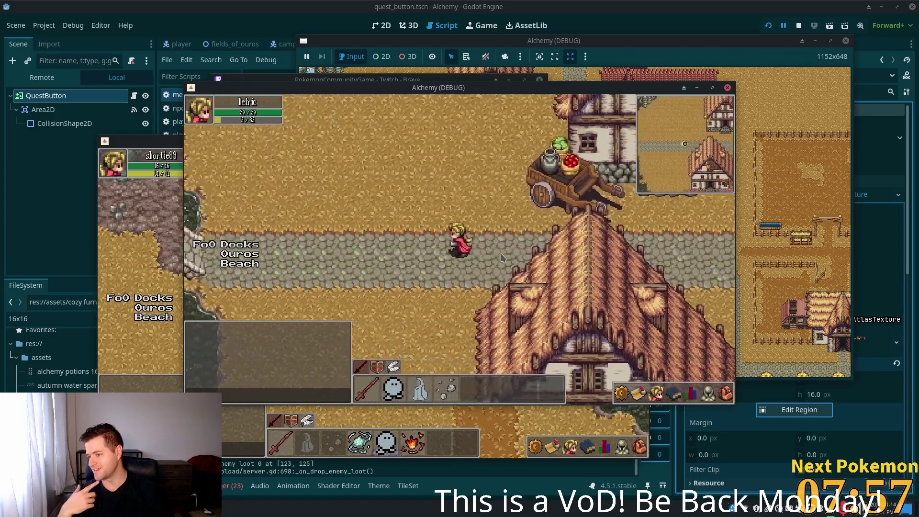
key("a")
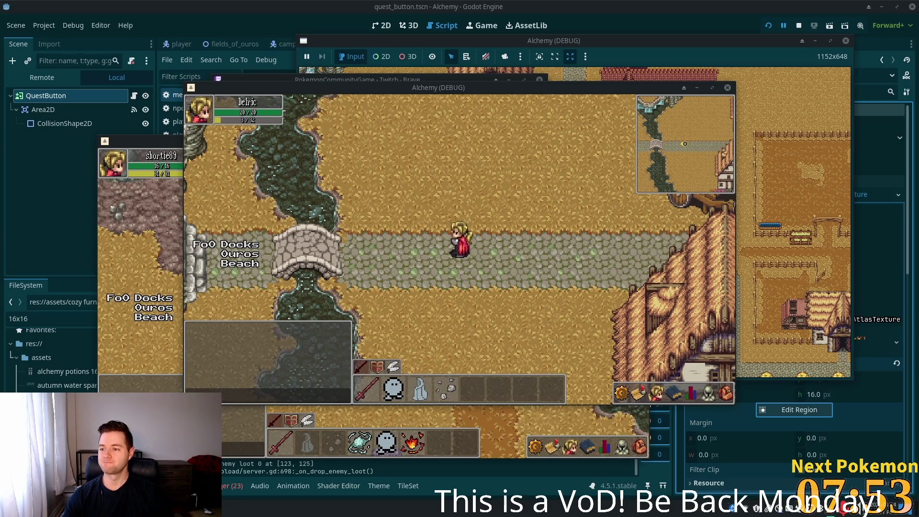
- Walk west and north past the bridge, through the cliffs into Ouros Highlands
key("a")
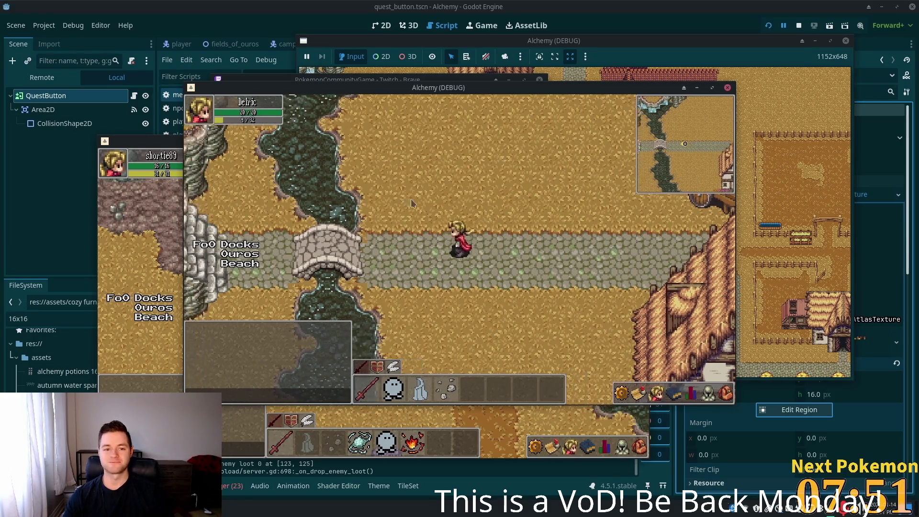
key("w")
key("w")
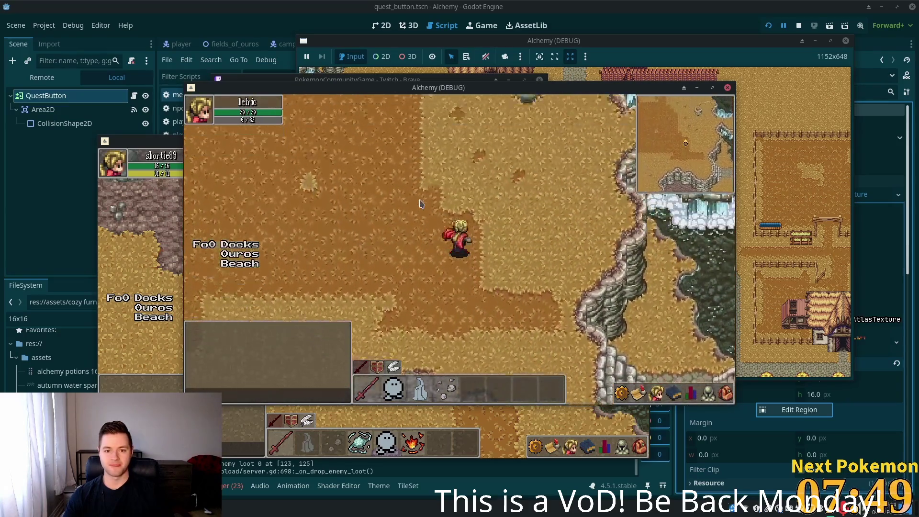
key("a")
key("a")
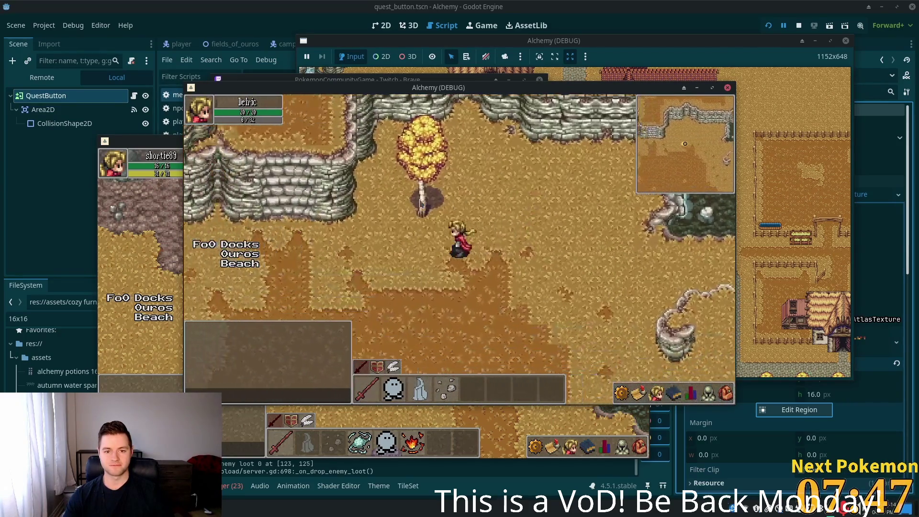
key("w")
key("d")
key("w")
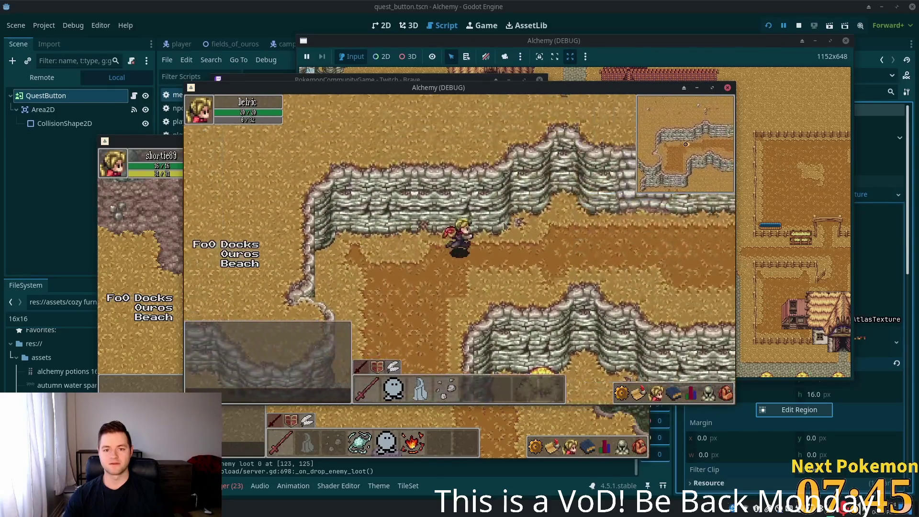
- Cross the highlands west and south among the rocks toward the stone cliff
key("w")
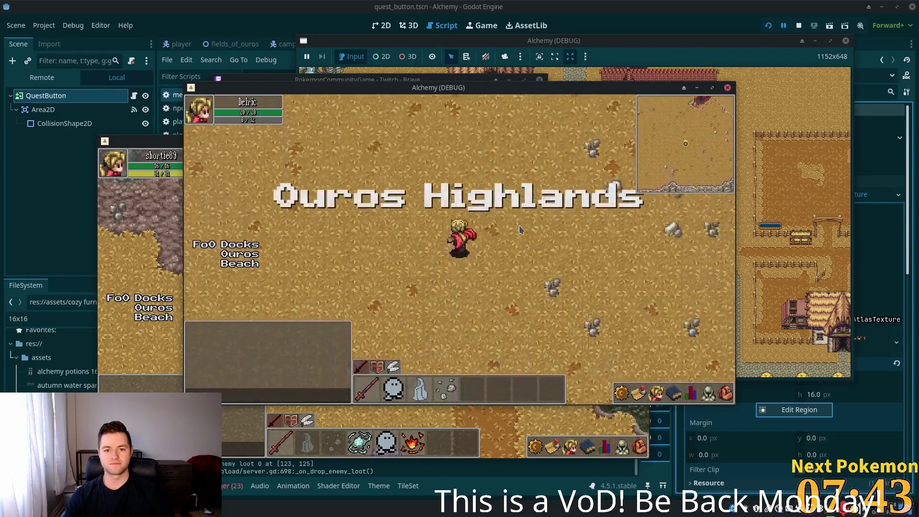
key("a")
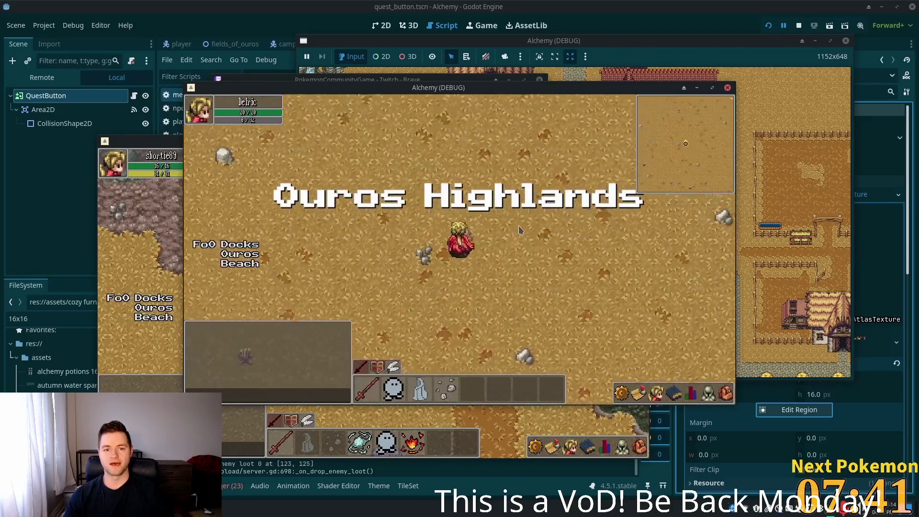
key("s")
key("s")
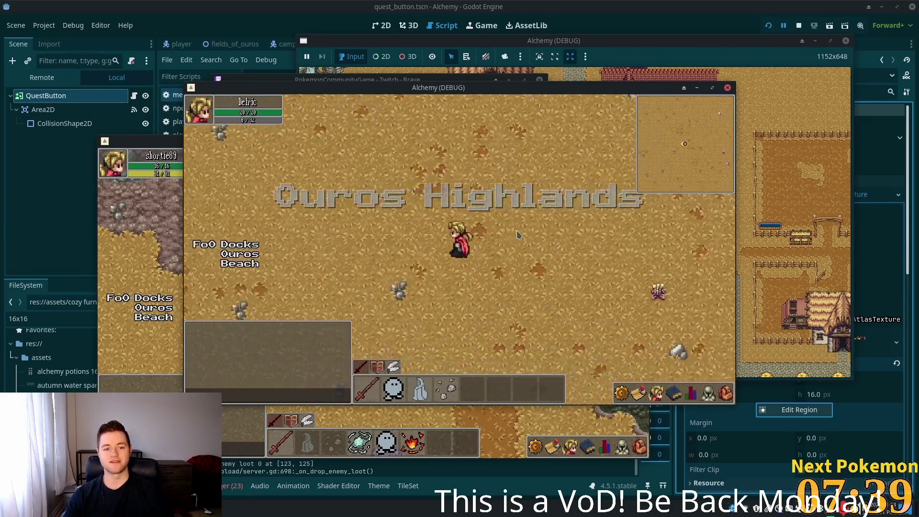
key("d")
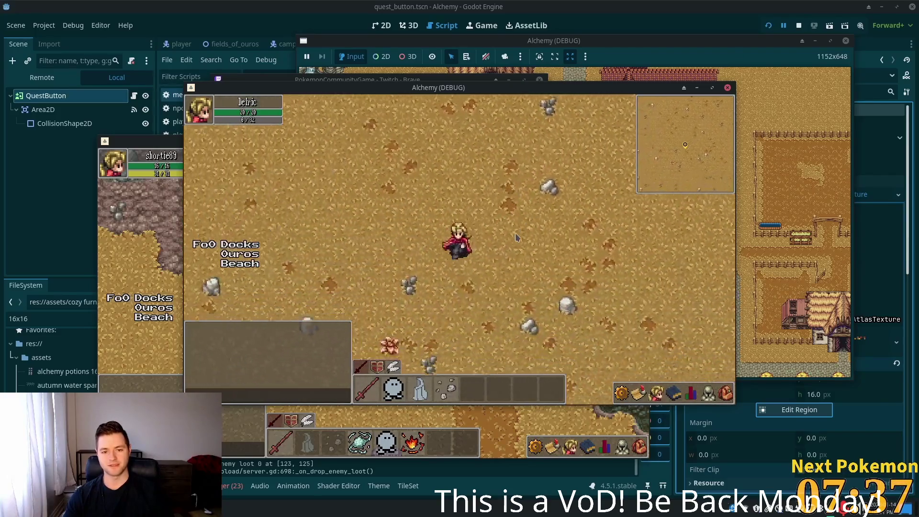
key("a")
key("s")
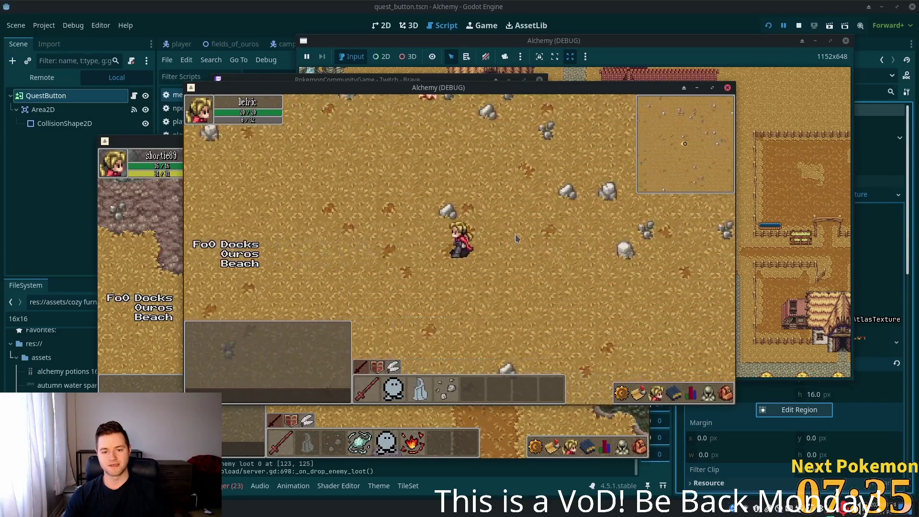
key("a")
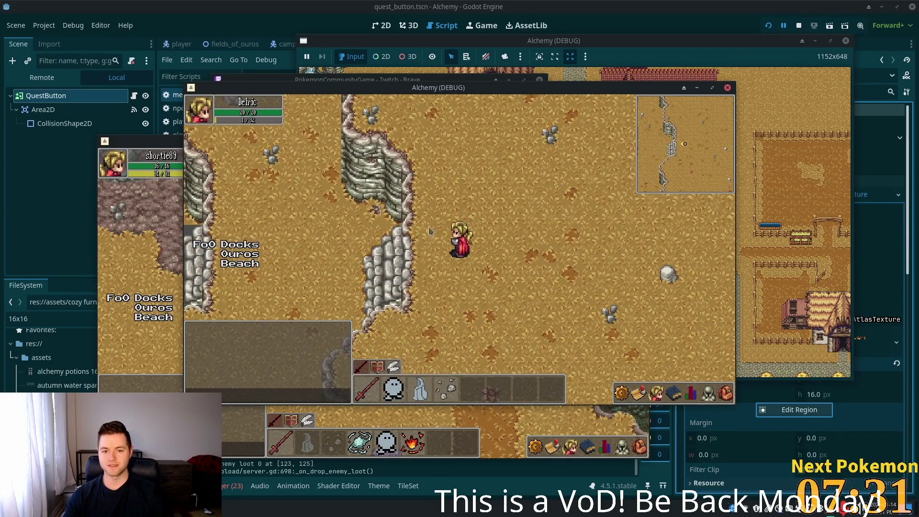
- Walk west into Verdigris Meadows, then back east past the cliff and south along it
key("a")
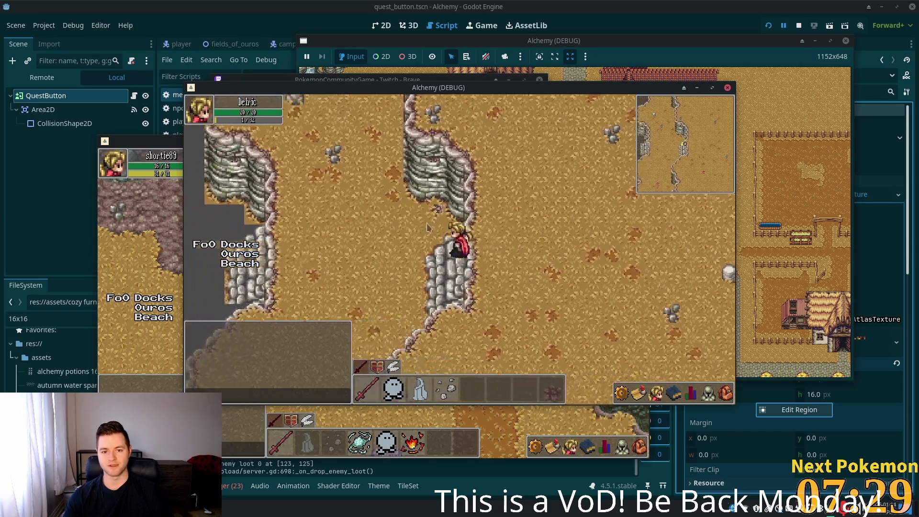
key("a")
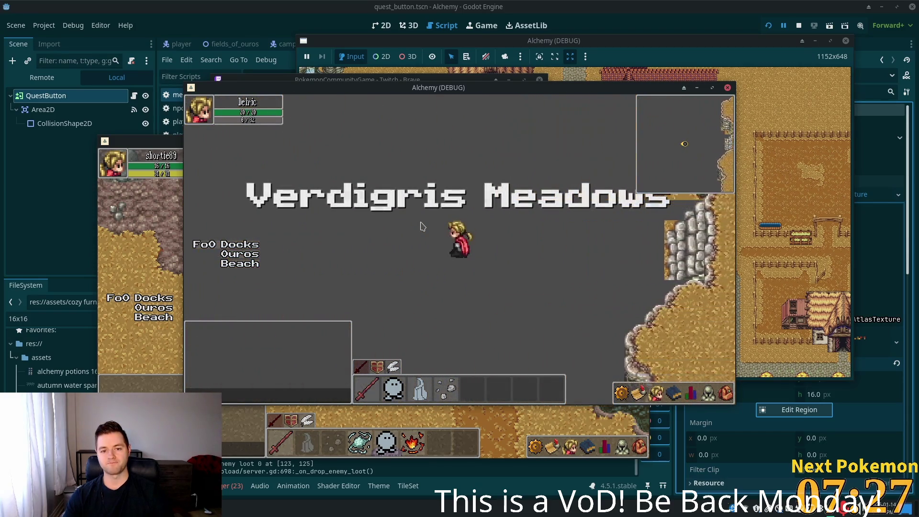
key("d")
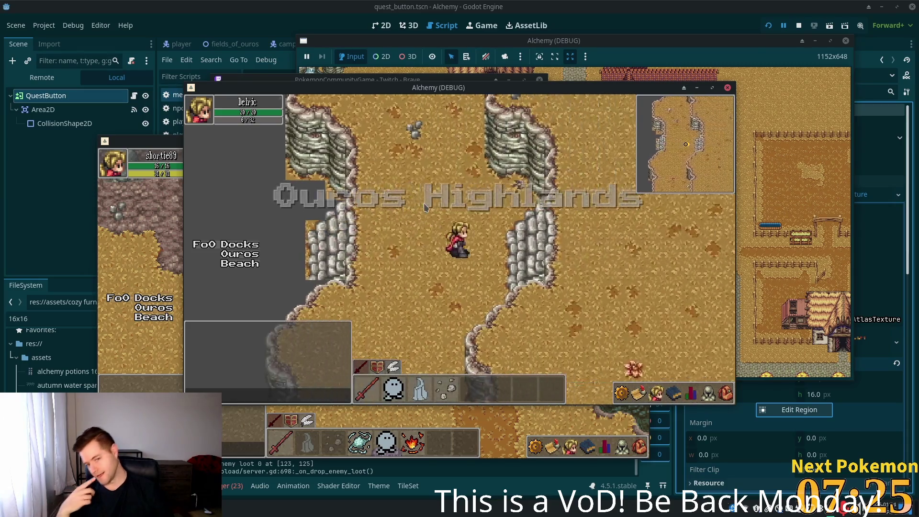
key("d")
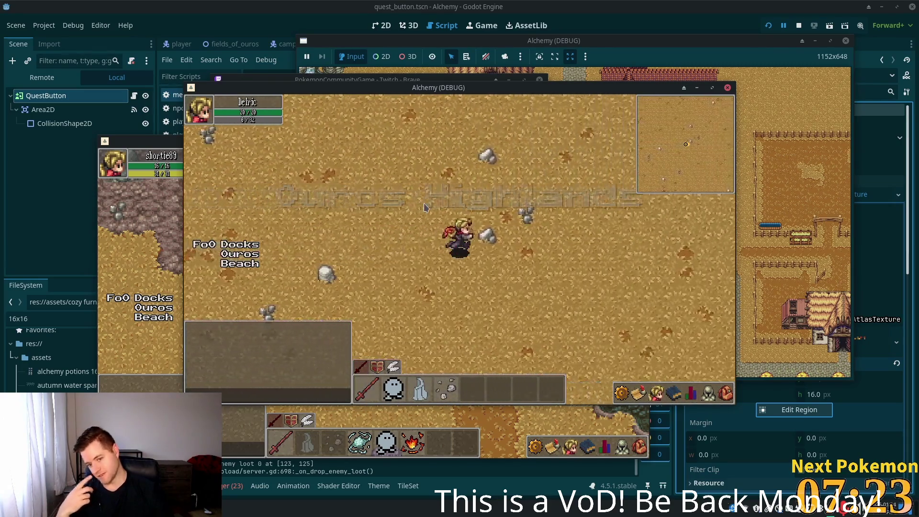
key("d")
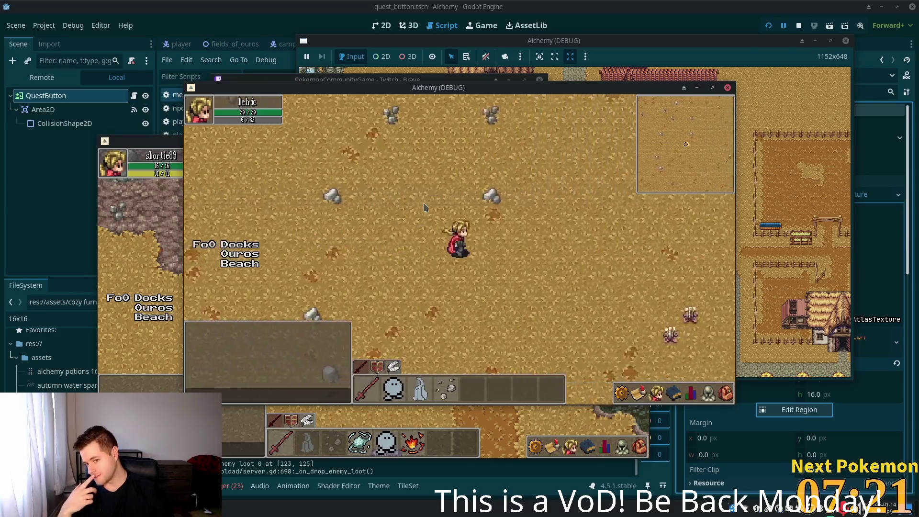
key("s")
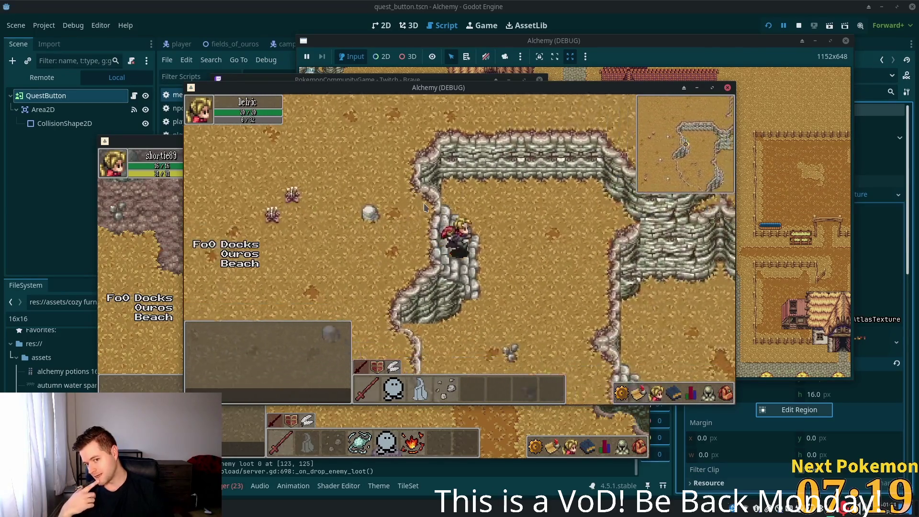
- Head southeast over the river bridge, east along the road, then south past the lamp-post crossroads
key("d")
key("s")
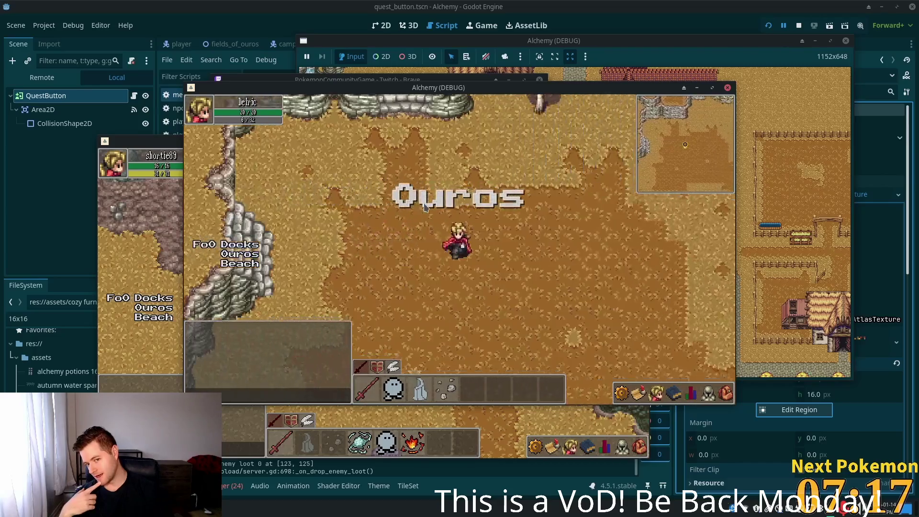
key("d")
key("s")
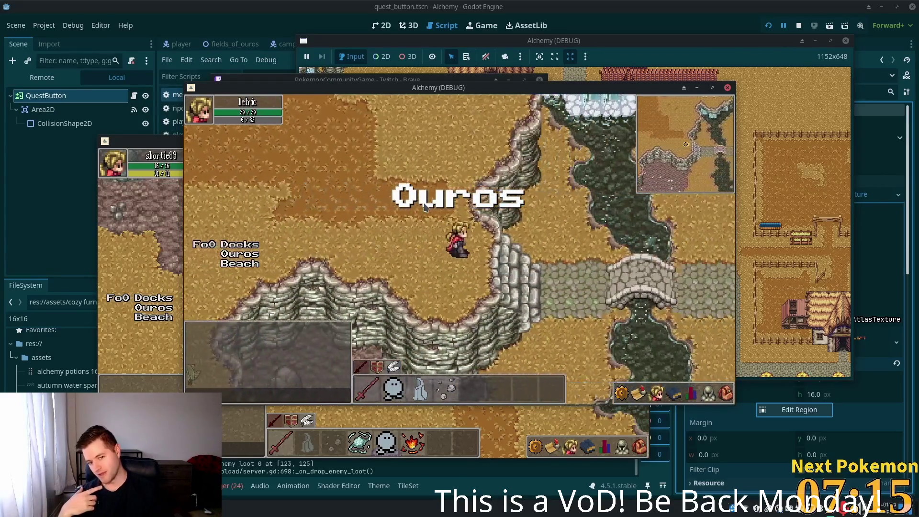
key("d")
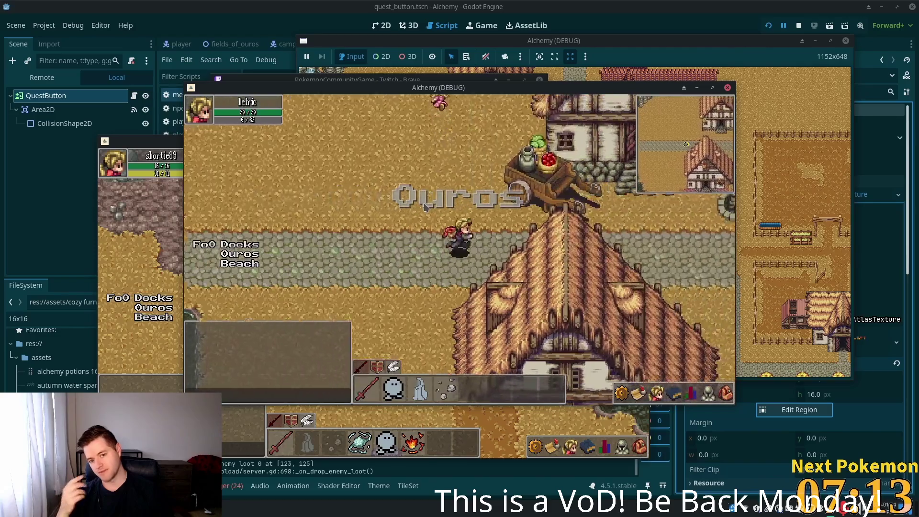
key("d")
key("s")
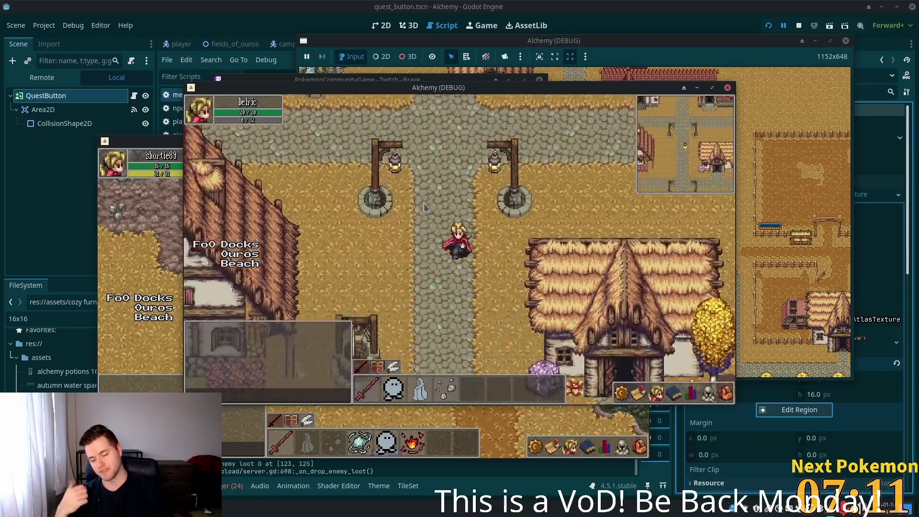
key("s")
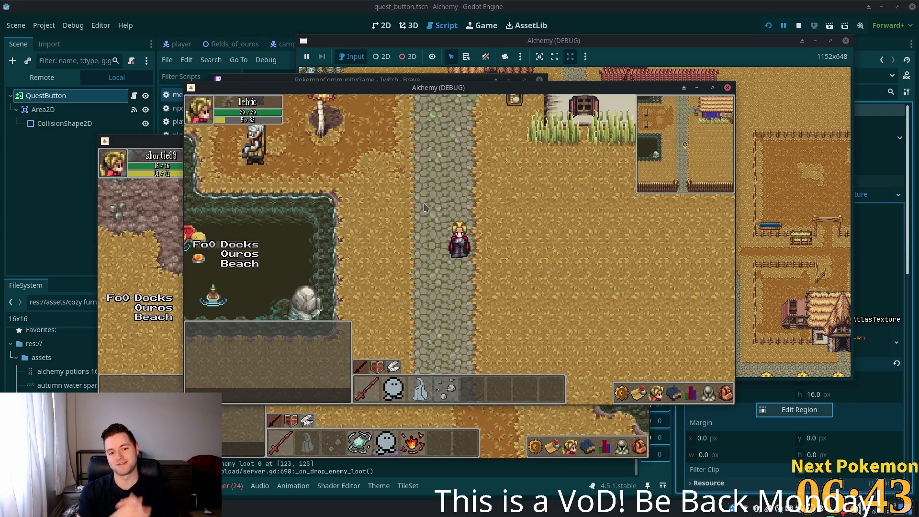
- Walk north through Ouros past the houses to the crossroads below the timbered house
key("Up")
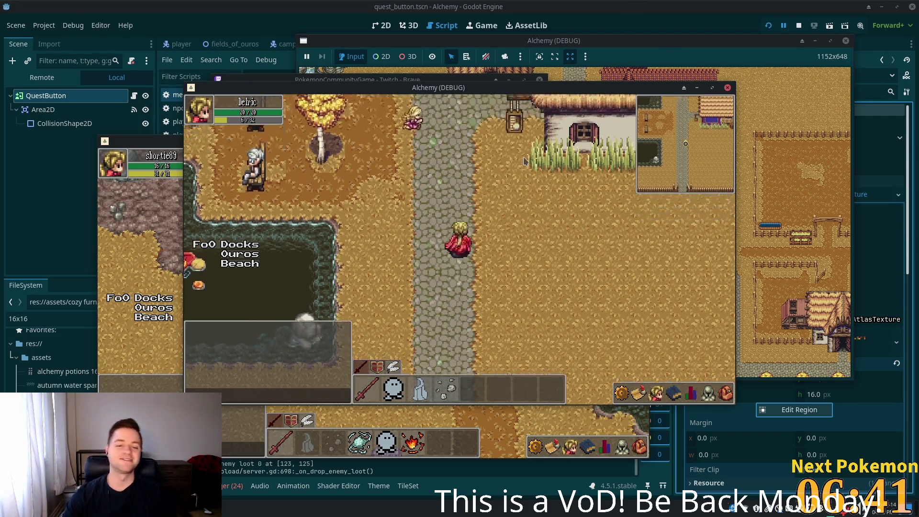
key("Up")
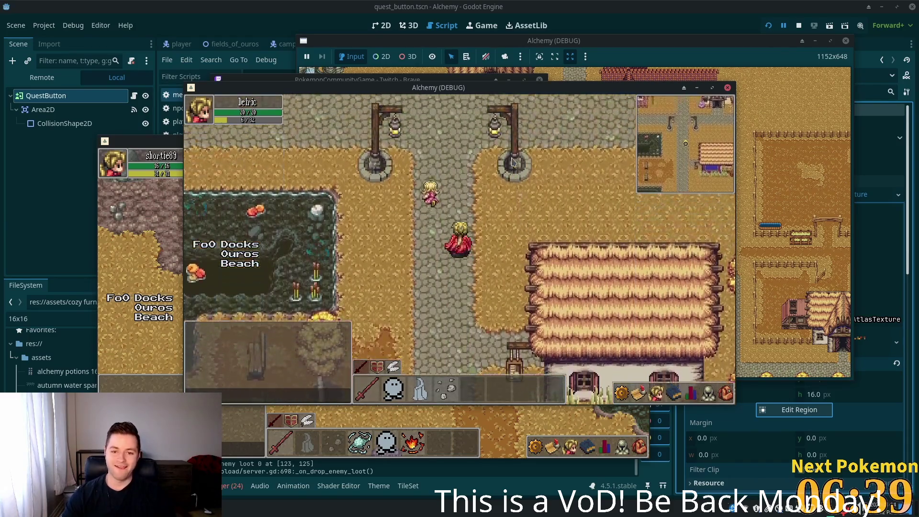
key("Up")
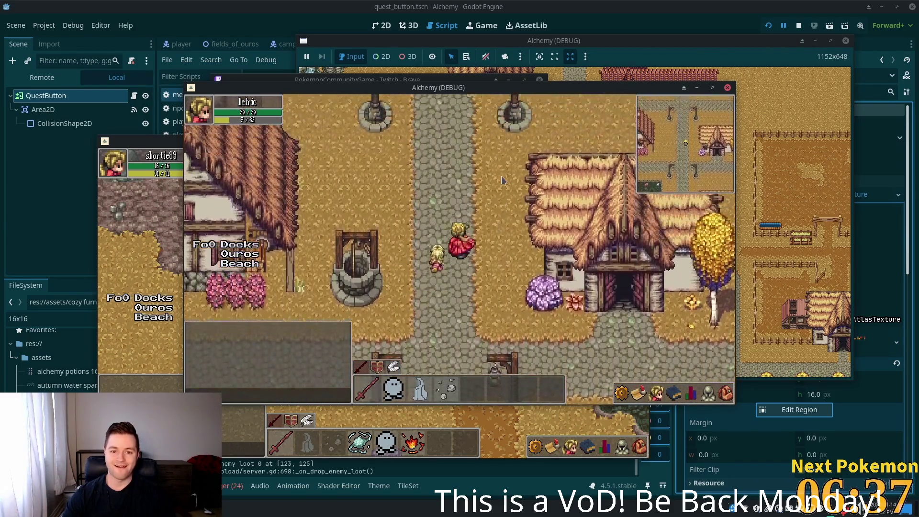
key("Up")
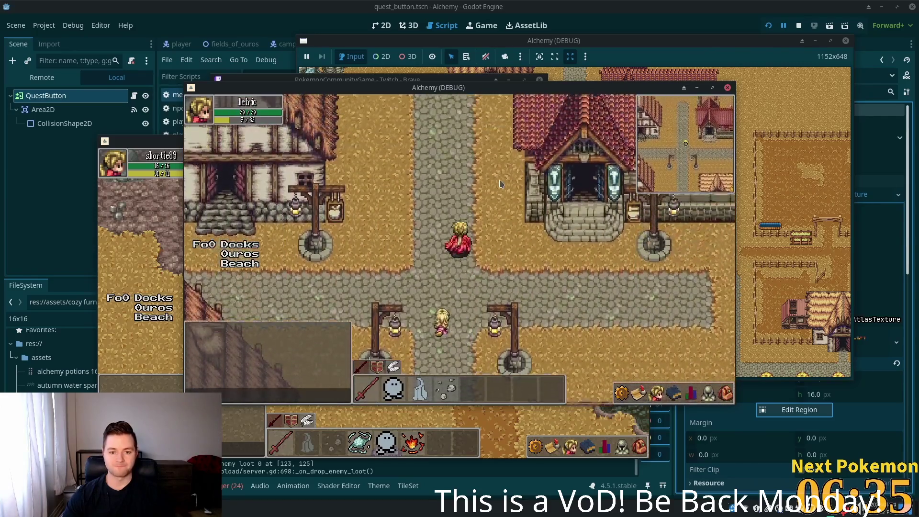
key("Up")
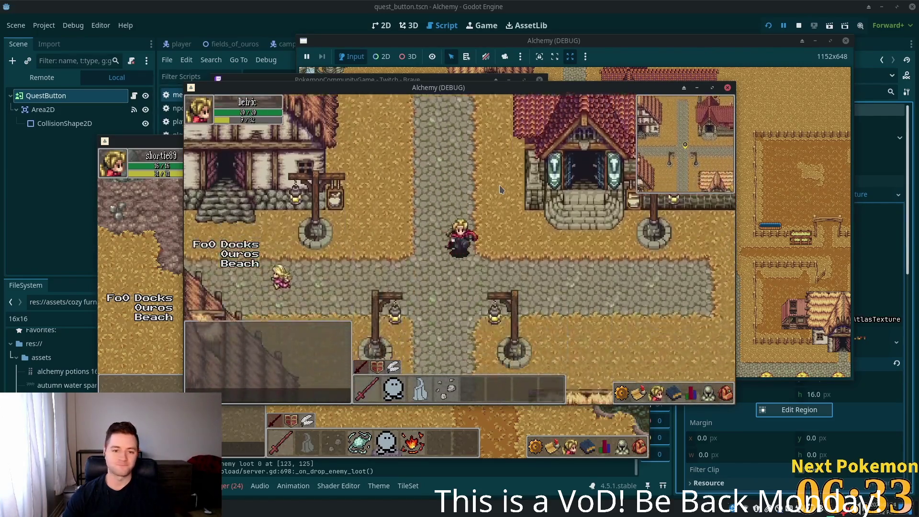
- Step west onto the stone bridge, then walk east along the tree-lined path toward the farmyard
key("Left")
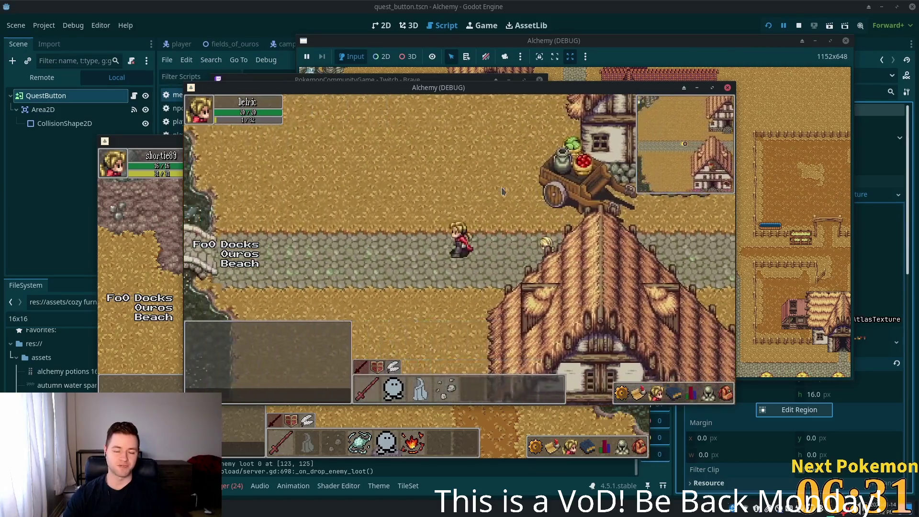
key("Right")
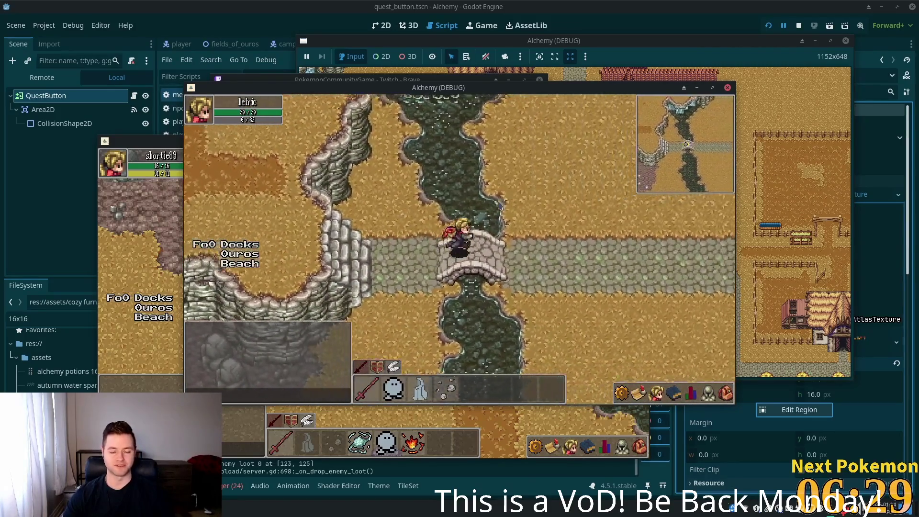
key("Right")
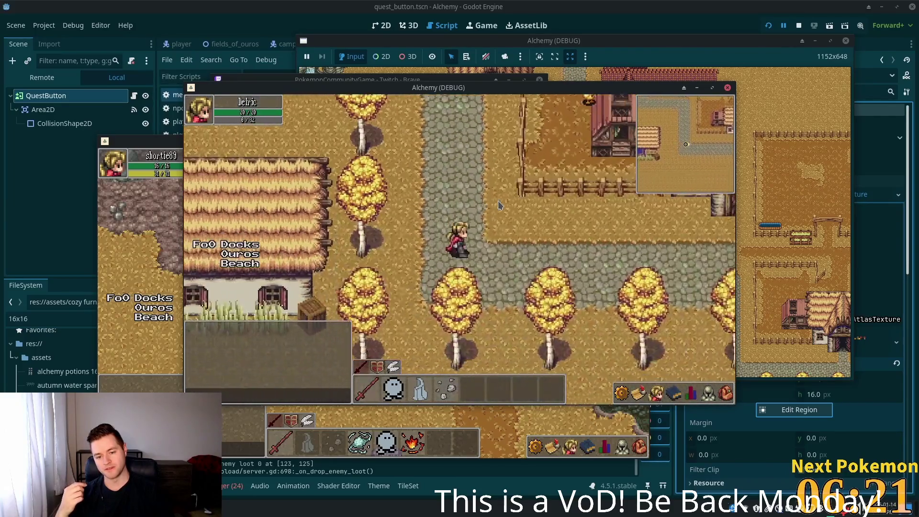
key("Right")
key("Right")
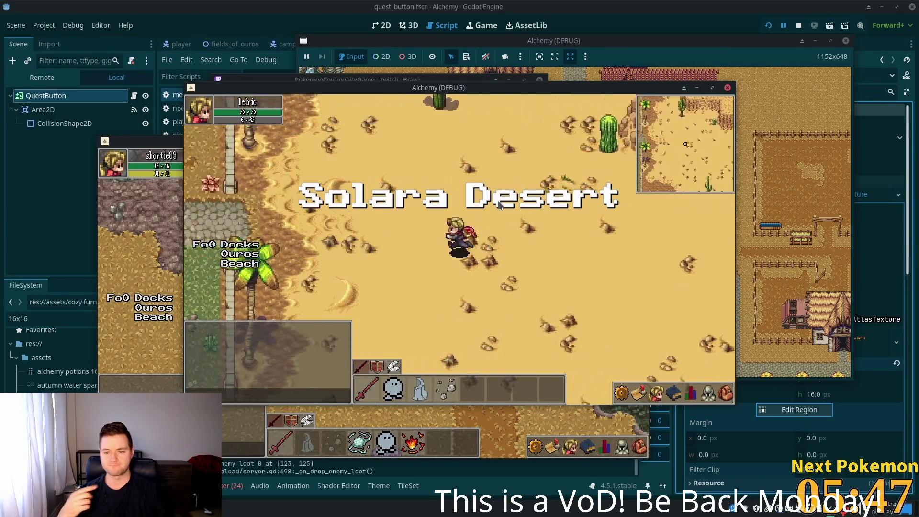
- Walk through Solara Desert, then east over the bridge past the cart to the lamp-post crossroads
left_click(704, 394)
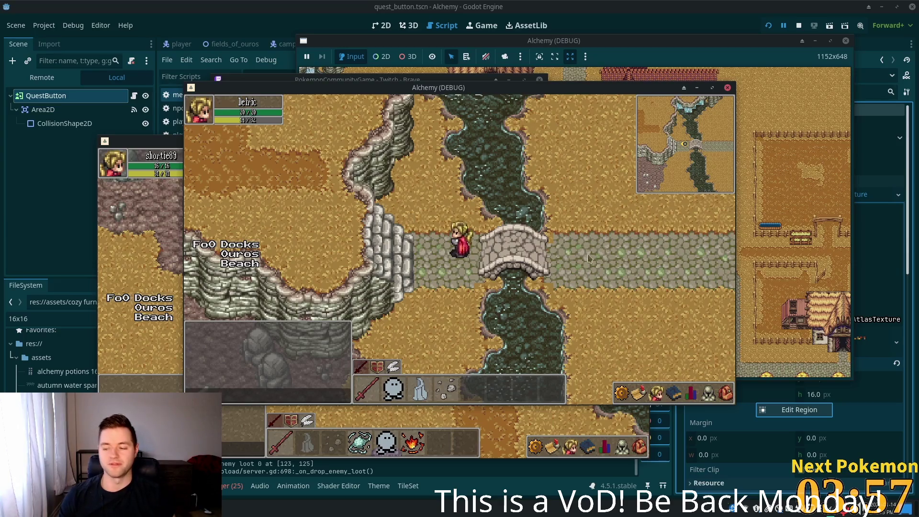
key("Right")
key("Right")
key("Right")
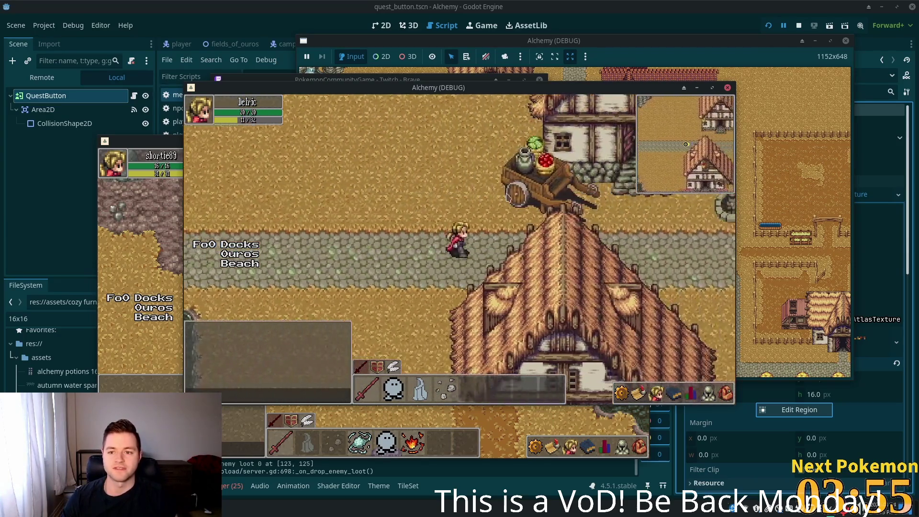
key("Up")
key("Right")
key("Right")
key("Right")
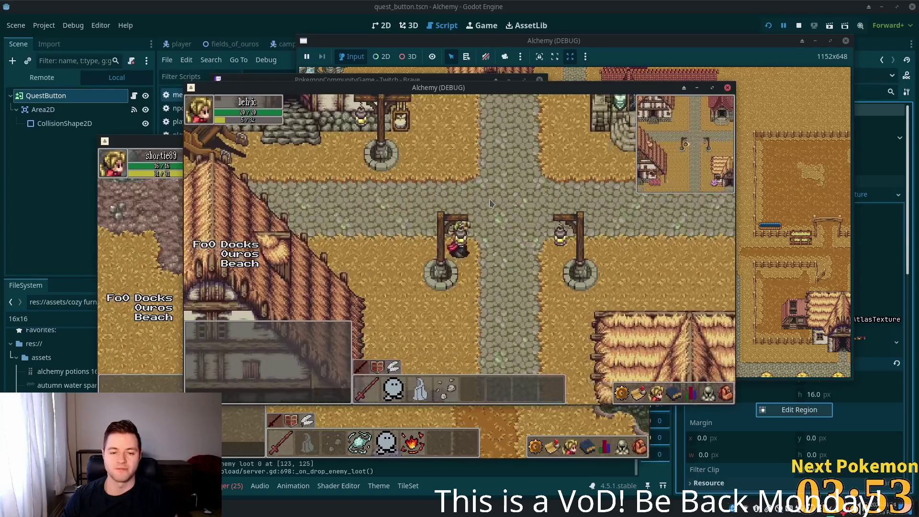
key("Down")
key("Down")
key("Down")
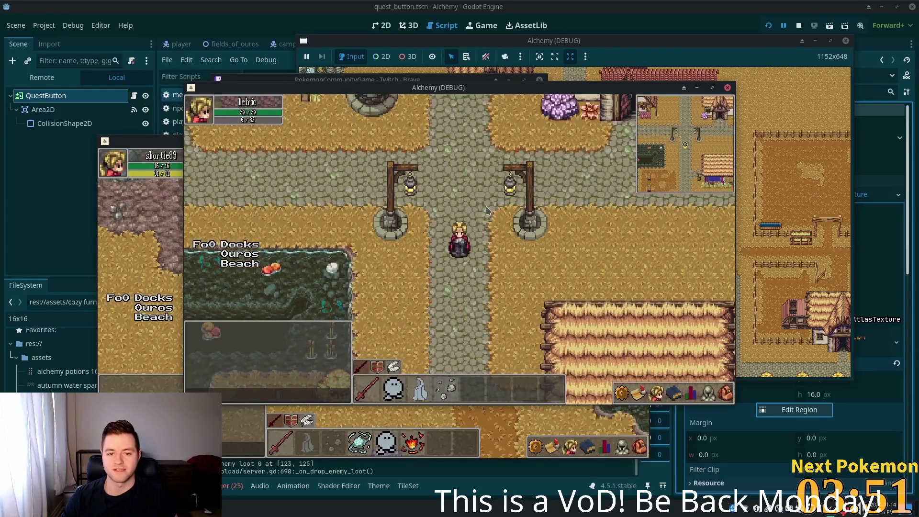
- Walk east out of town along the tree-lined road past the crop field into Fields of Ouros
key("Up")
key("Up")
key("Up")
key("Right")
key("Right")
key("Right")
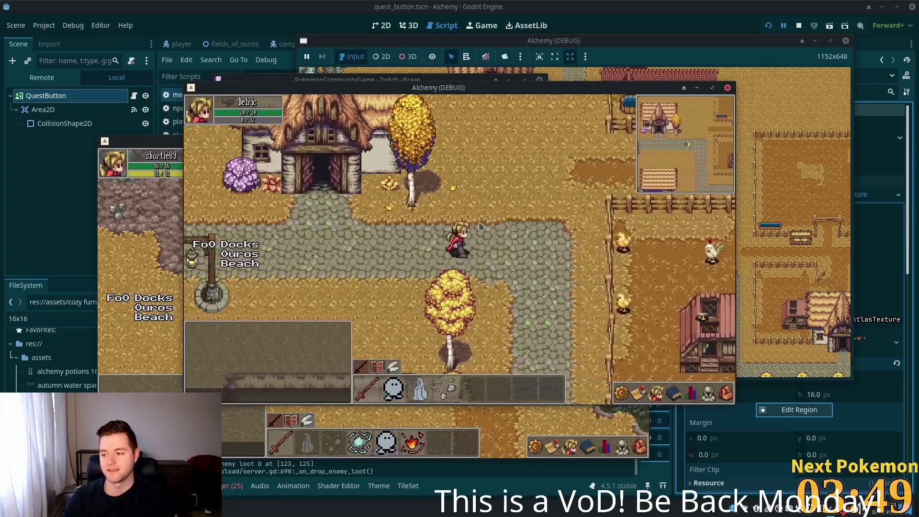
key("Right")
key("Down")
key("Down")
key("Down")
key("Right")
key("Right")
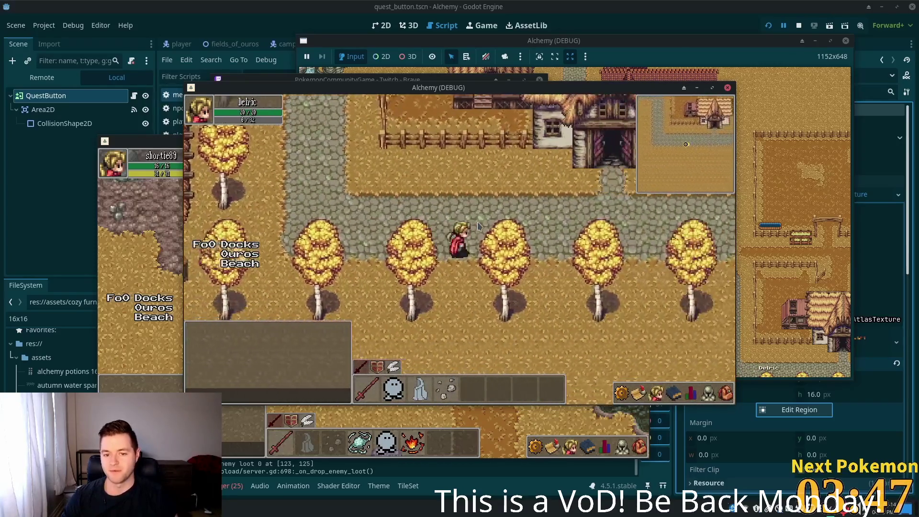
key("Right")
key("Right")
key("Right")
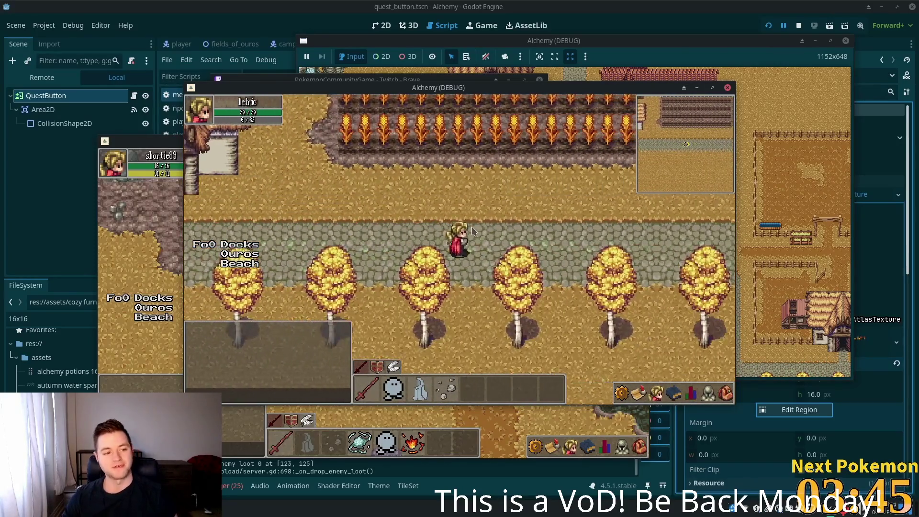
key("Right")
key("Right")
key("Right")
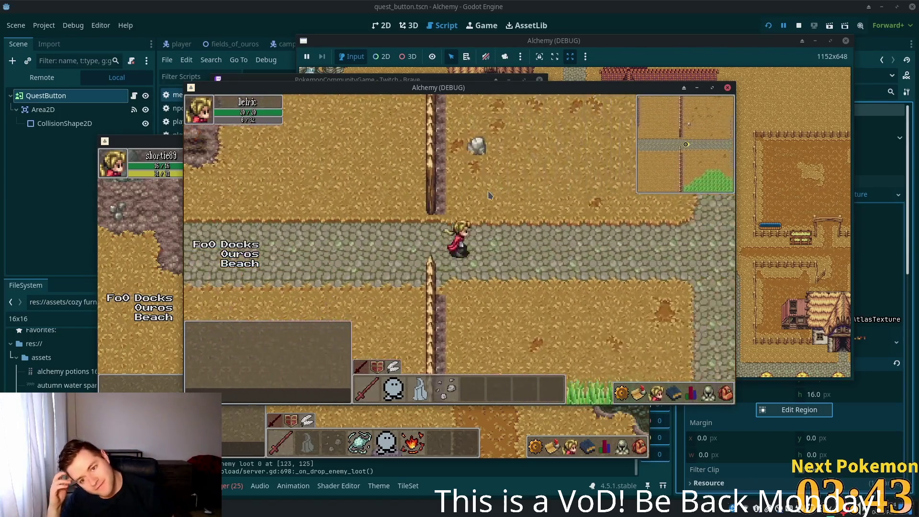
key("Right")
key("Right")
- Cross the lakeside meadow, go north over the wooden bridge, and walk east into Solara Desert
key("Down")
key("Down")
key("Down")
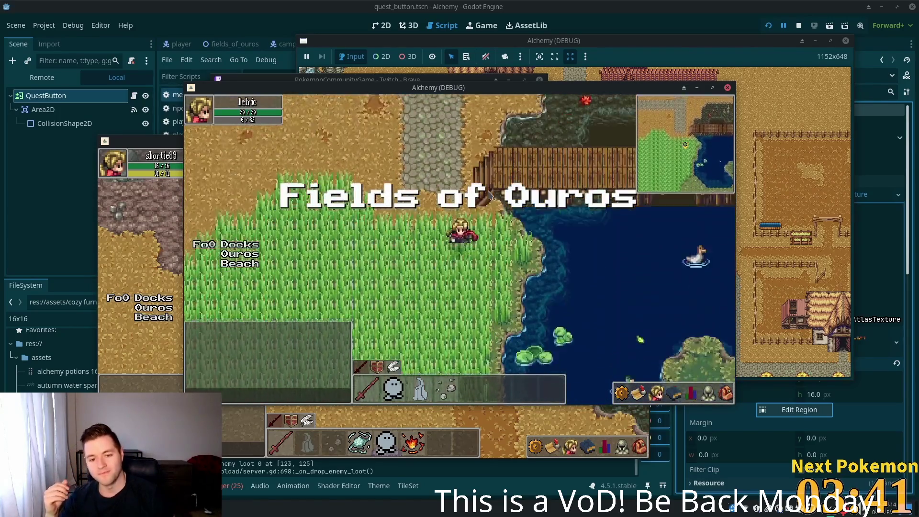
key("Down")
key("Down")
key("Down")
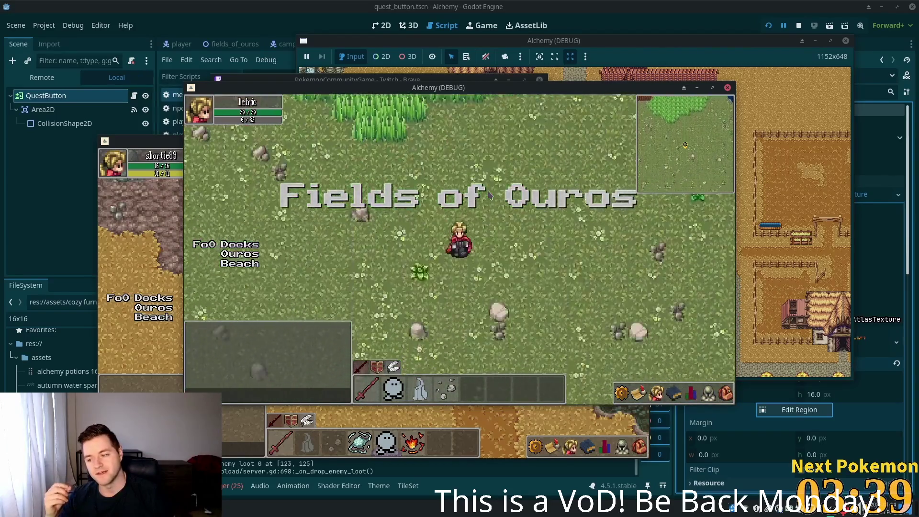
key("Right")
key("Right")
key("Right")
key("Down")
key("Down")
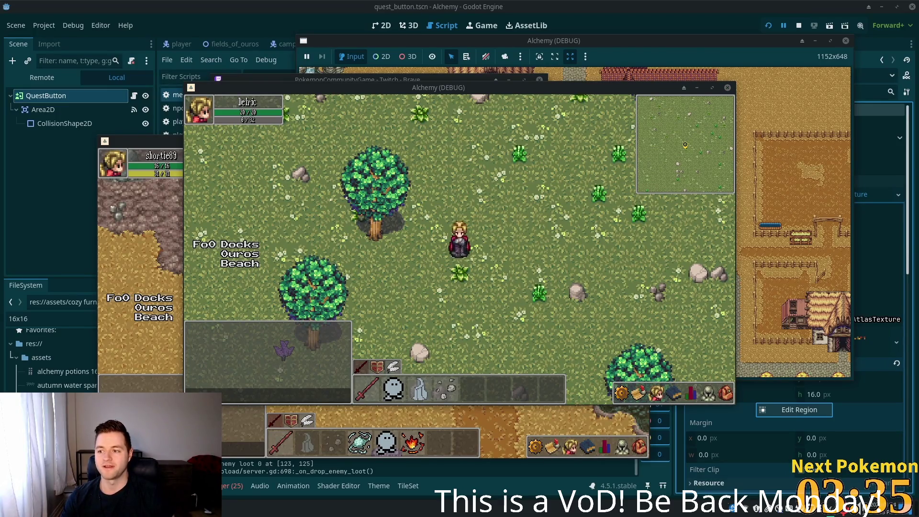
key("Up")
key("Up")
key("Up")
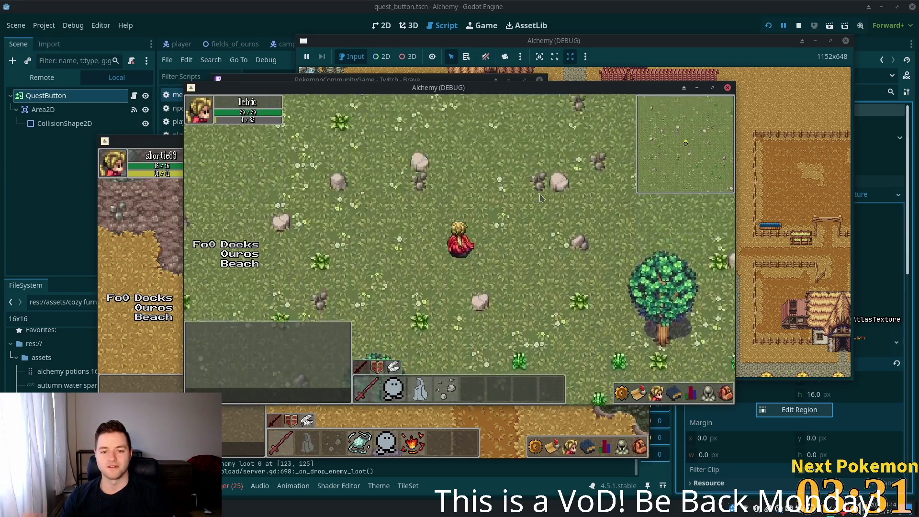
key("Up")
key("Up")
key("Up")
key("Right")
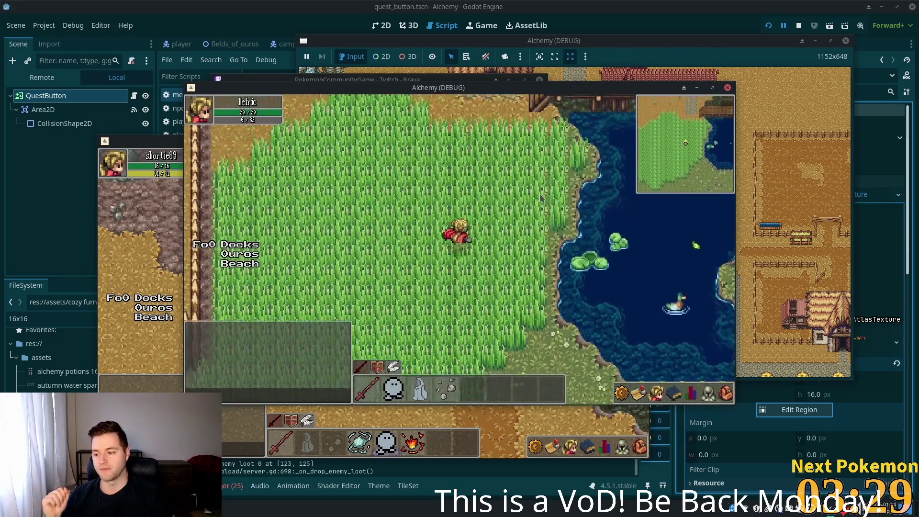
key("Up")
key("Up")
key("Up")
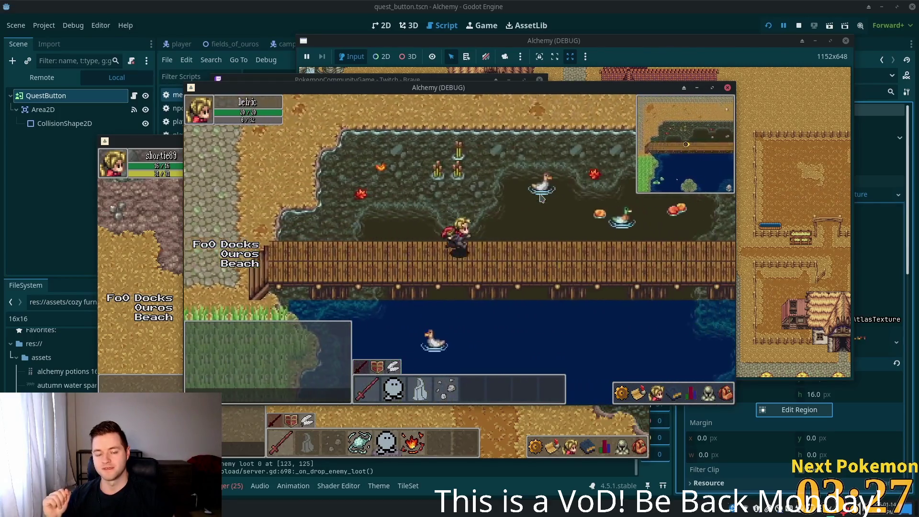
key("Right")
key("Right")
key("Right")
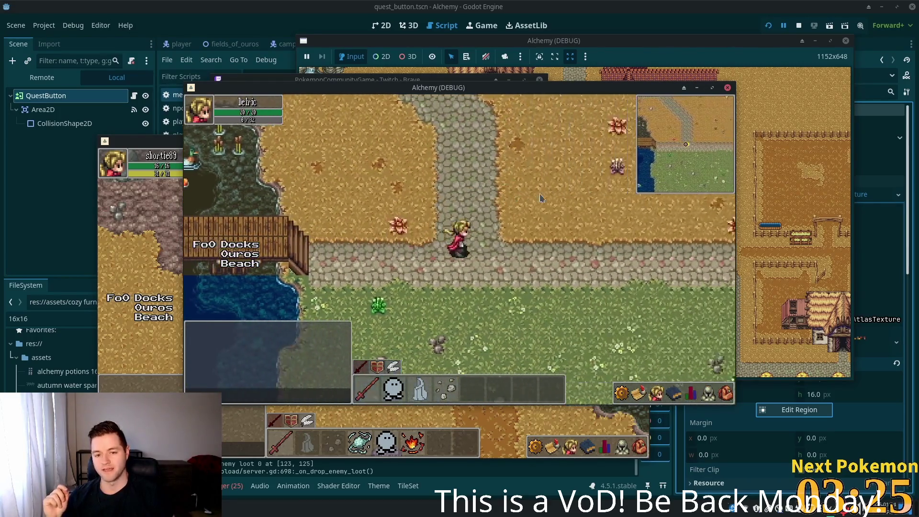
key("Right")
key("Right")
key("Right")
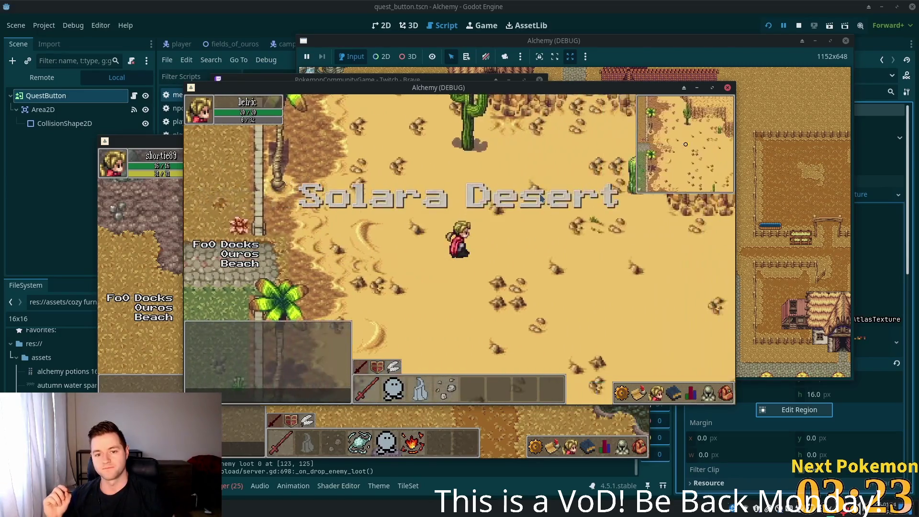
- Roam the desert north and south, then walk west to the water and south-east along the shoreline
key("Right")
key("Right")
key("Right")
key("Up")
key("Up")
key("Up")
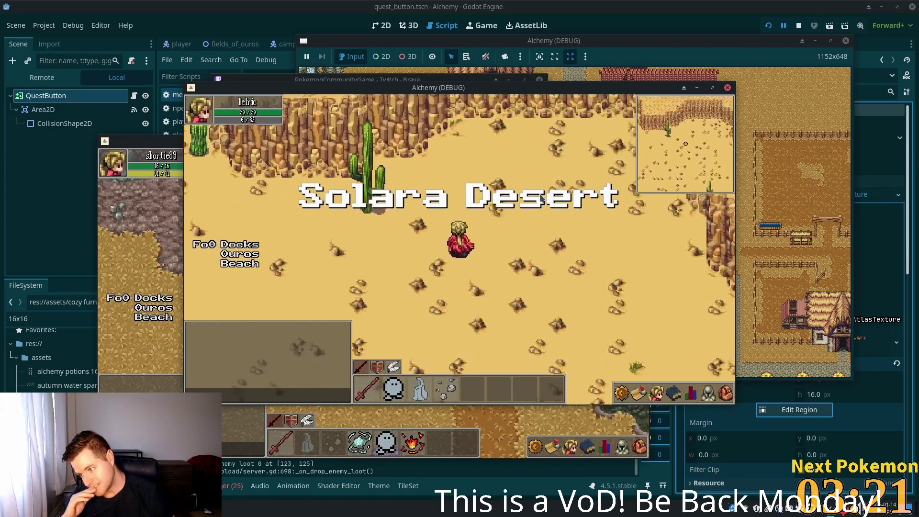
key("Down")
key("Down")
key("Down")
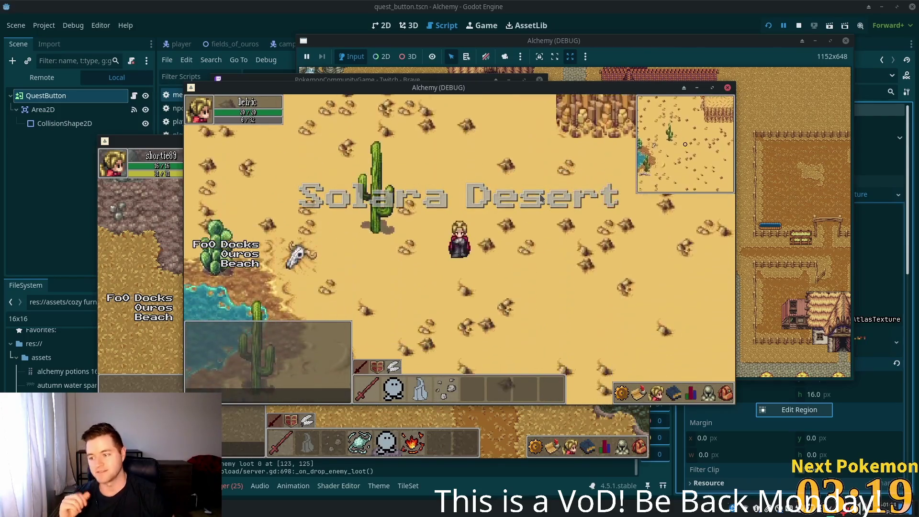
key("Left")
key("Left")
key("Left")
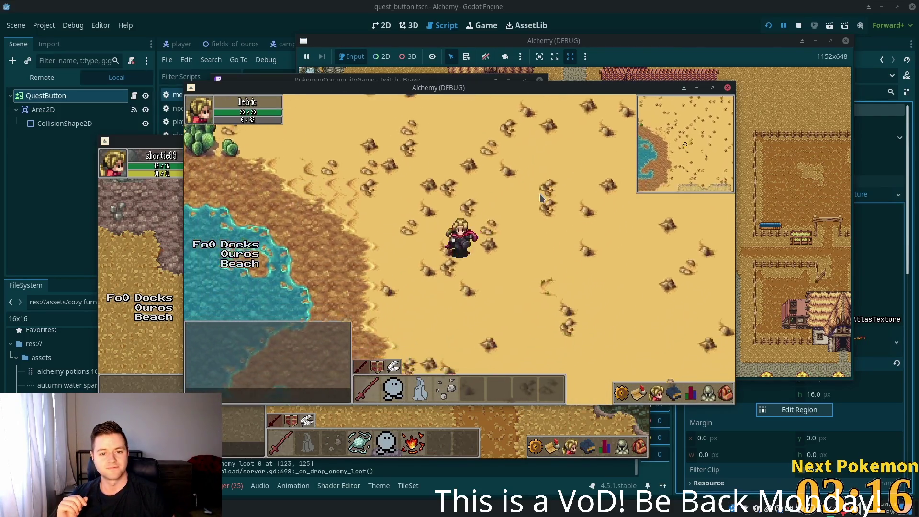
key("Left")
key("Left")
key("Left")
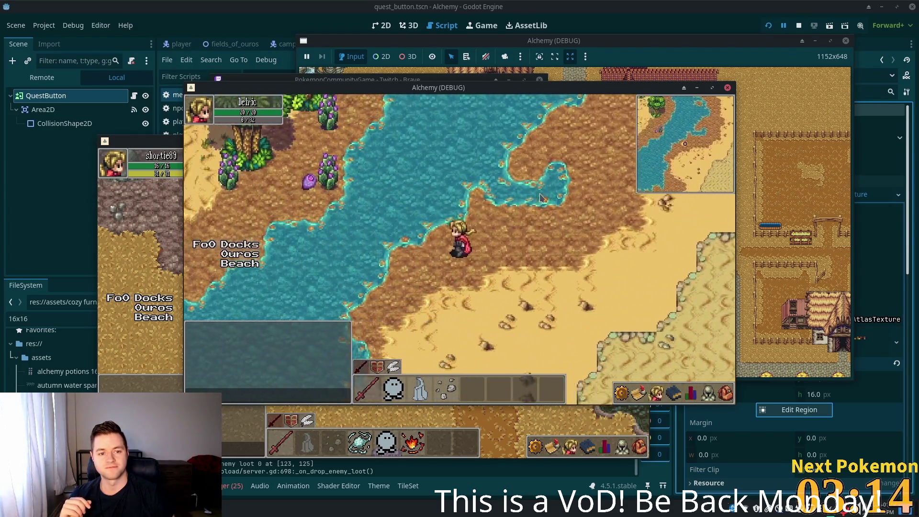
key("Down")
key("Right")
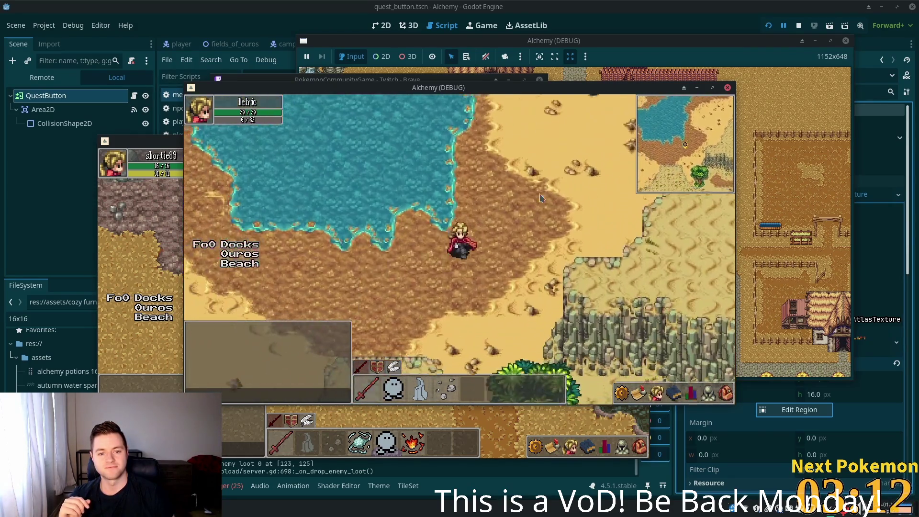
- Pass the lake and palm beach, then walk south-east into the cliff cave entrance
key("Up")
key("Up")
key("Up")
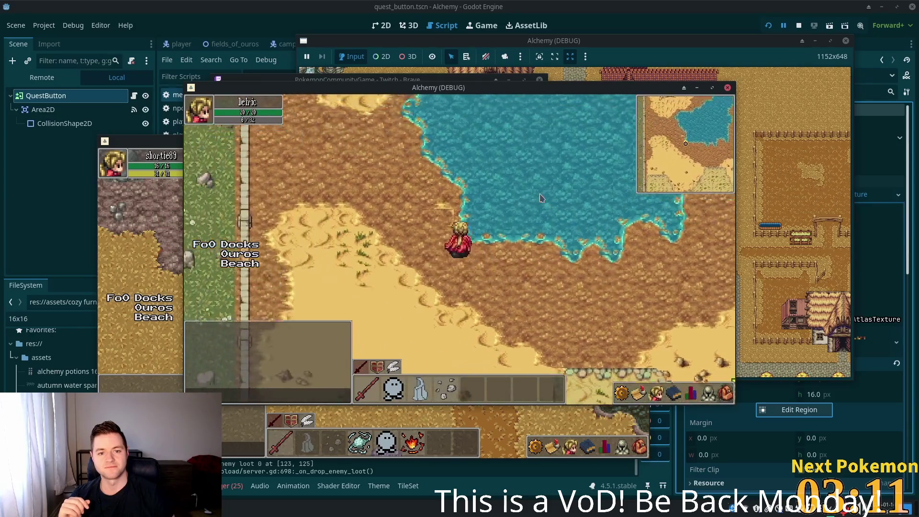
key("Up")
key("Up")
key("Up")
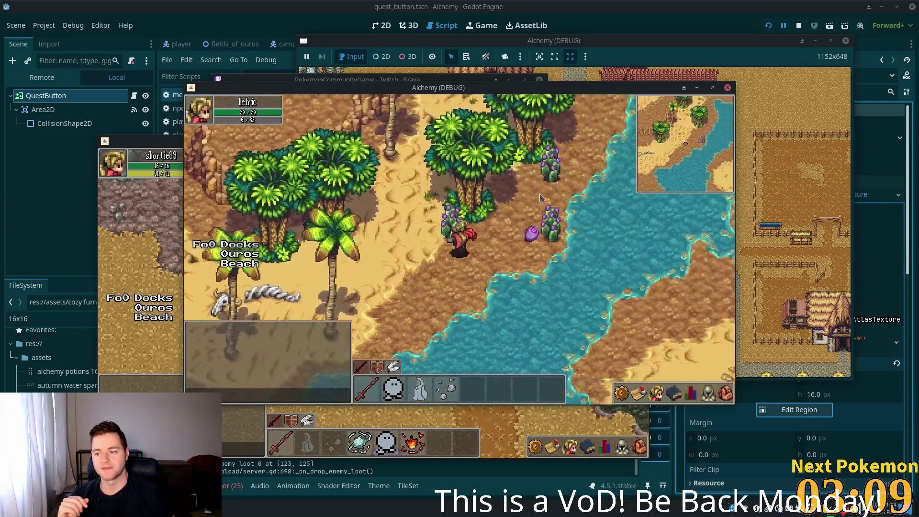
key("Right")
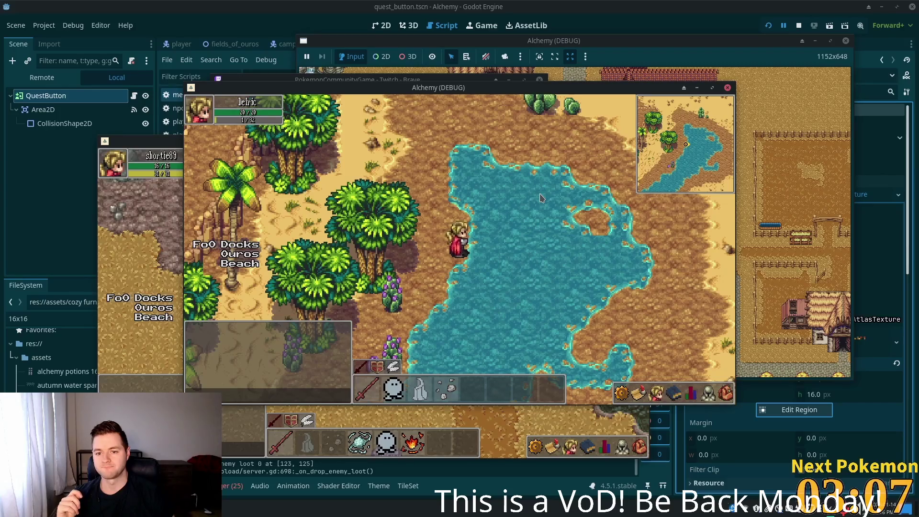
key("Down")
key("Down")
key("Down")
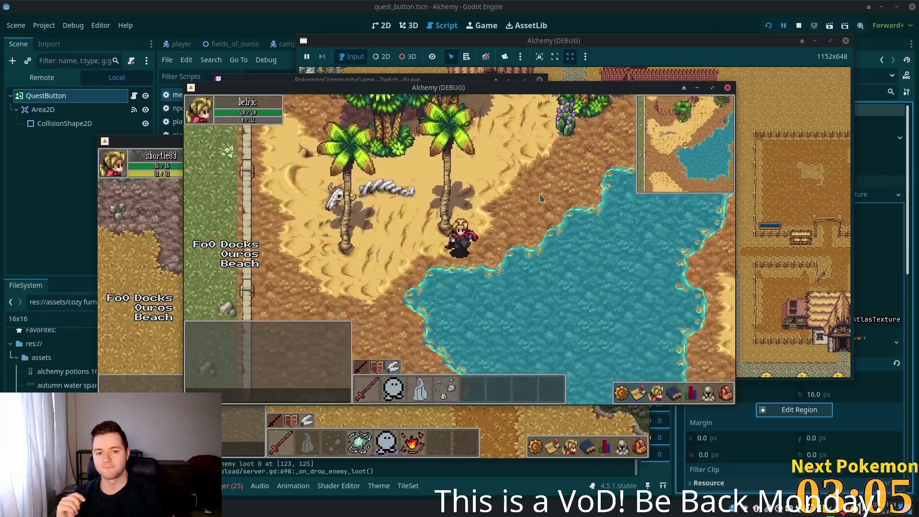
key("Down")
key("Down")
key("Down")
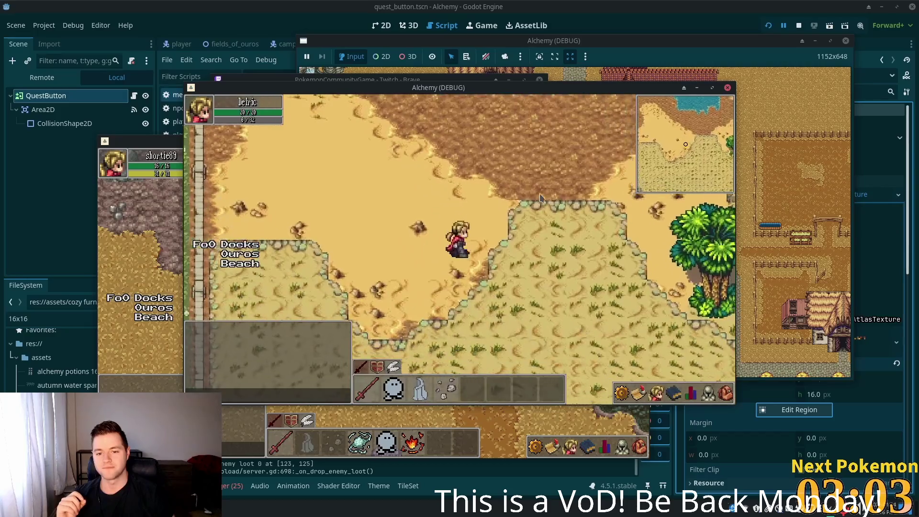
key("Down")
key("Down")
key("Down")
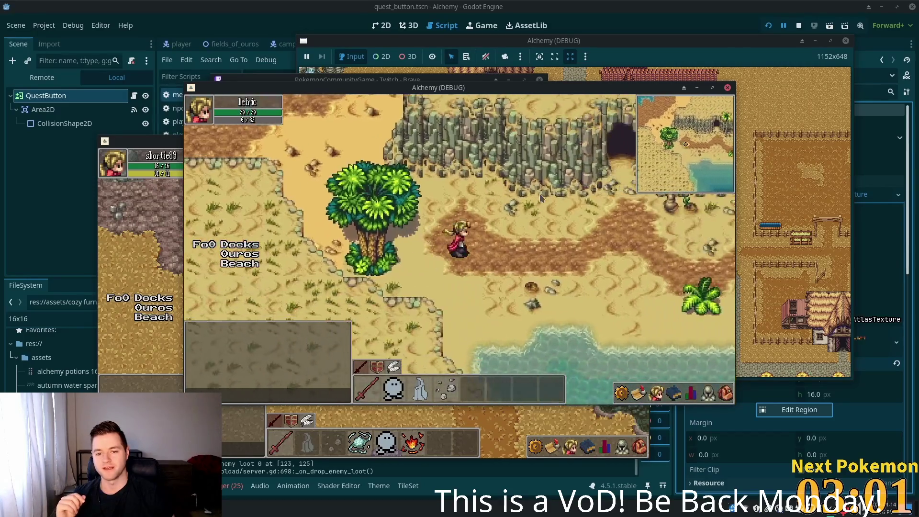
key("Right")
key("Up")
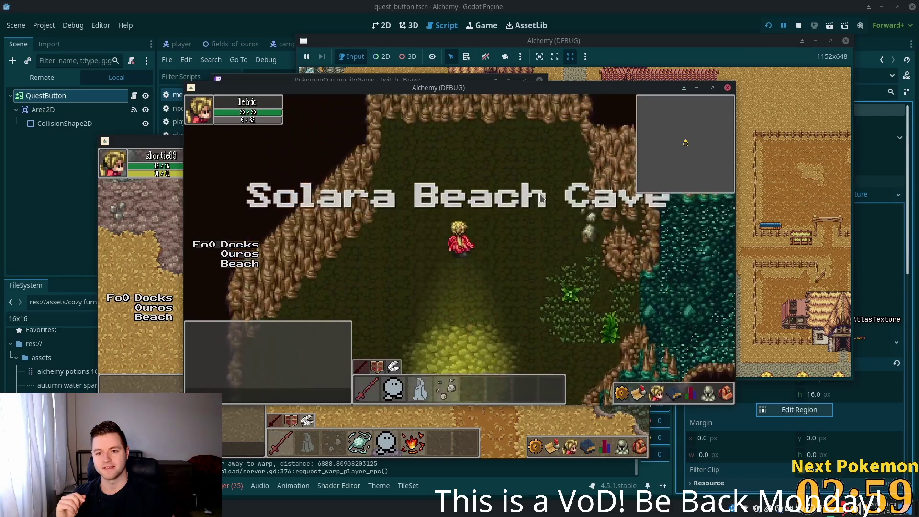
- Walk around Solara Beach Cave to the water's edge, then exit south into Solara Desert
key("Down")
key("Right")
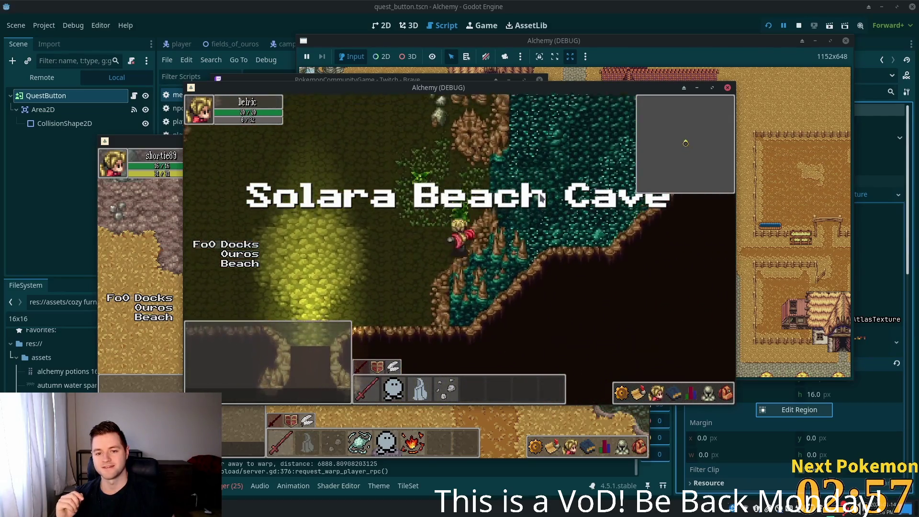
key("Up")
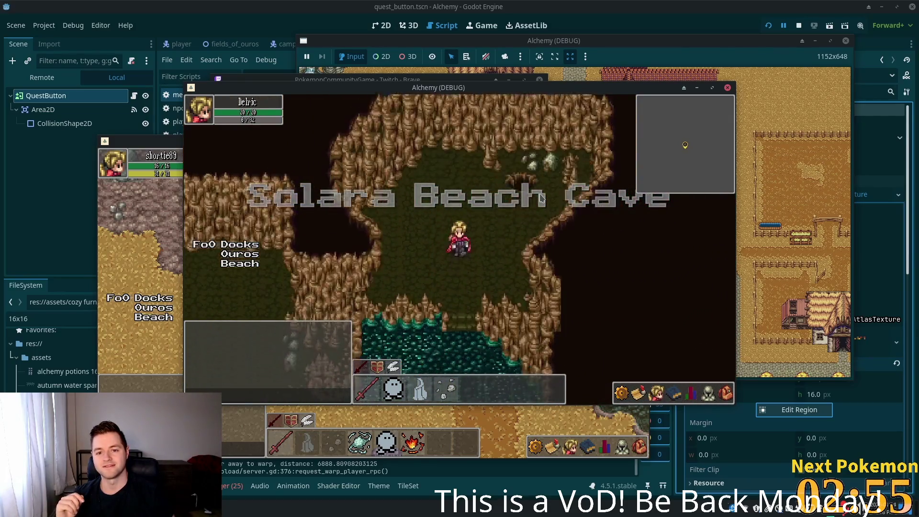
key("Down")
key("Left")
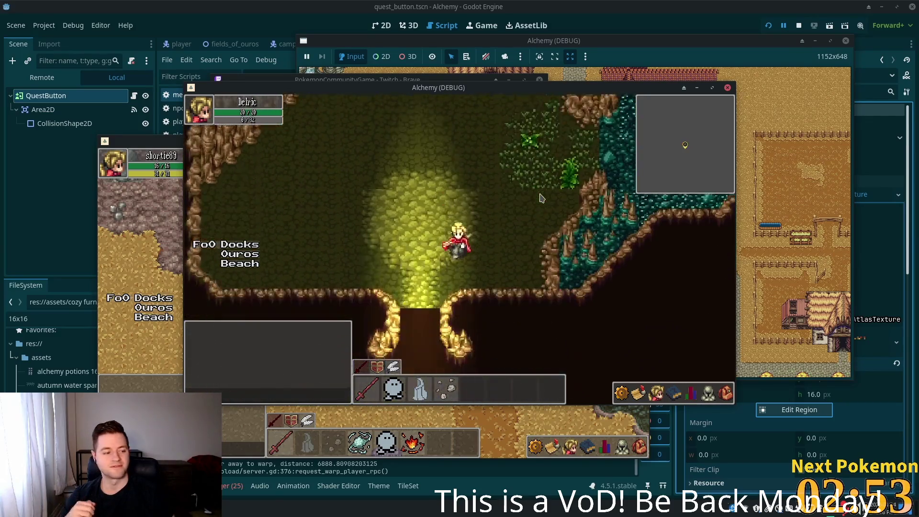
key("Down")
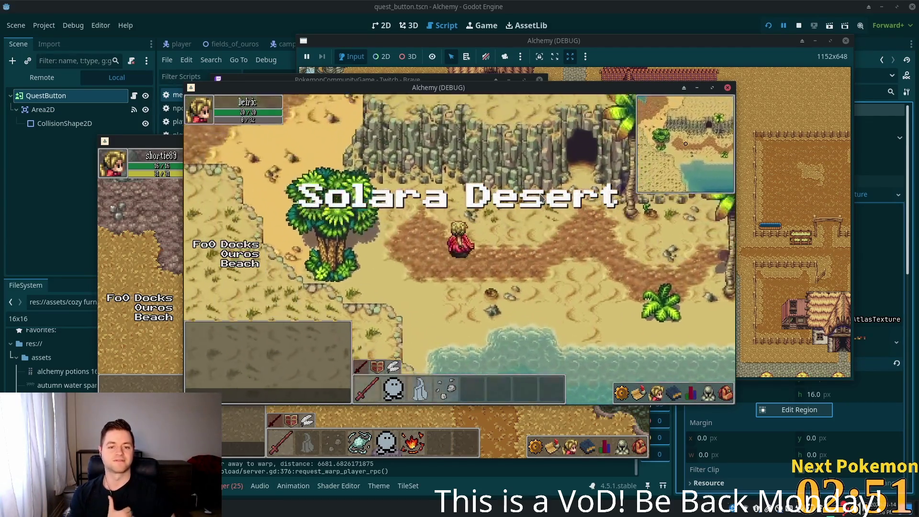
- Walk west into the palm trees, north along the wall, then east along the beach
key("Left")
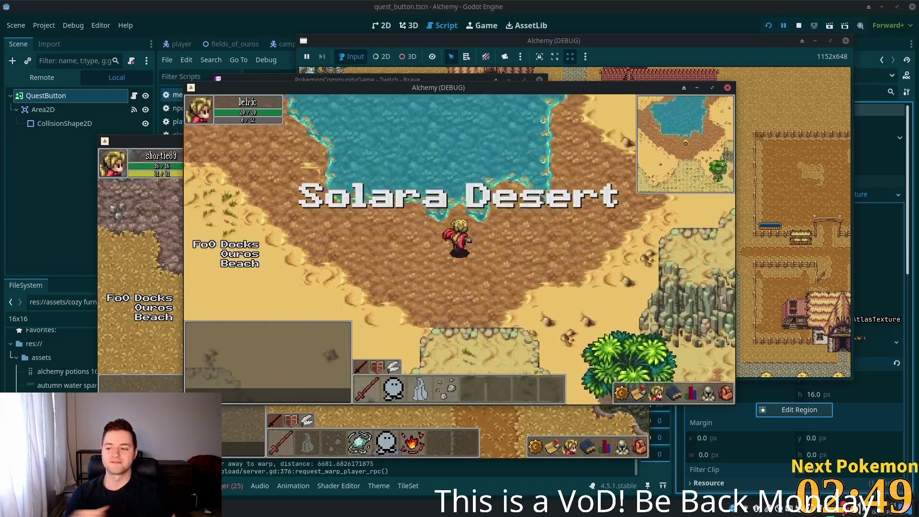
key("Left")
key("Up")
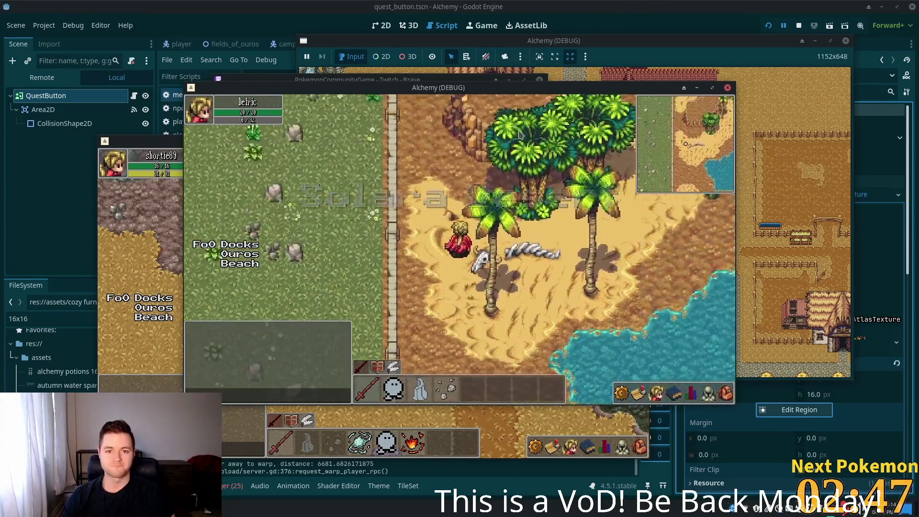
key("Up")
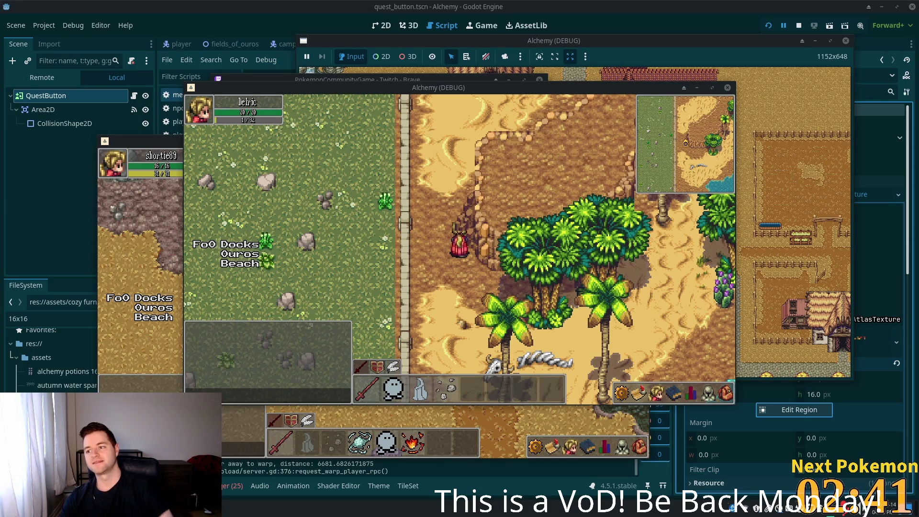
key("d")
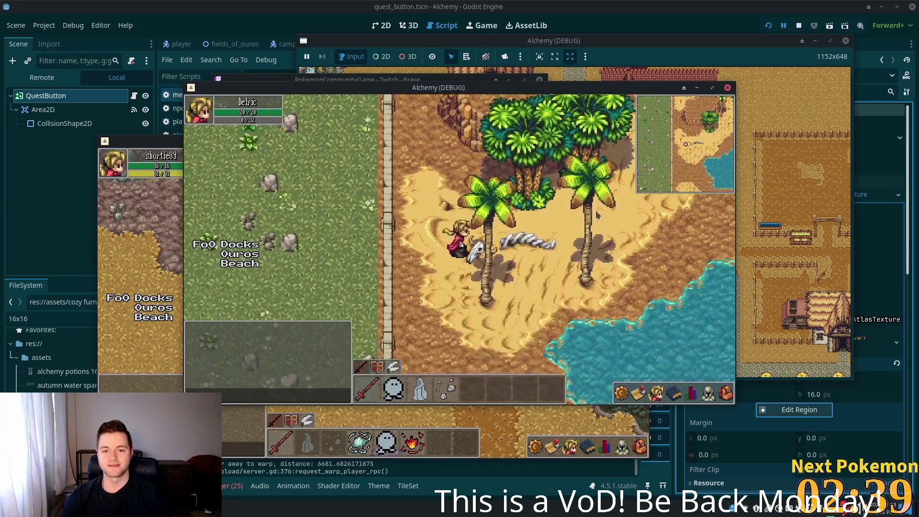
key("d")
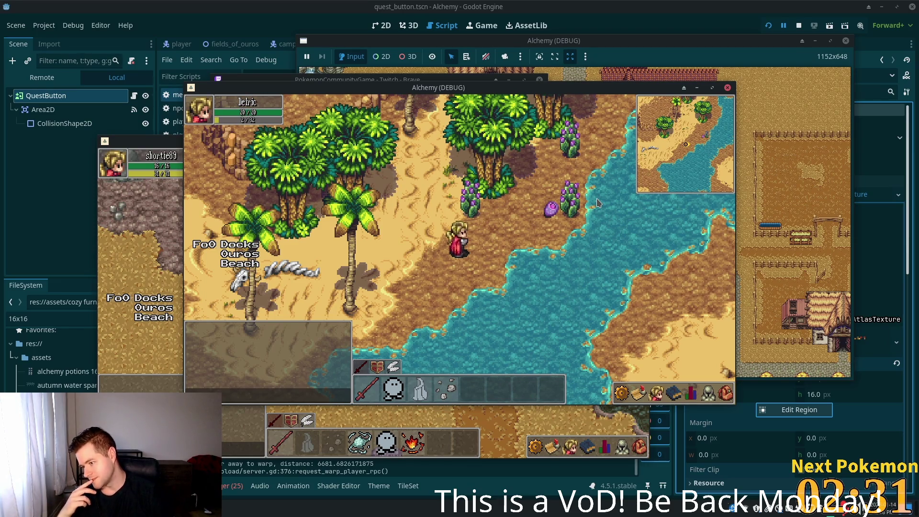
- Head north up the beach path through the desert, then northwest past the cactus onto the Fields of Ouros road
key("w")
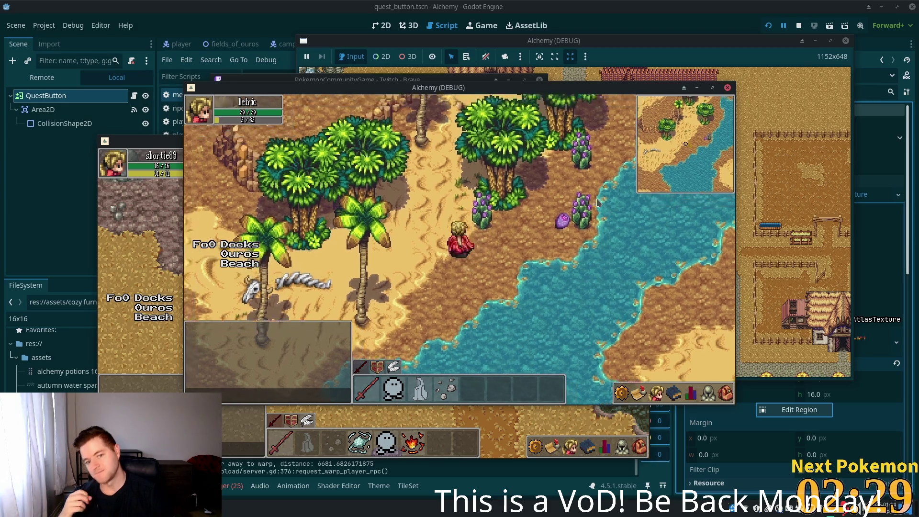
key("w")
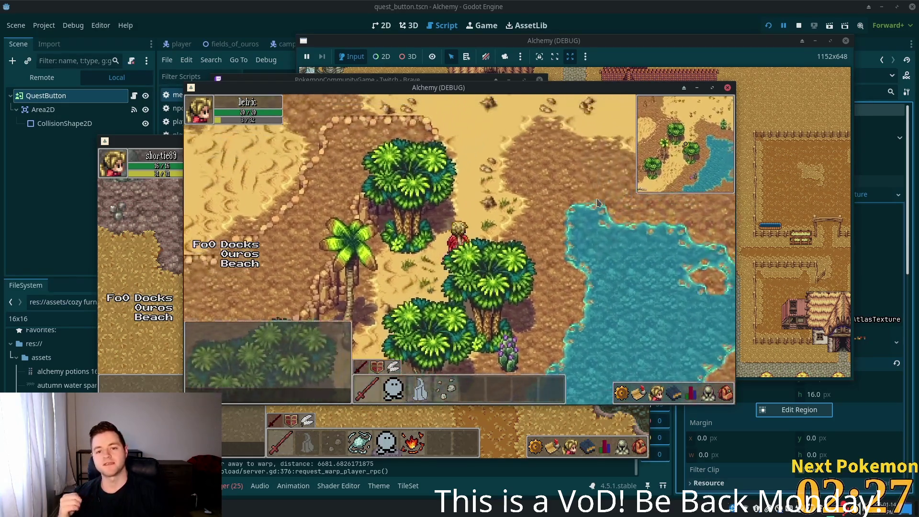
key("w")
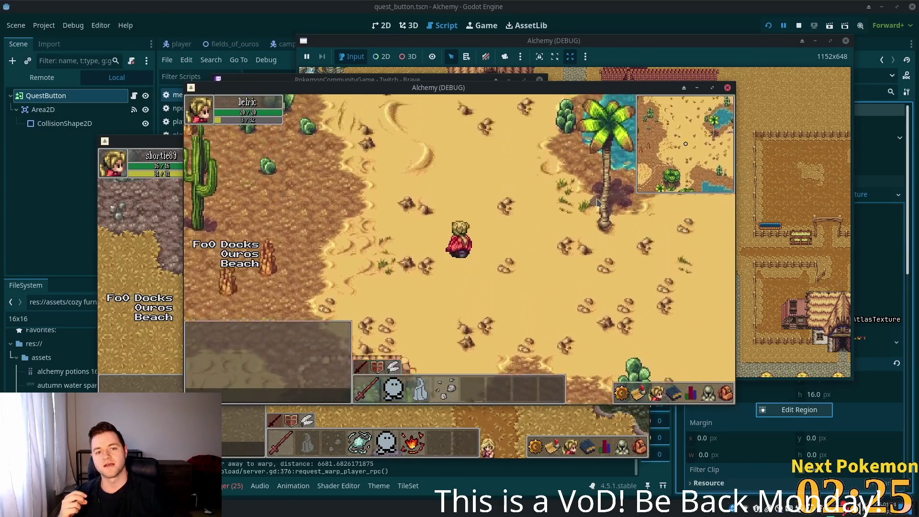
key("a")
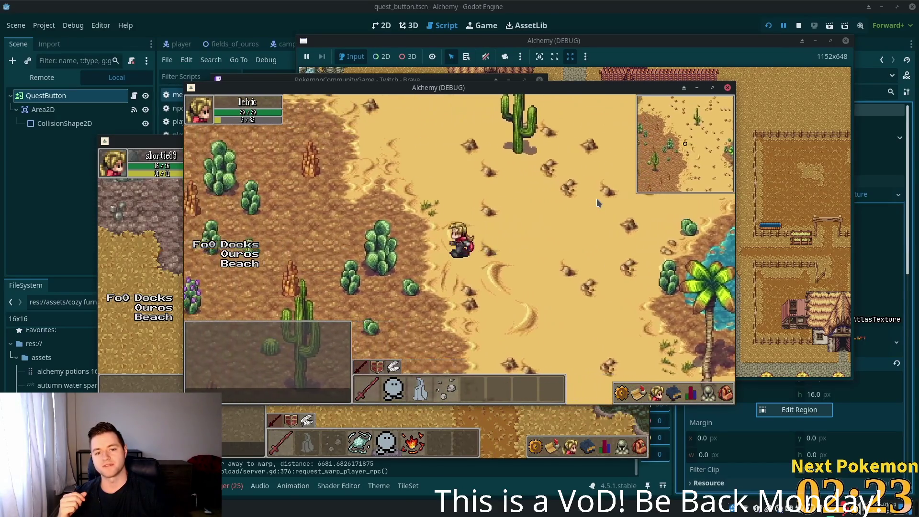
key("w")
key("w")
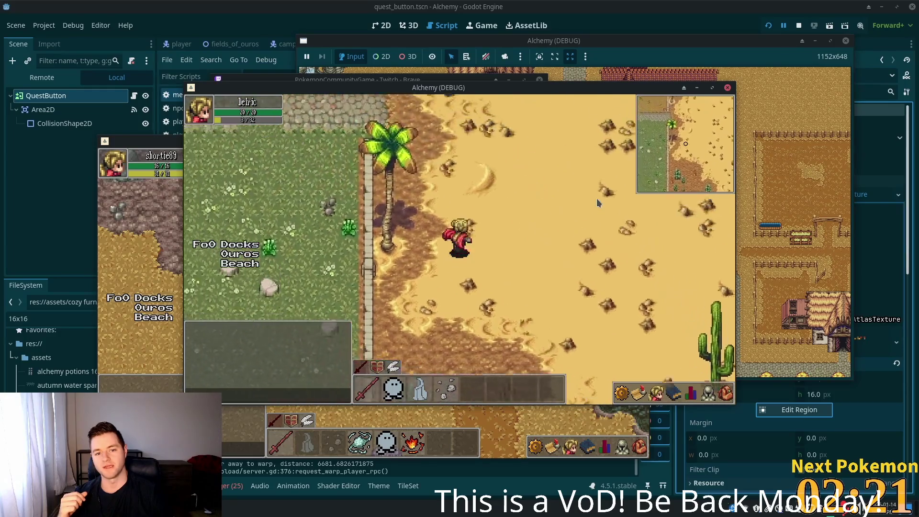
key("a")
key("a")
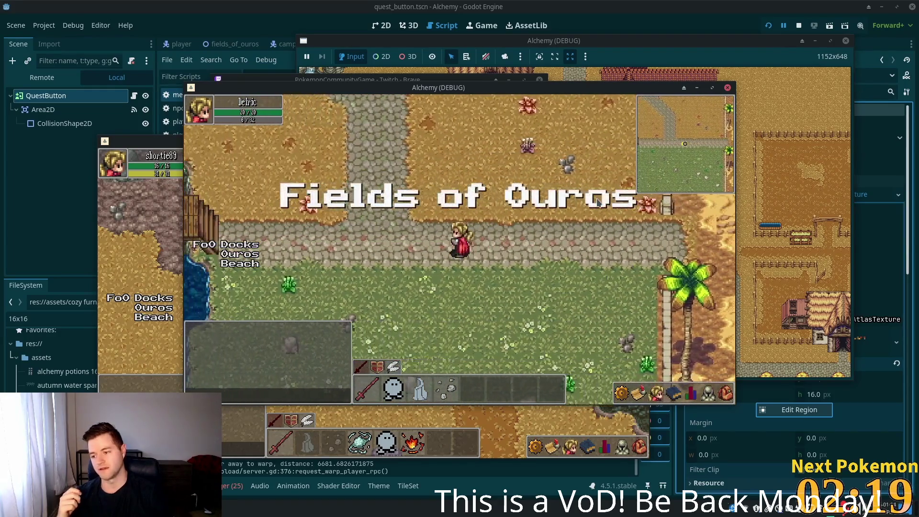
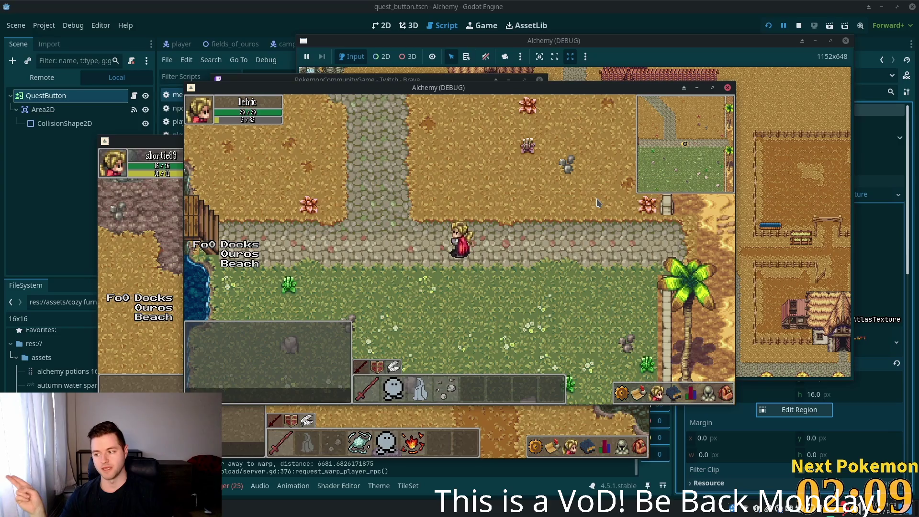
- Walk the character west along the path and across the wooden bridge
key("Left")
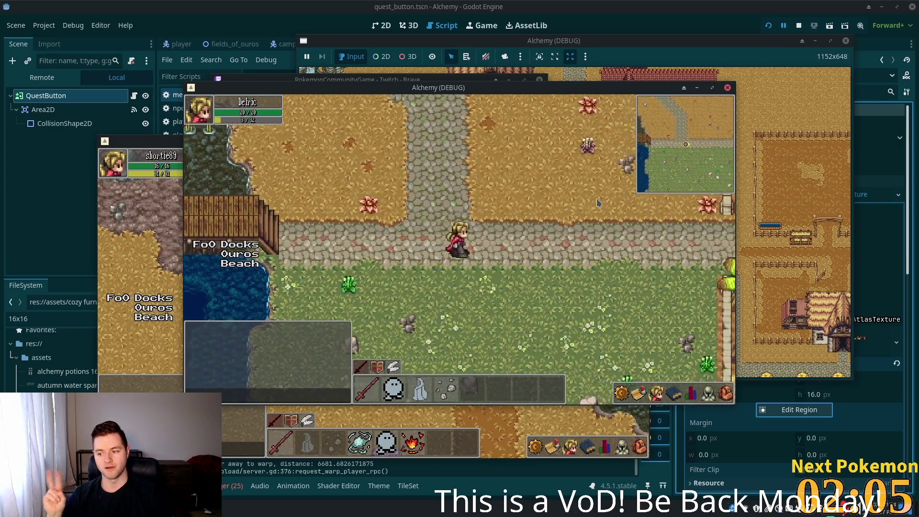
key("Right")
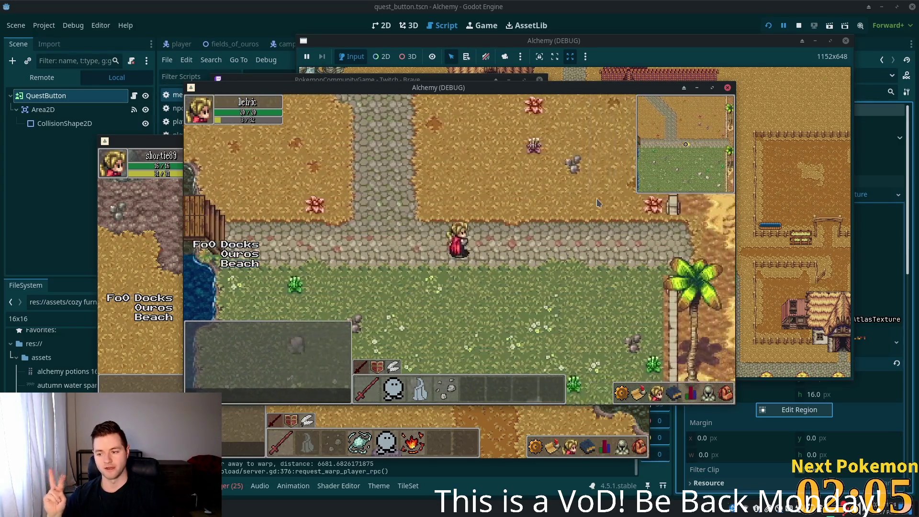
key("Left")
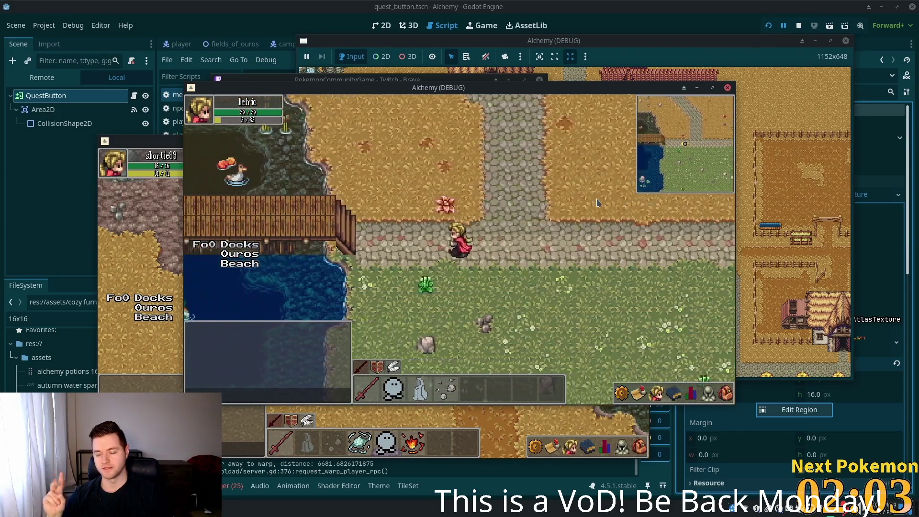
key("Up")
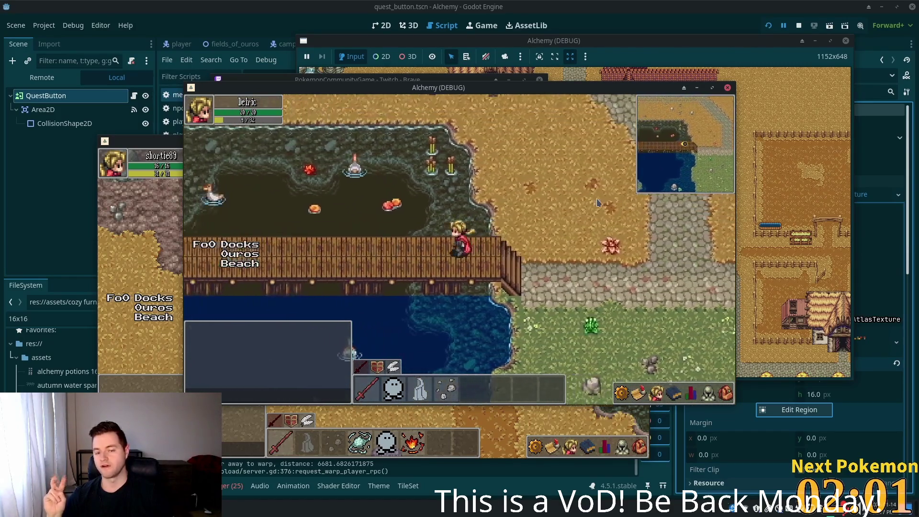
key("Left")
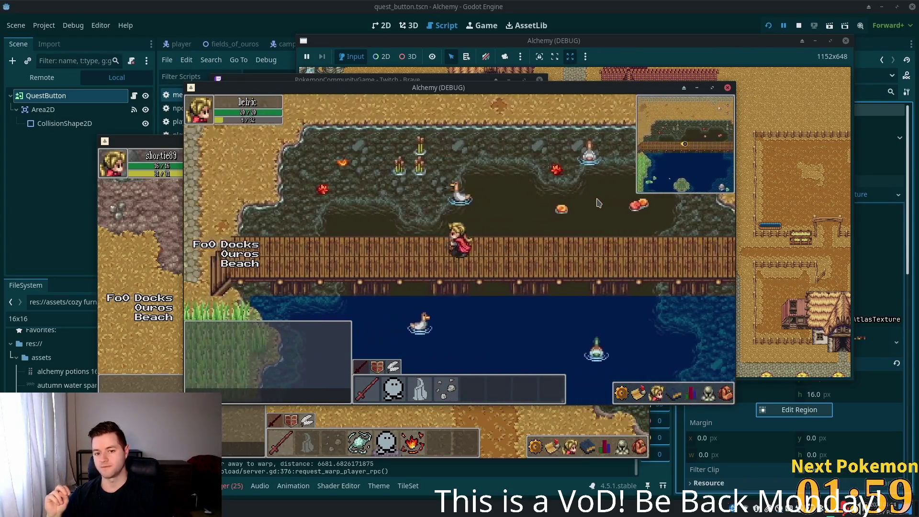
key("Left")
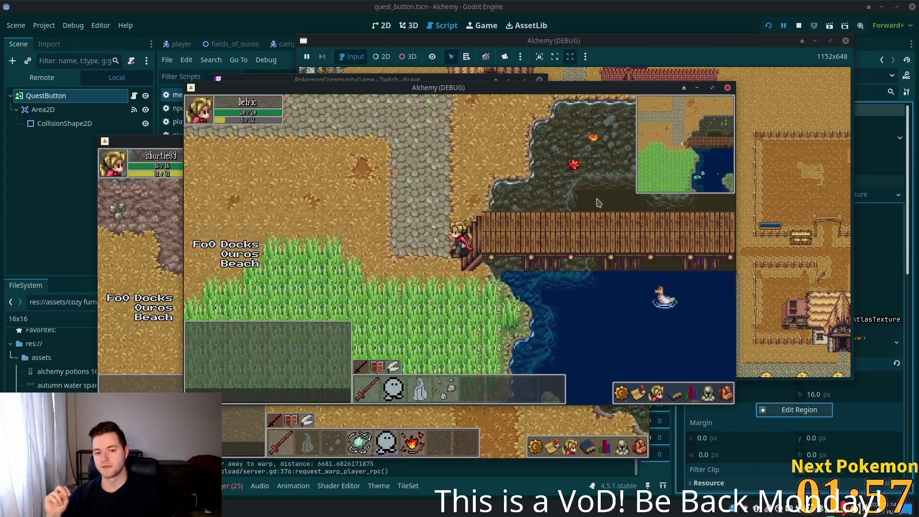
- Continue west along the road into Ouros past the trees, then turn north up the town road
key("Up")
key("Up")
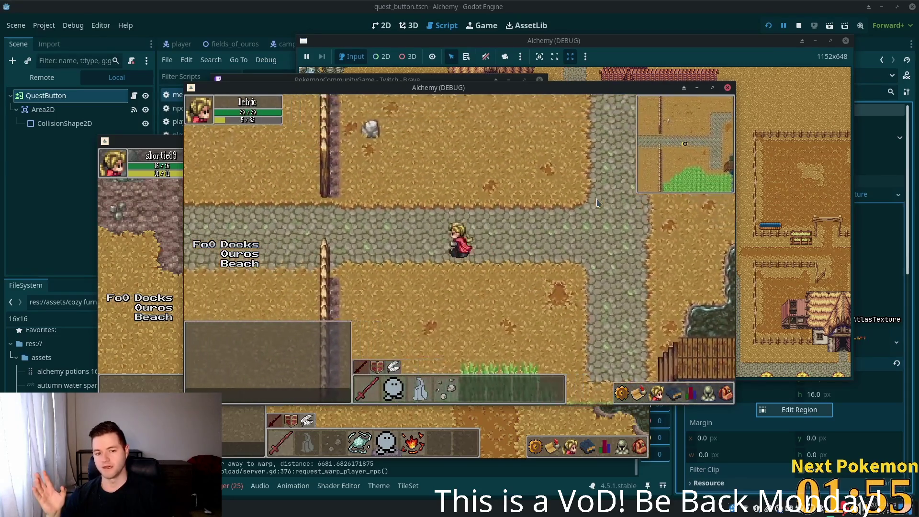
key("Left")
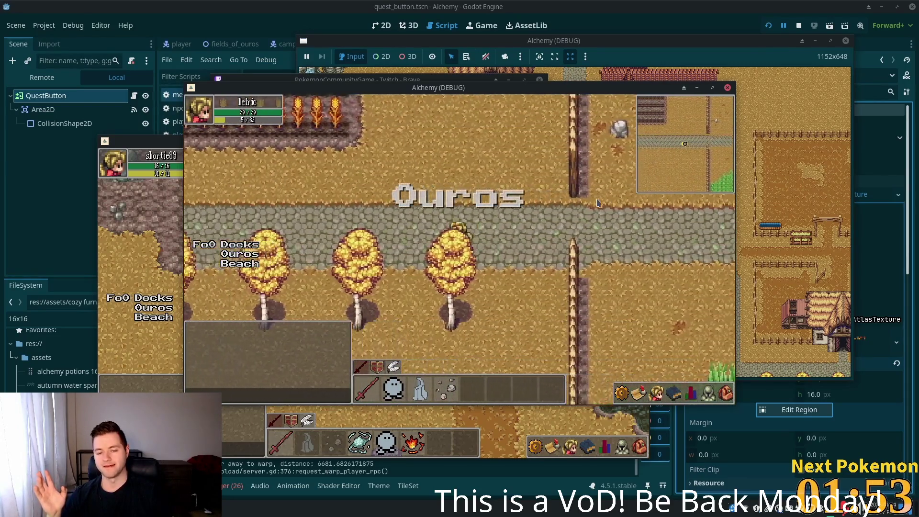
key("Left")
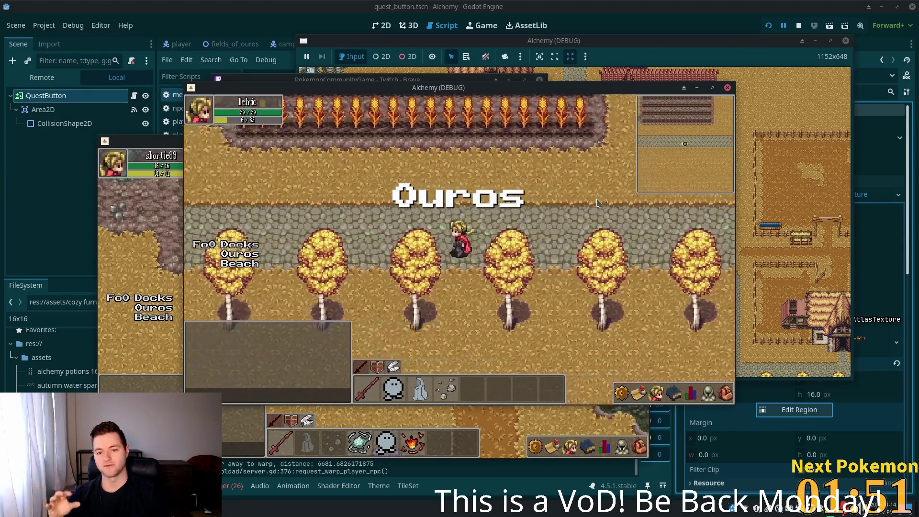
key("Left")
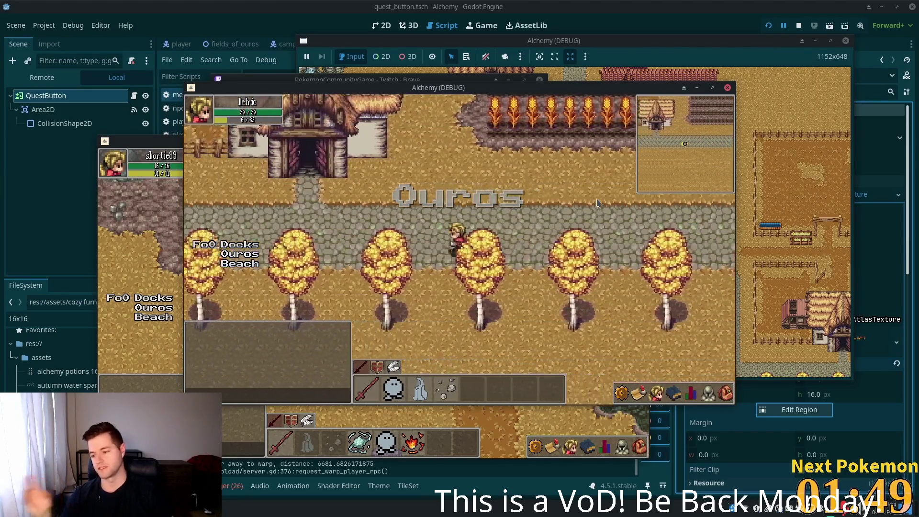
key("Left")
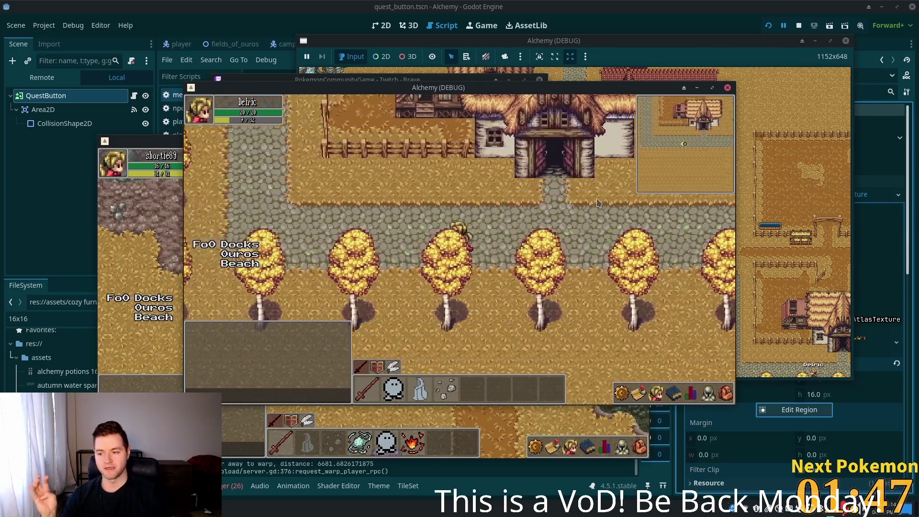
key("Up")
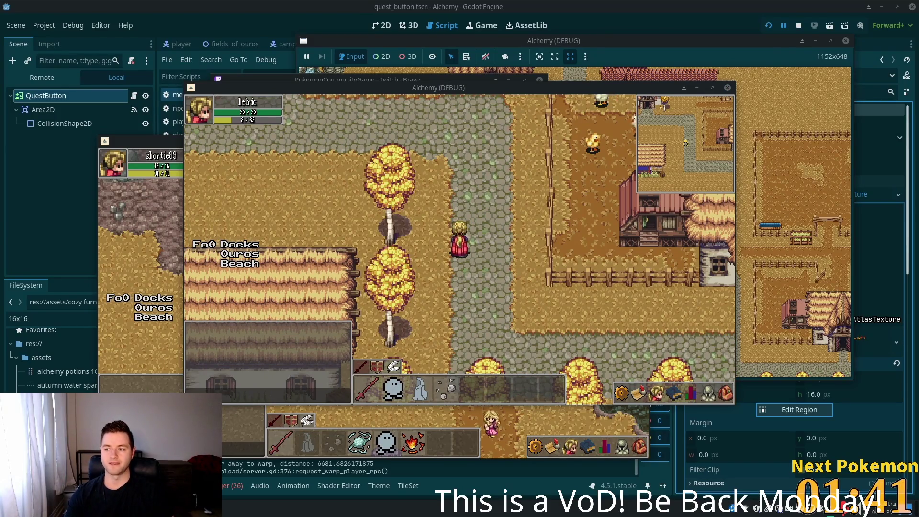
- Move the second player's character briefly, then walk the first player north up the road
key("alt+Tab")
key("Up")
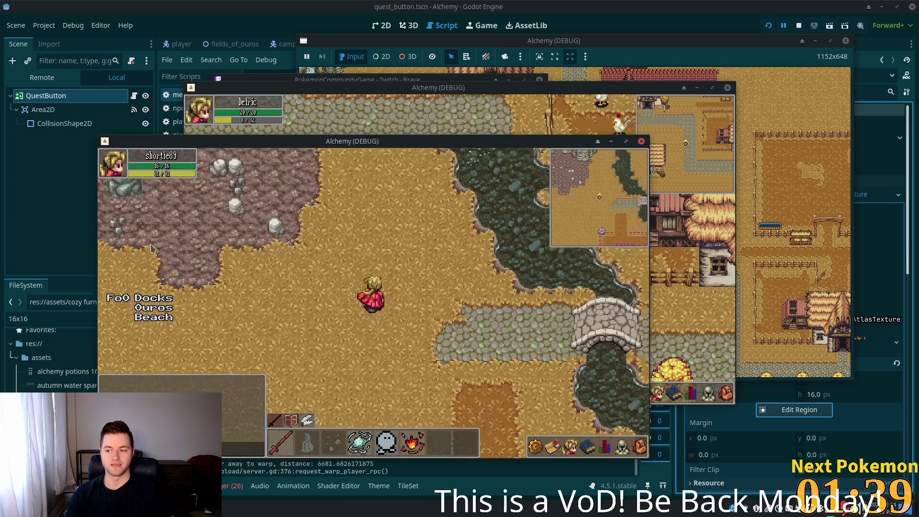
key("alt+Tab")
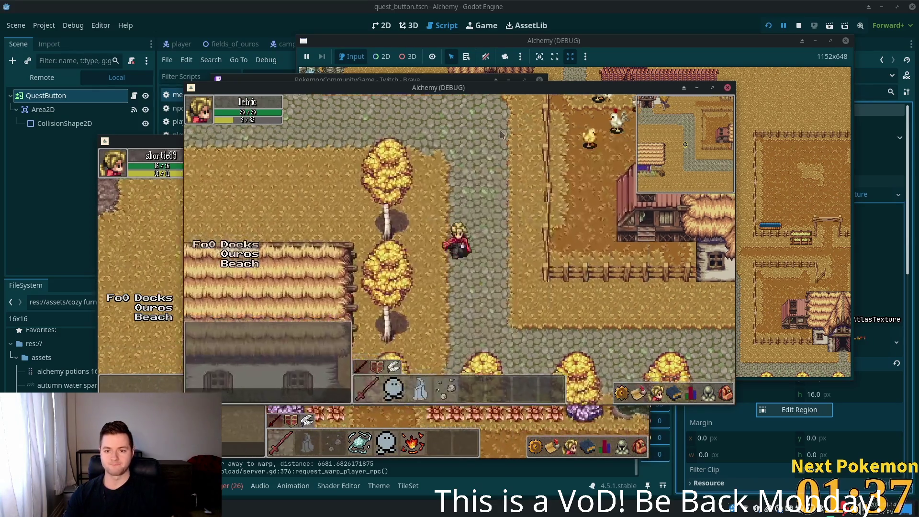
key("Up")
key("Up")
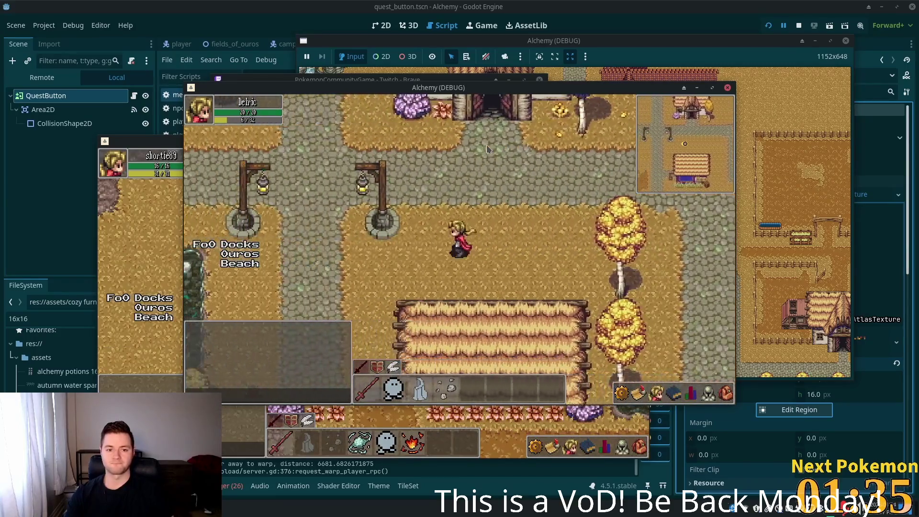
- Head south into the Fields of Ouros, east toward the ruins, and target the Orc Grunt
key("Down")
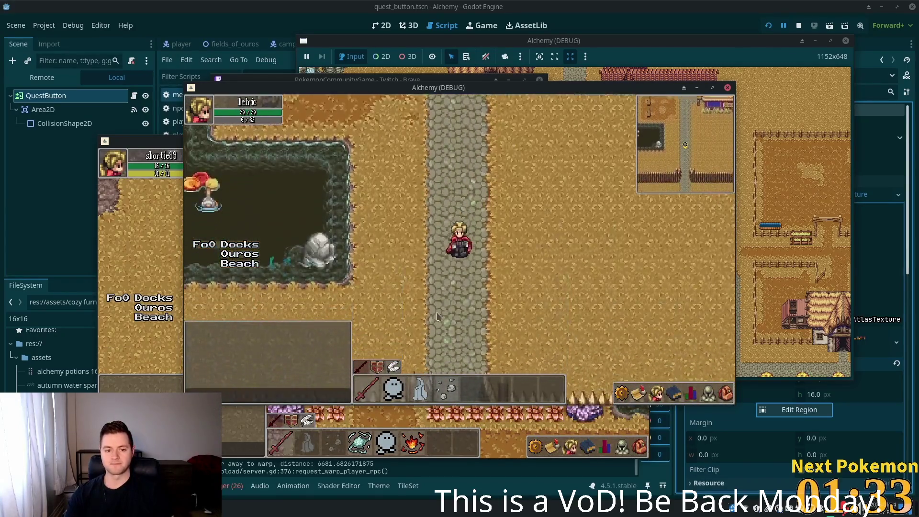
key("Down")
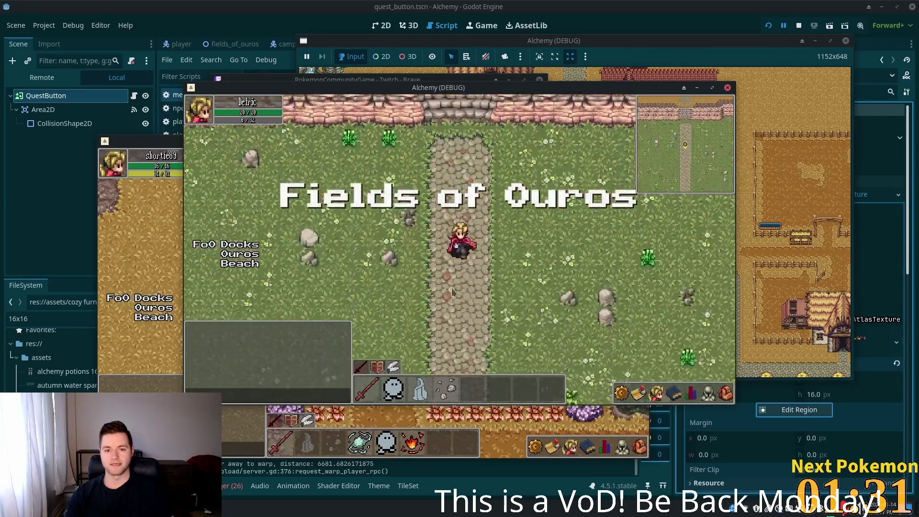
key("Right")
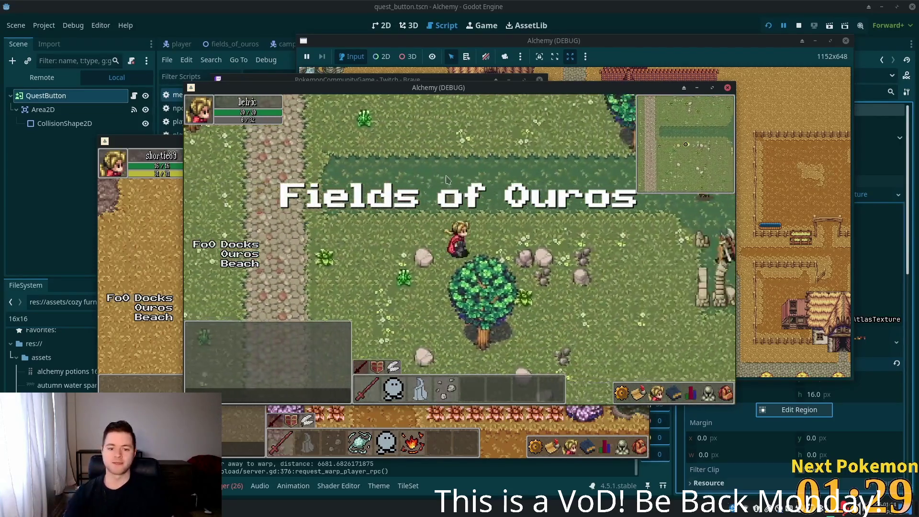
key("Right")
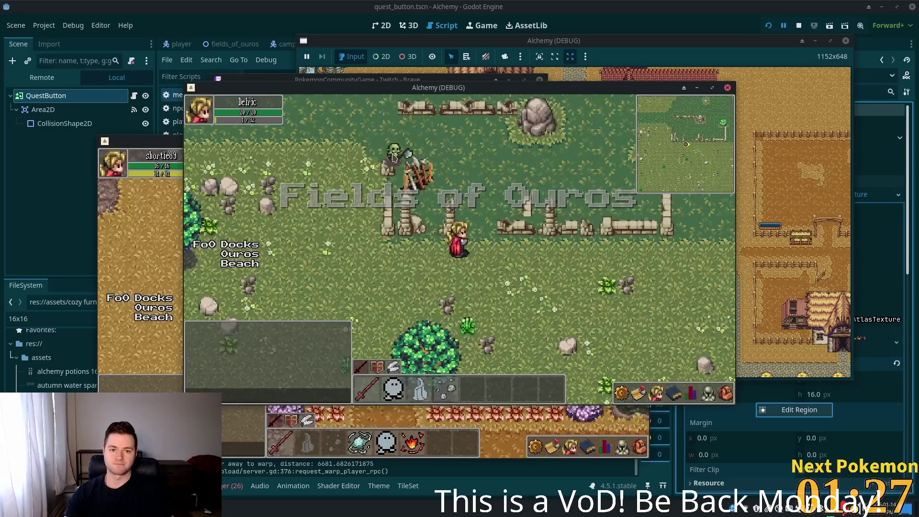
left_click(393, 155)
key("Right")
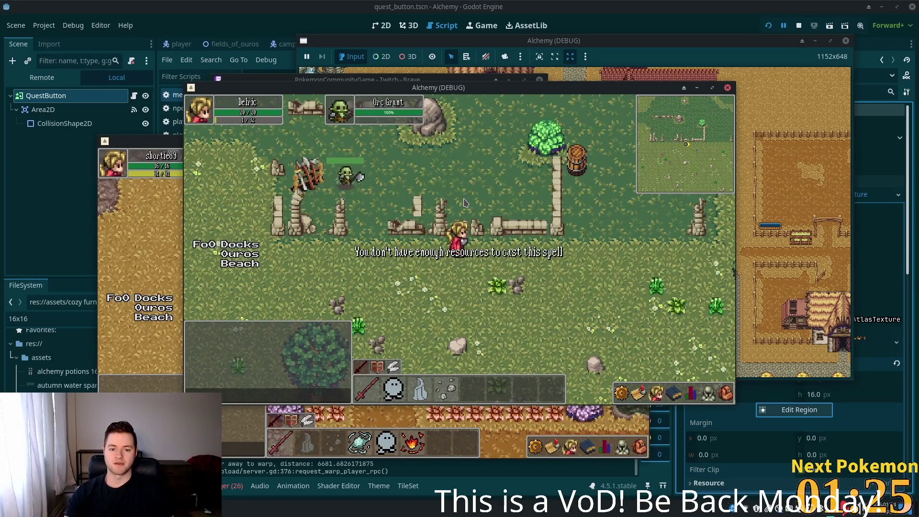
- Walk back into Ouros, glance at the skill levels and inventory, then continue west toward the rocks
key("Down")
key("Down")
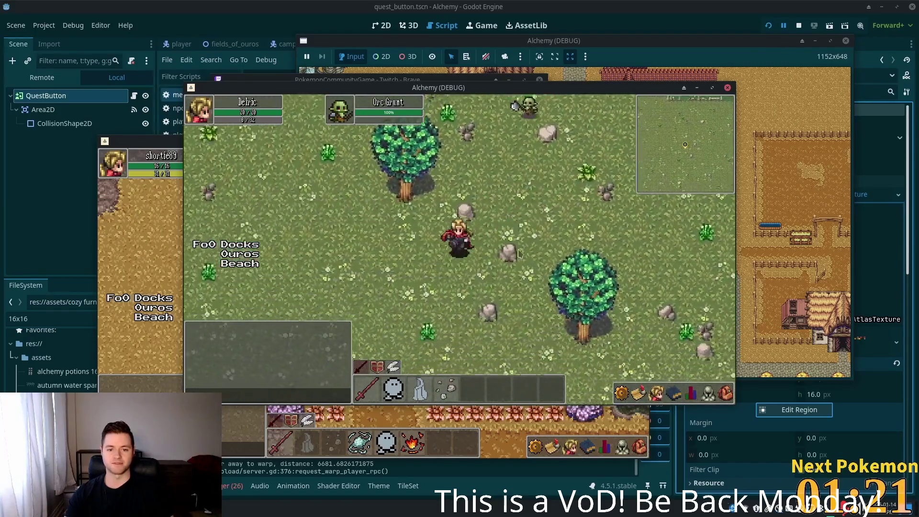
key("Left")
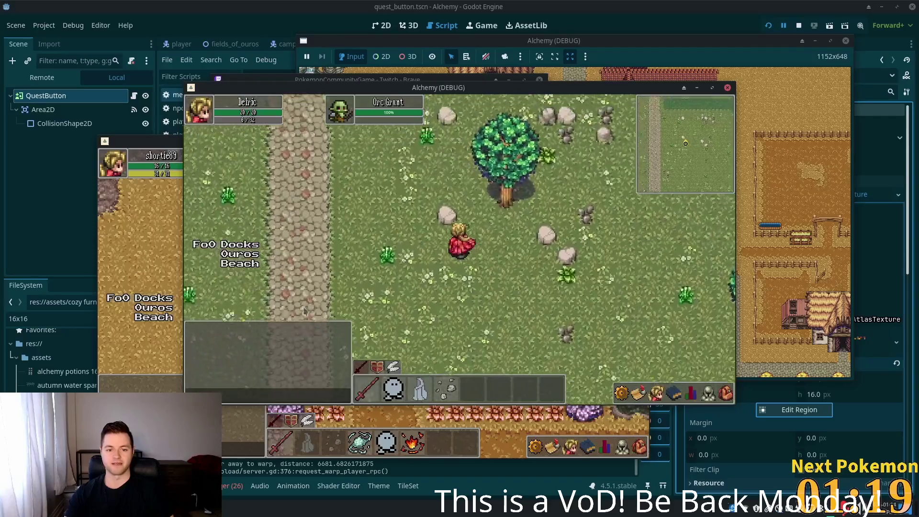
key("Left")
left_click(692, 394)
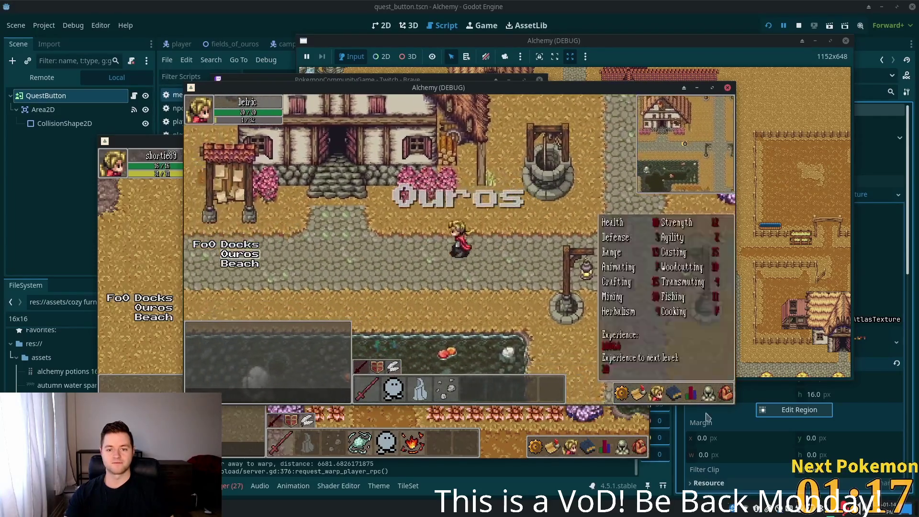
left_click(639, 393)
key("Left")
left_click(640, 393)
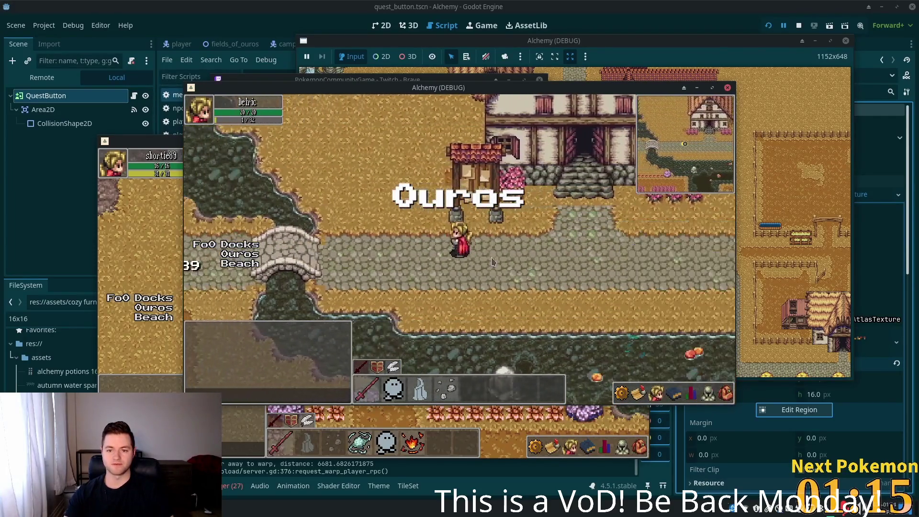
key("Left")
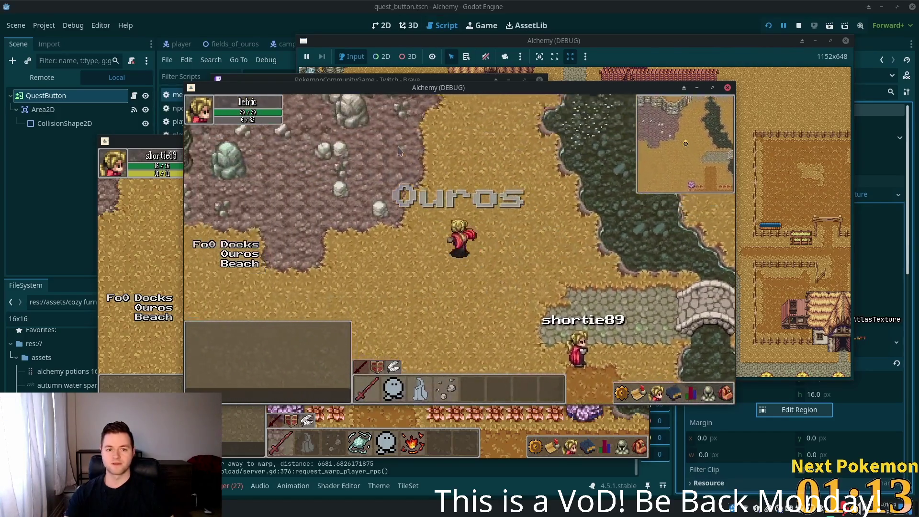
- Enter the quarry and mine the Stone, Copper and teal Tin deposits
key("Left")
left_click(435, 235)
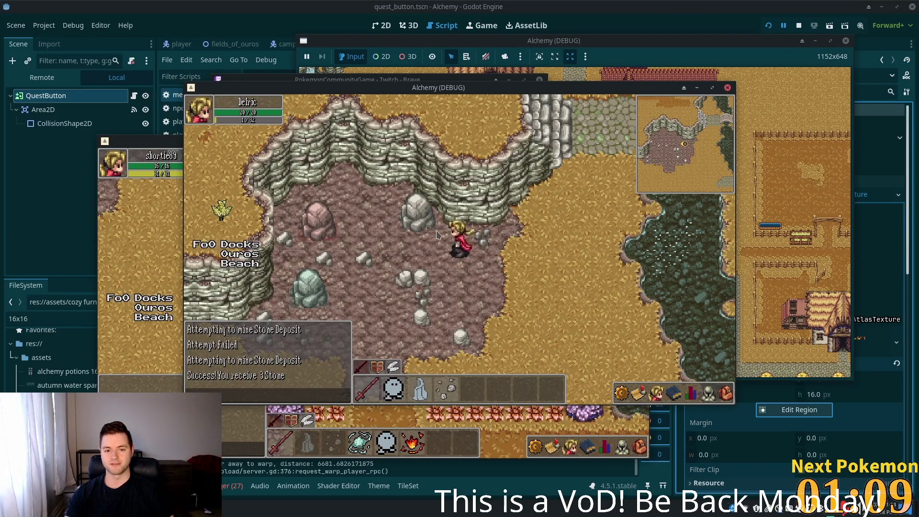
key("Left")
key("Up")
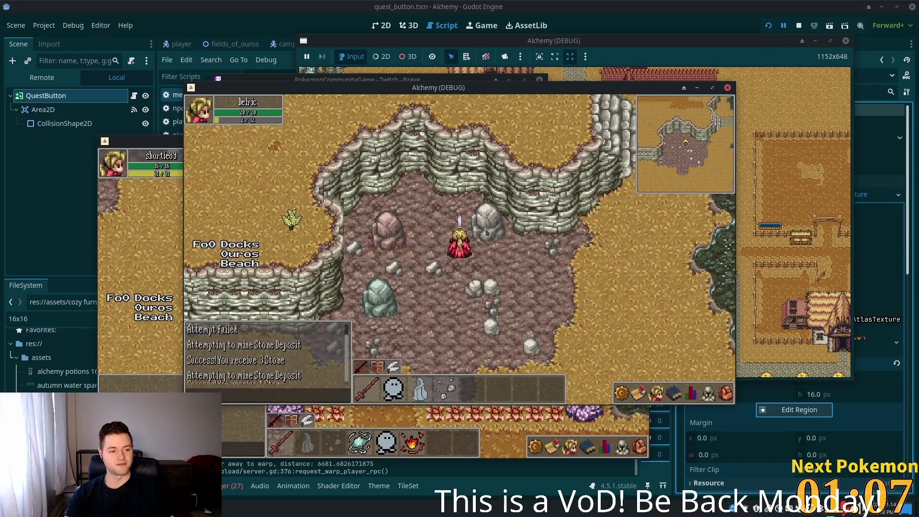
key("Left")
left_click(430, 245)
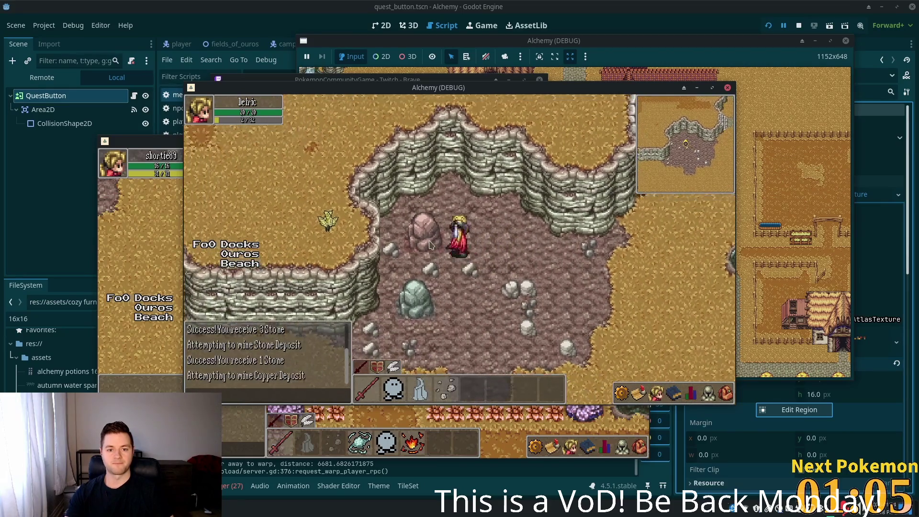
key("Down")
left_click(436, 273)
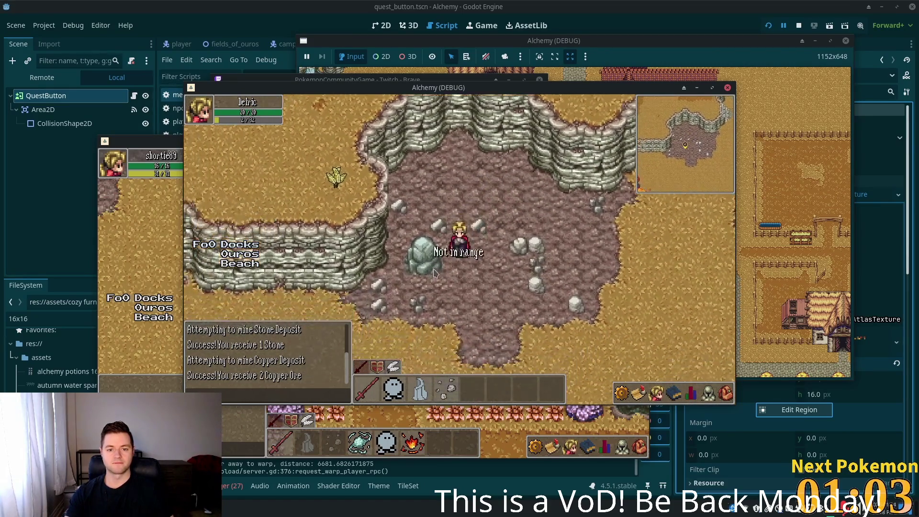
key("Left")
left_click(439, 262)
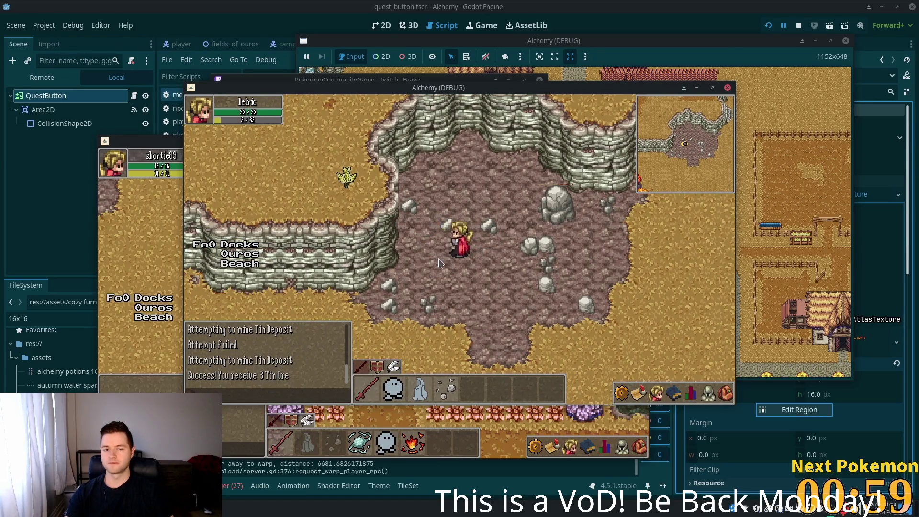
- Mine the grey stone deposit until depleted, then the pinkish copper deposit until it yields ore
key("Up")
key("Right")
left_click(497, 260)
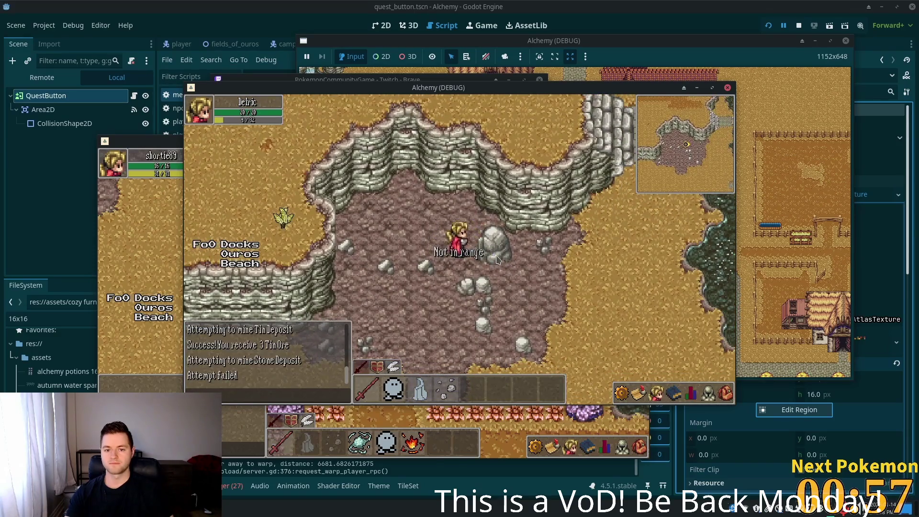
left_click(497, 260)
left_click(490, 238)
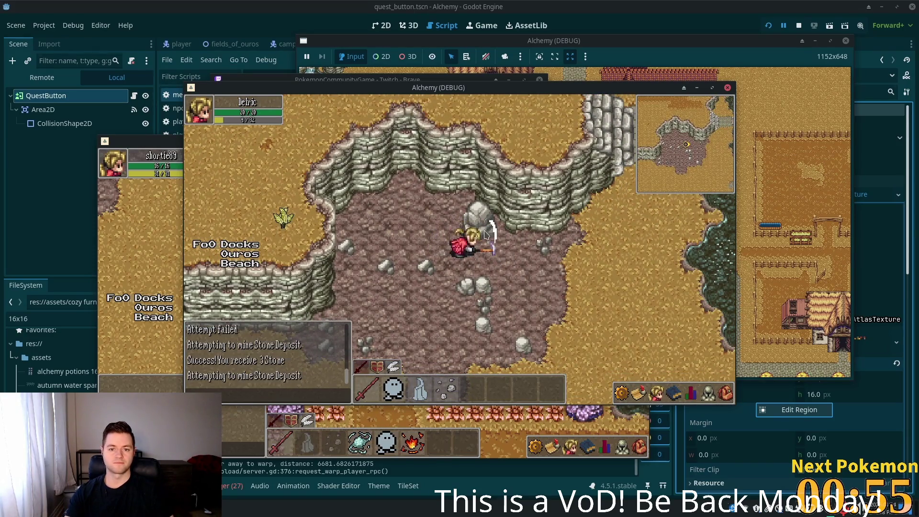
key("Left")
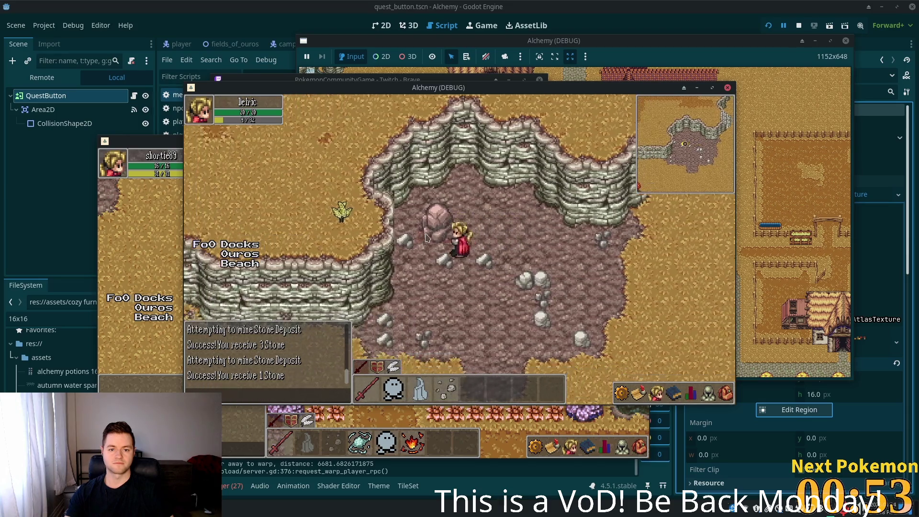
left_click(428, 238)
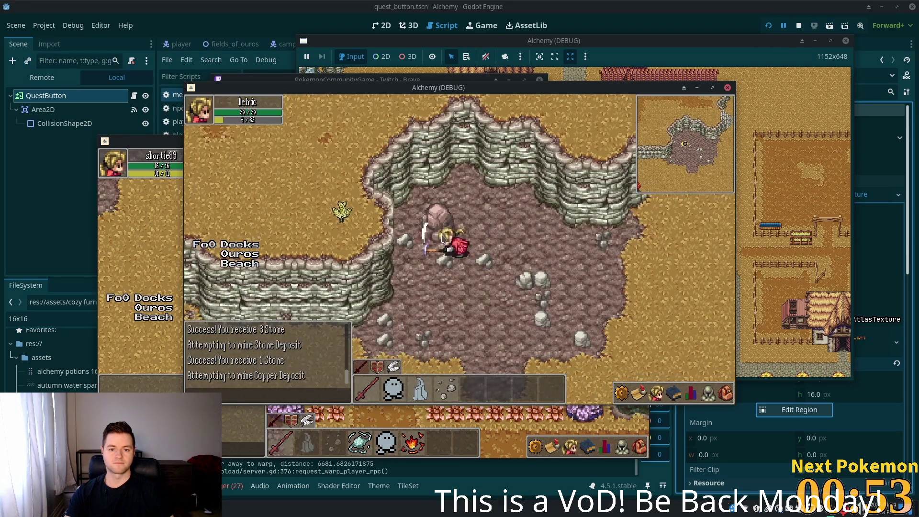
left_click(441, 239)
left_click(441, 239)
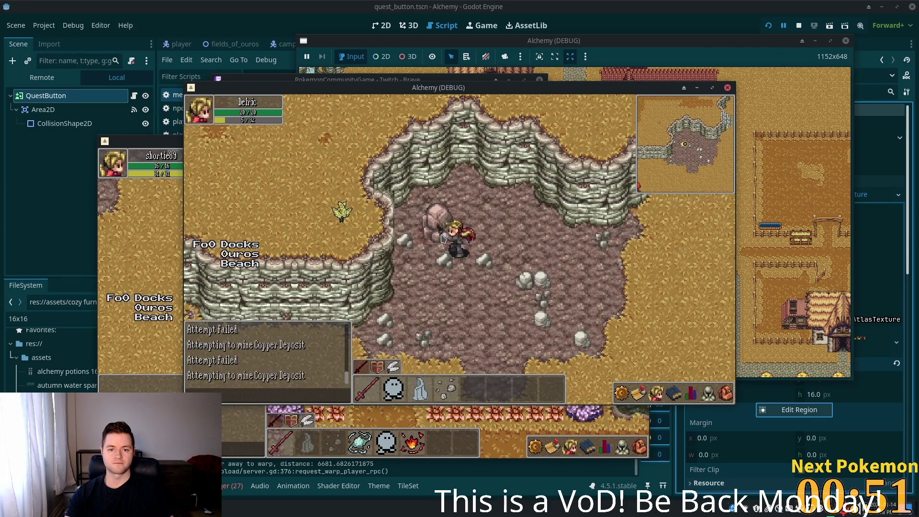
left_click(440, 239)
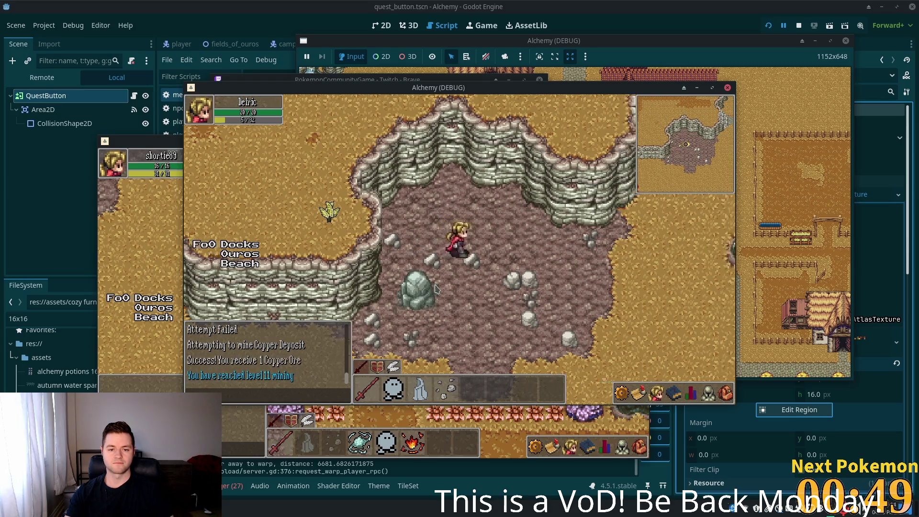
- Check the equipment view and inventory for collected items, then close them
left_click(712, 393)
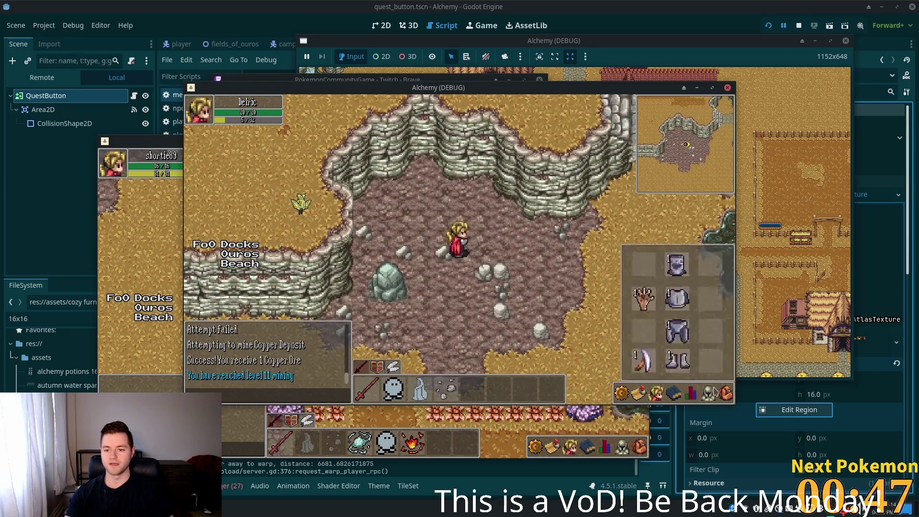
left_click(726, 394)
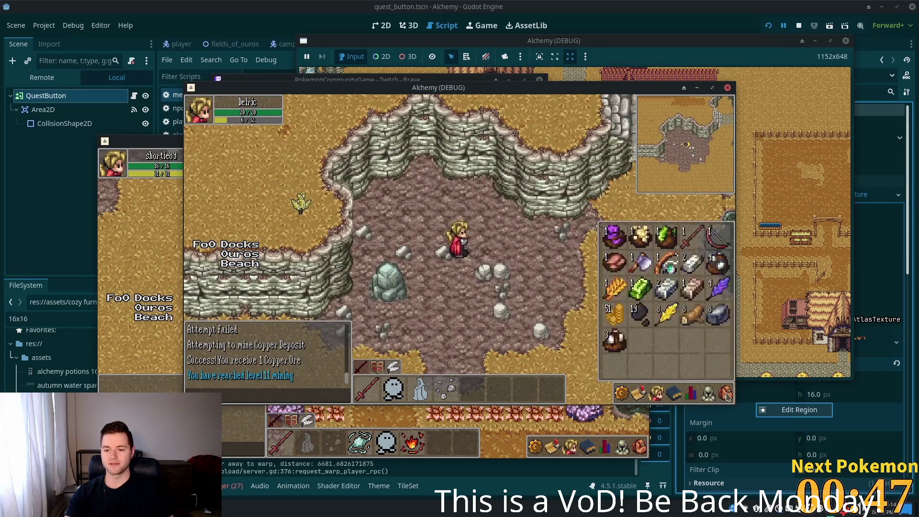
left_click(471, 253)
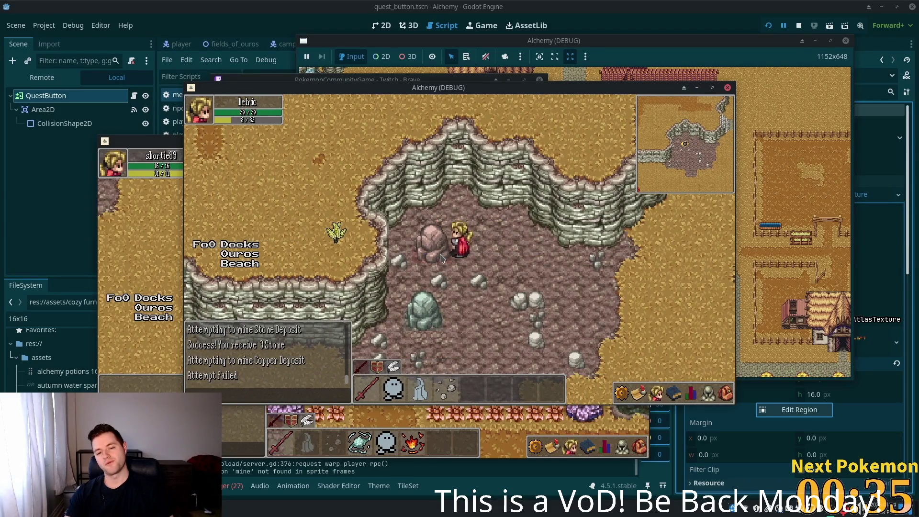
- Mine the tin deposit near the boulder, the respawned stone deposits, and the pink copper rock
left_click(446, 329)
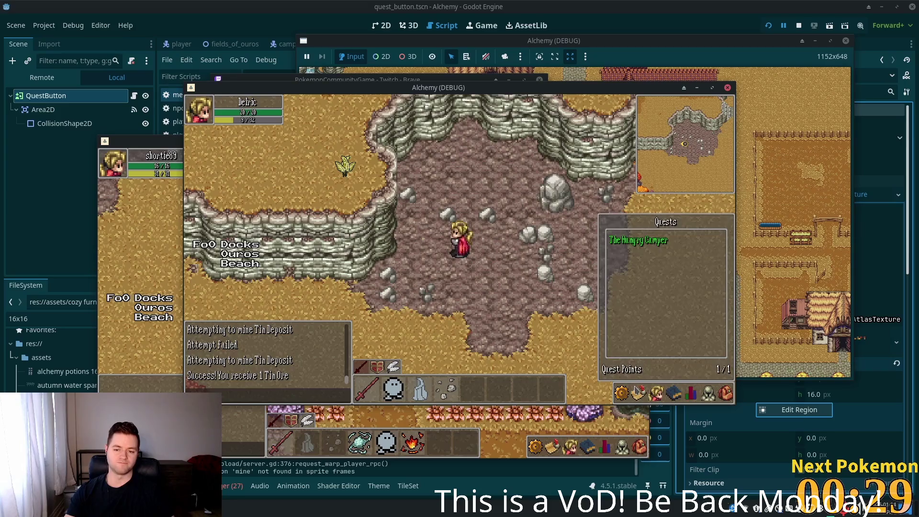
left_click(555, 194)
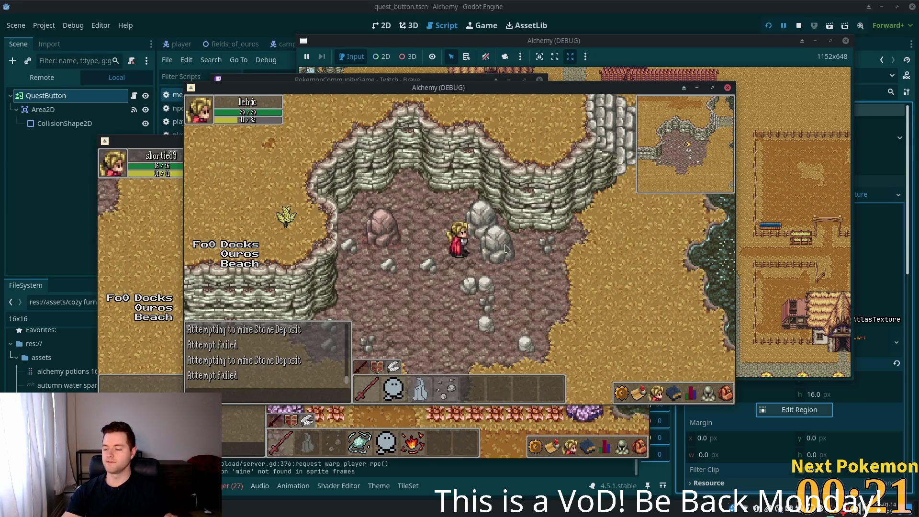
left_click(500, 244)
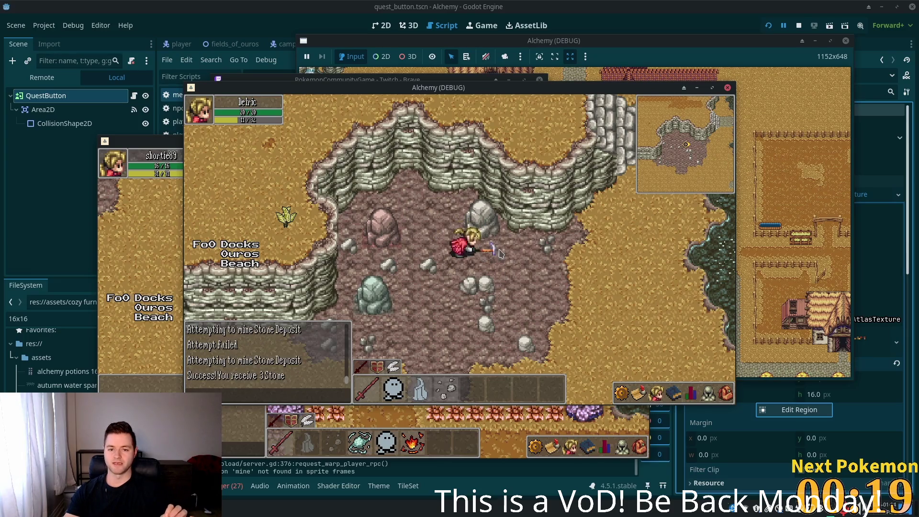
left_click(492, 229)
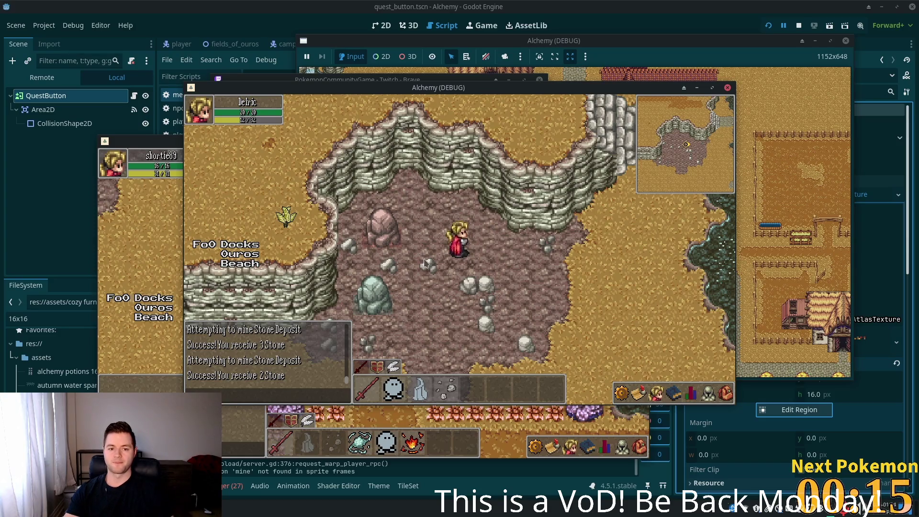
left_click(383, 234)
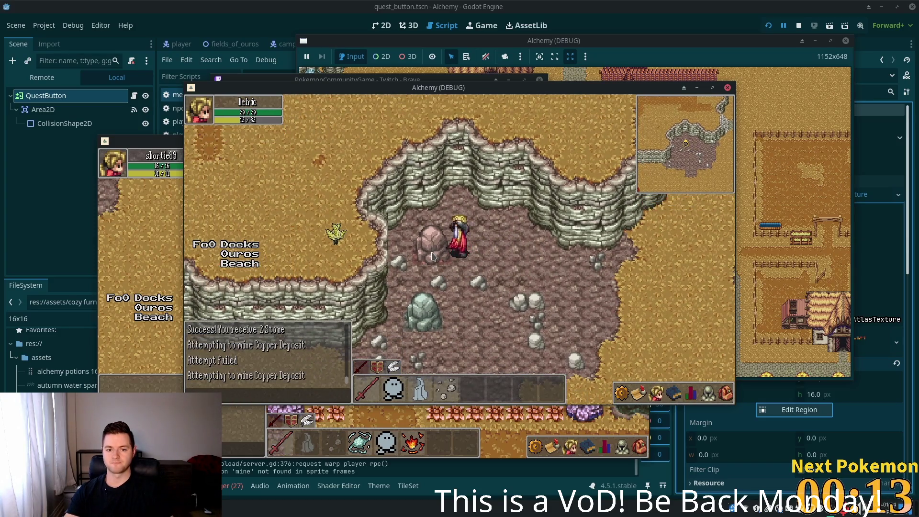
left_click(424, 310)
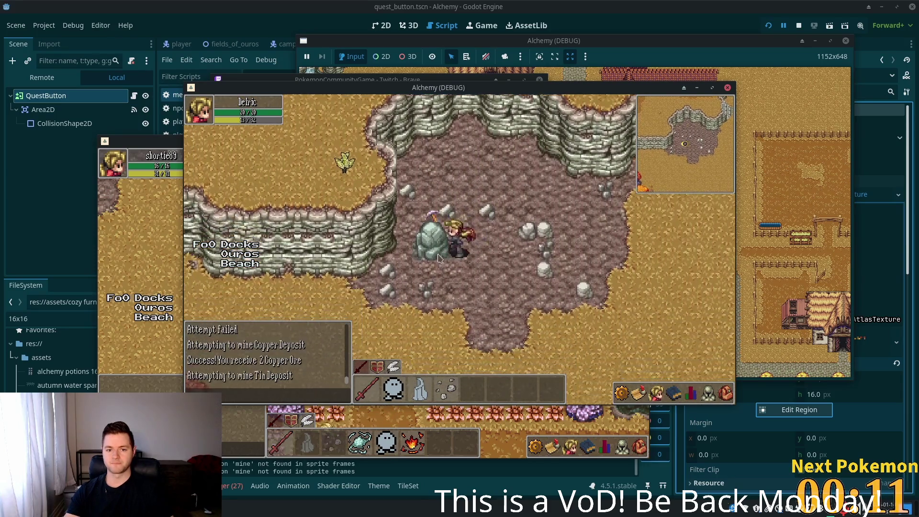
- Mine the nearby stone deposit, the reddish copper rock, then the stone deposit on the right again
key("d")
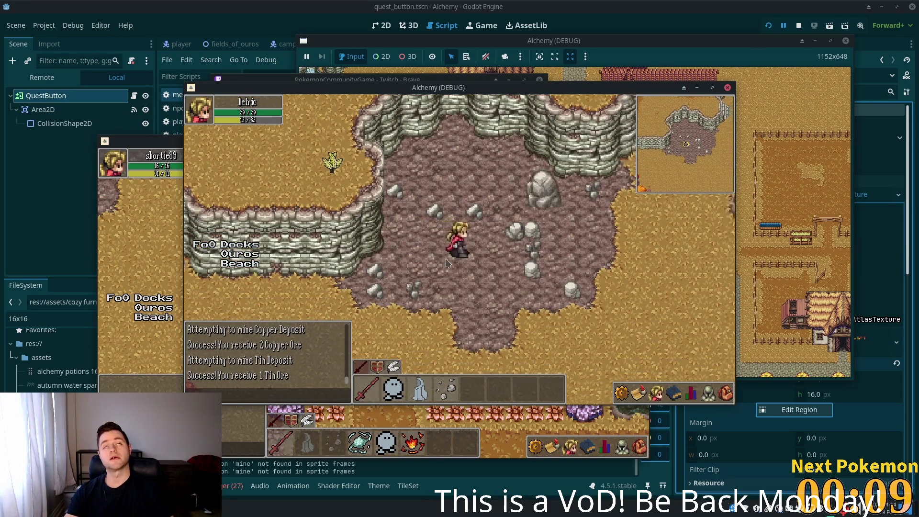
left_click(491, 233)
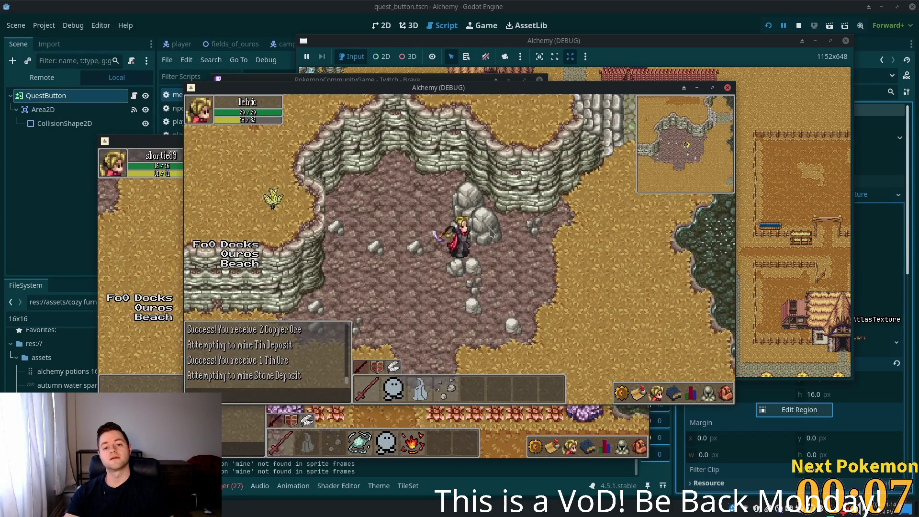
left_click(489, 242)
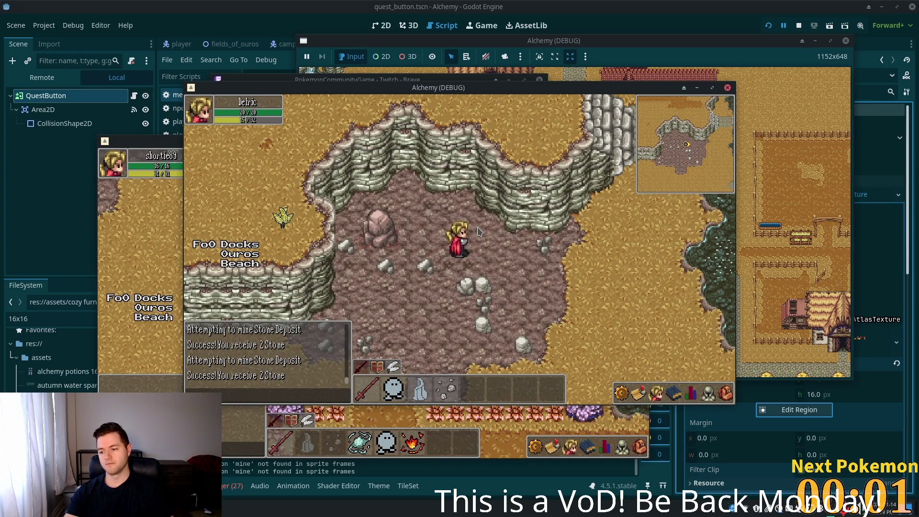
left_click(380, 231)
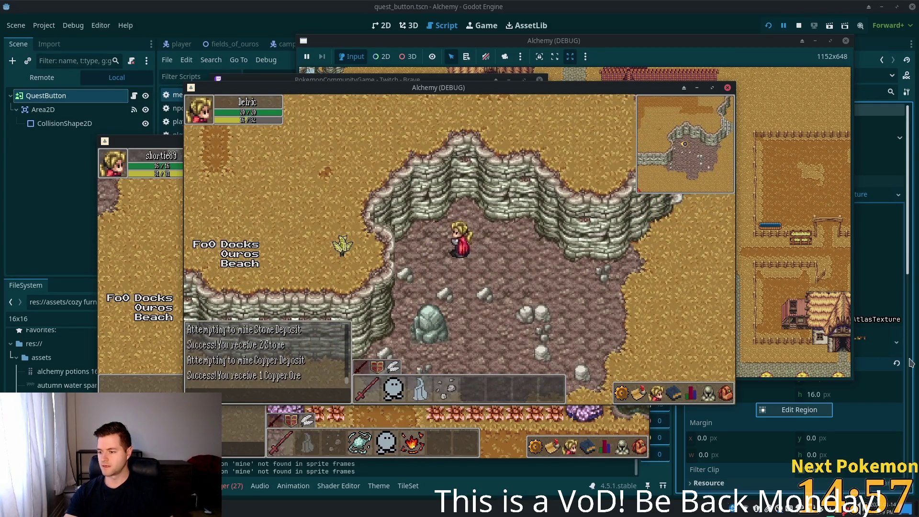
key("Down")
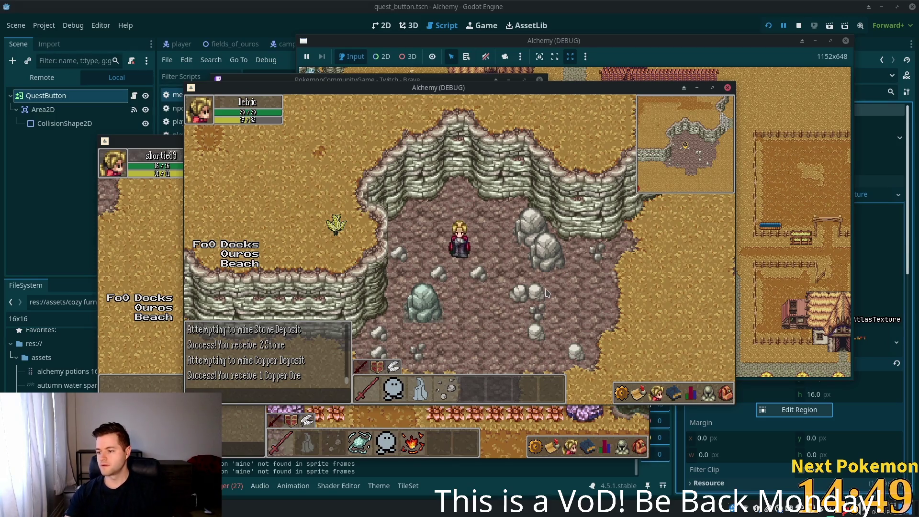
key("Right")
left_click(485, 245)
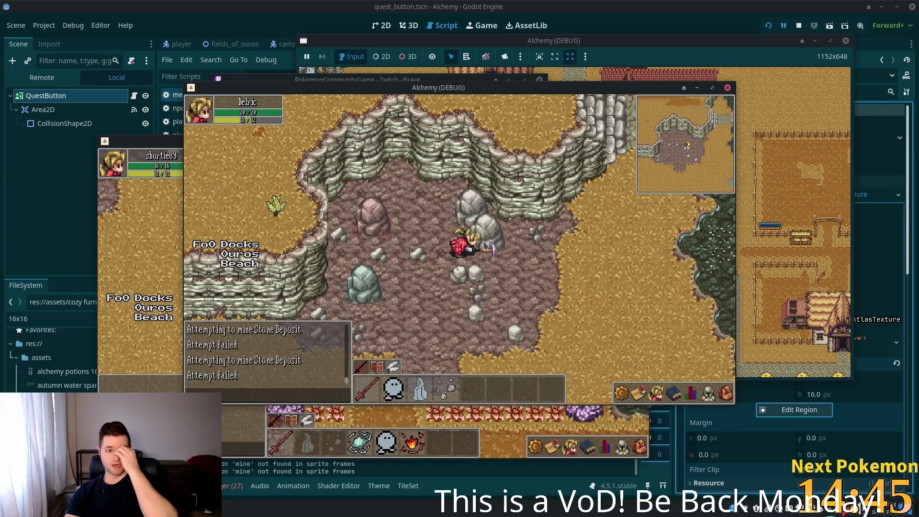
left_click(478, 225)
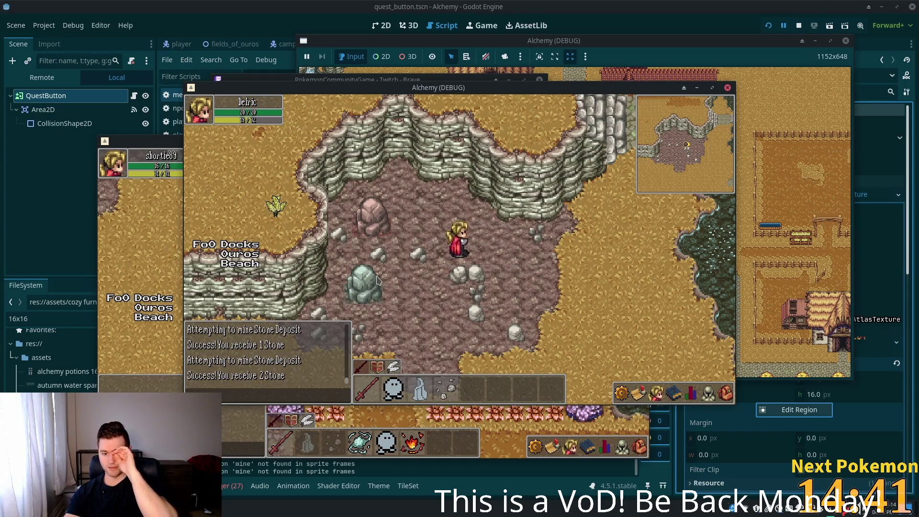
- Mine the copper deposit, then the tin deposit, then the stone deposit to the right
key("w")
key("a")
left_click(439, 256)
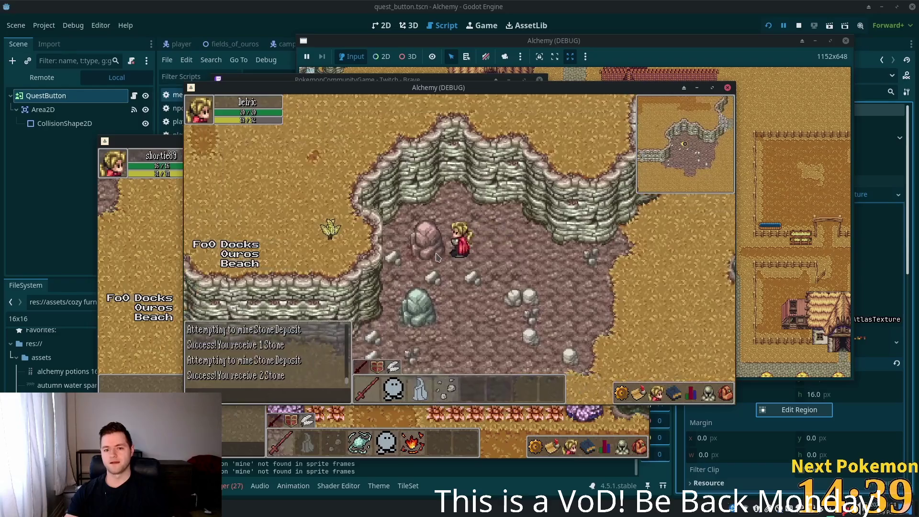
left_click(440, 256)
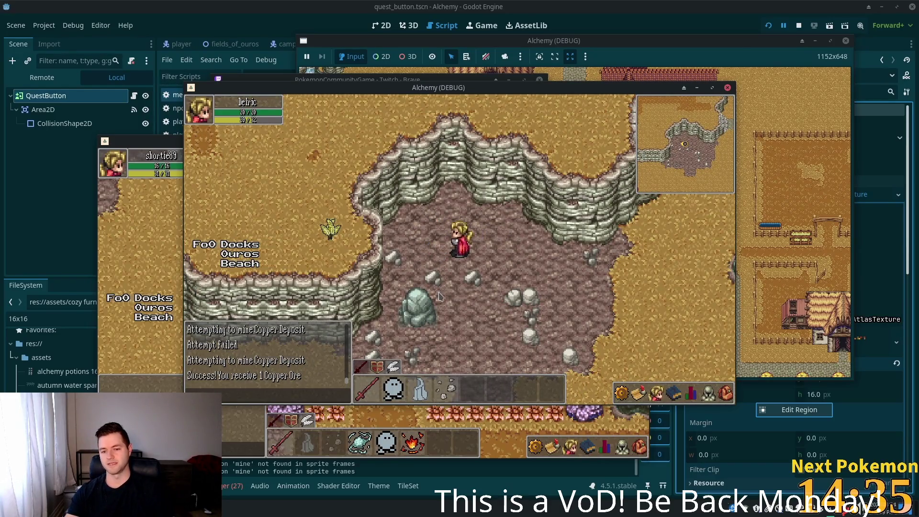
key("s")
left_click(429, 260)
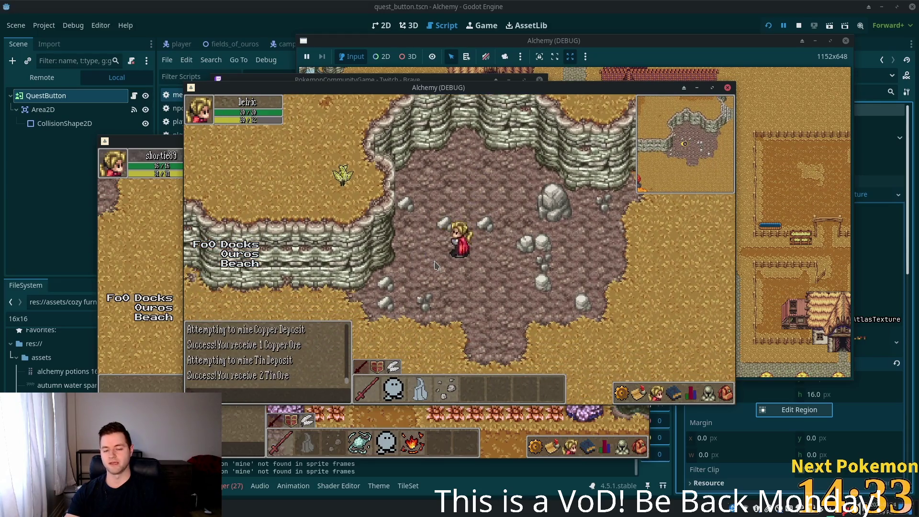
key("d")
key("w")
left_click(490, 248)
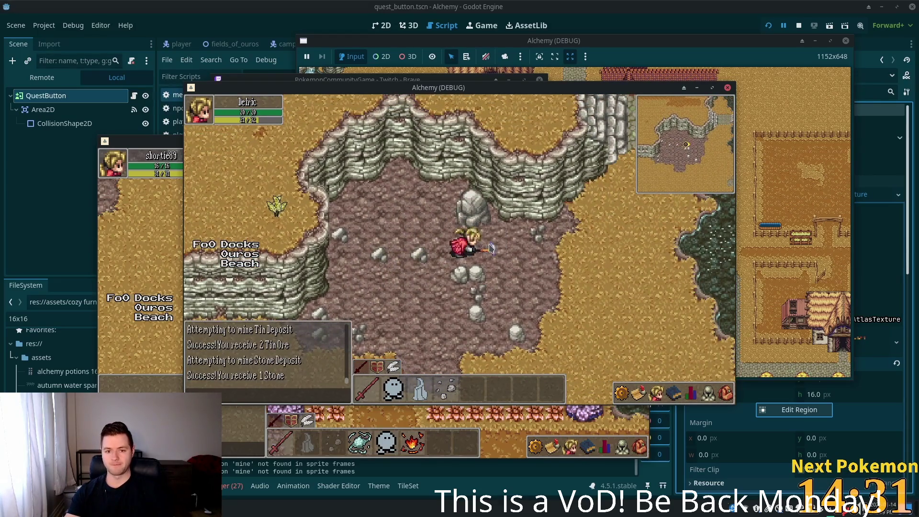
- Keep mining the stone deposit until collected, then the copper deposit and the large boulder
key("w")
key("a")
left_click(491, 230)
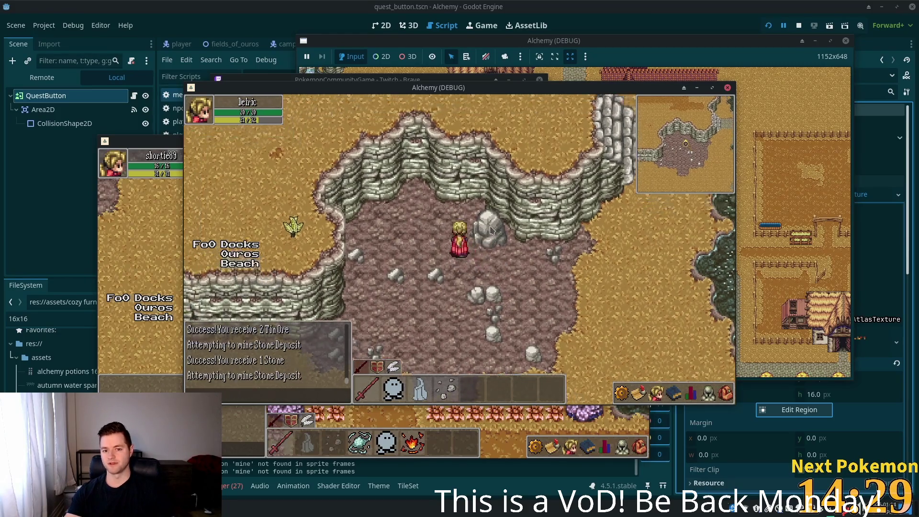
left_click(497, 242)
left_click(494, 243)
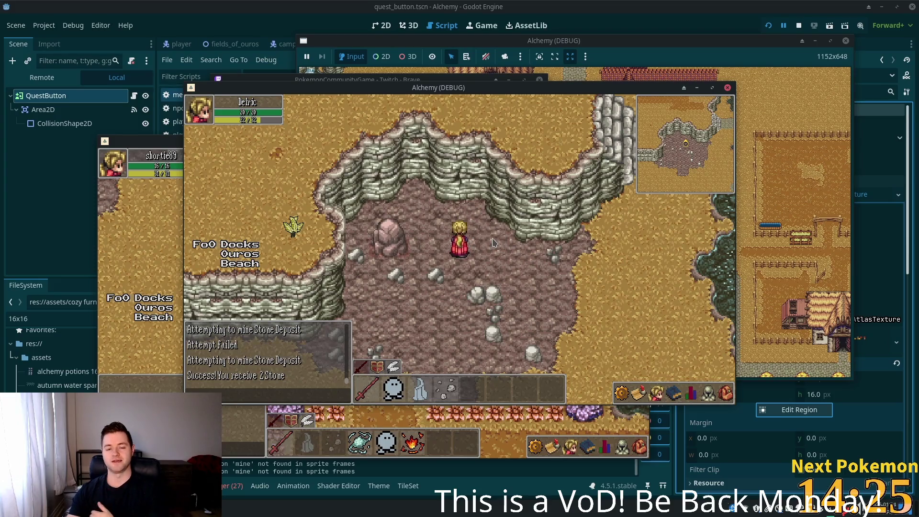
key("a")
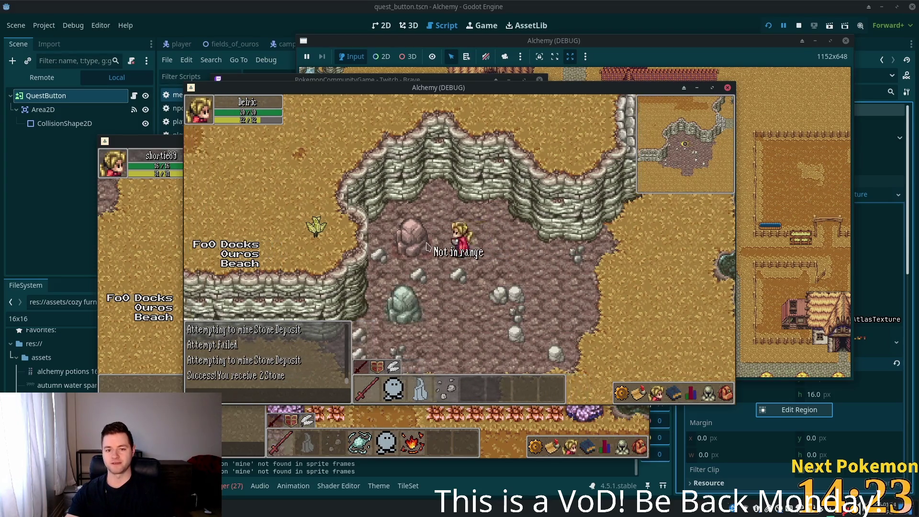
left_click(418, 247)
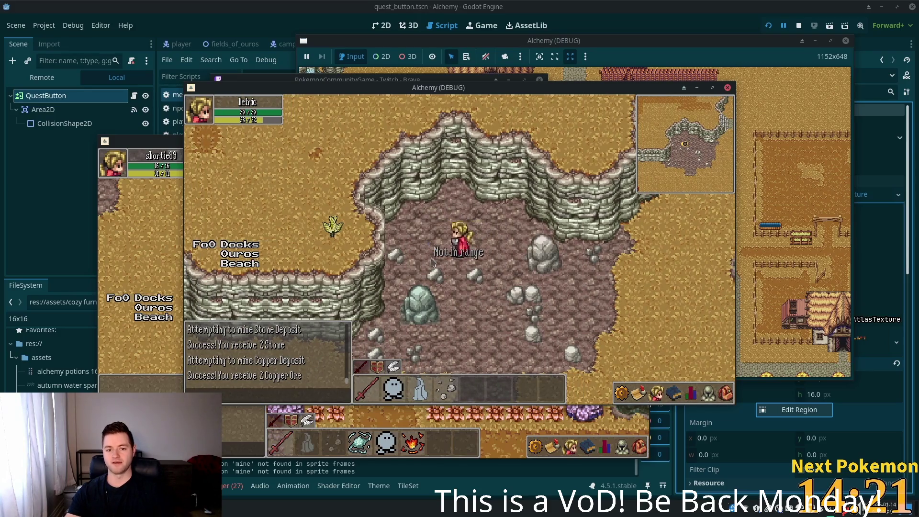
key("d")
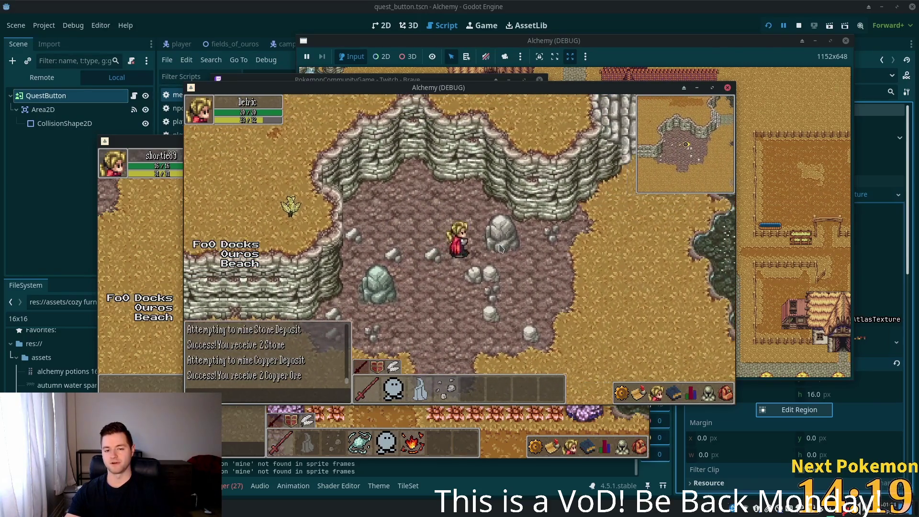
left_click(491, 244)
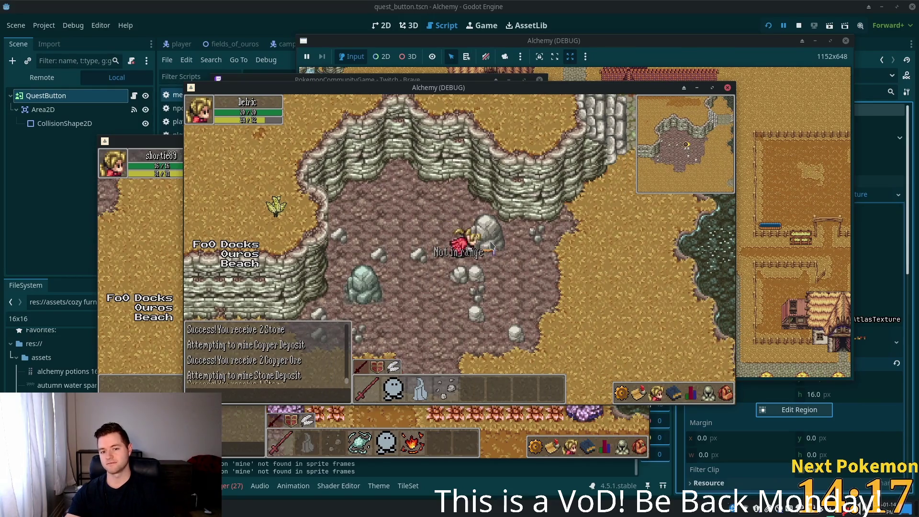
- Mine the grey stone deposit, the green tin rock and the pink copper rock in turn
key("a")
key("w")
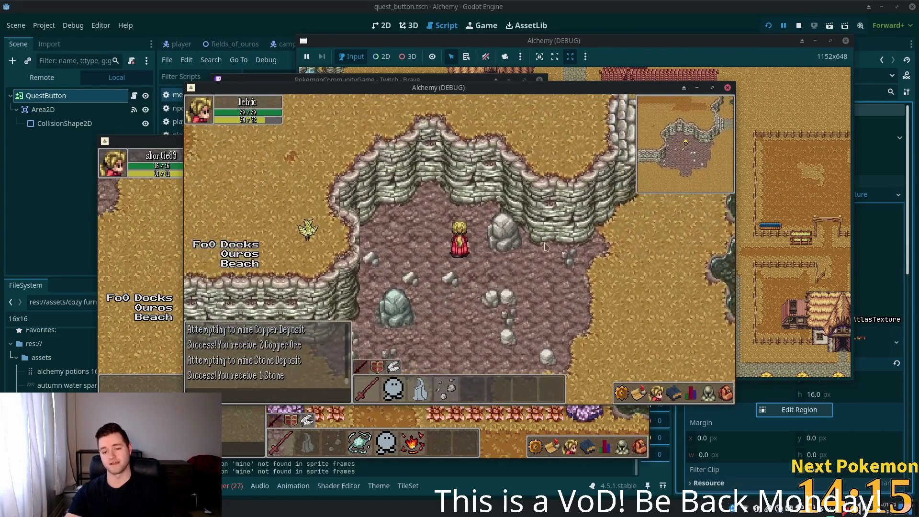
left_click(484, 242)
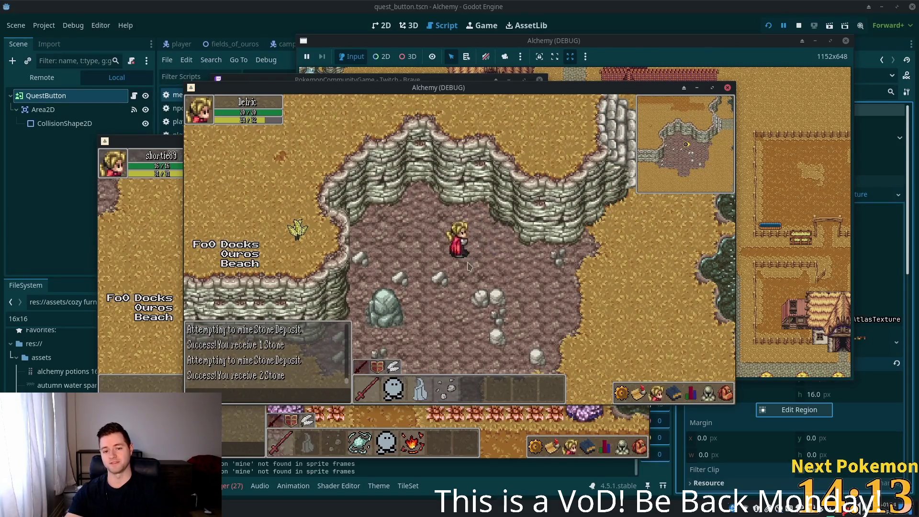
key("s")
key("a")
left_click(428, 263)
left_click(428, 266)
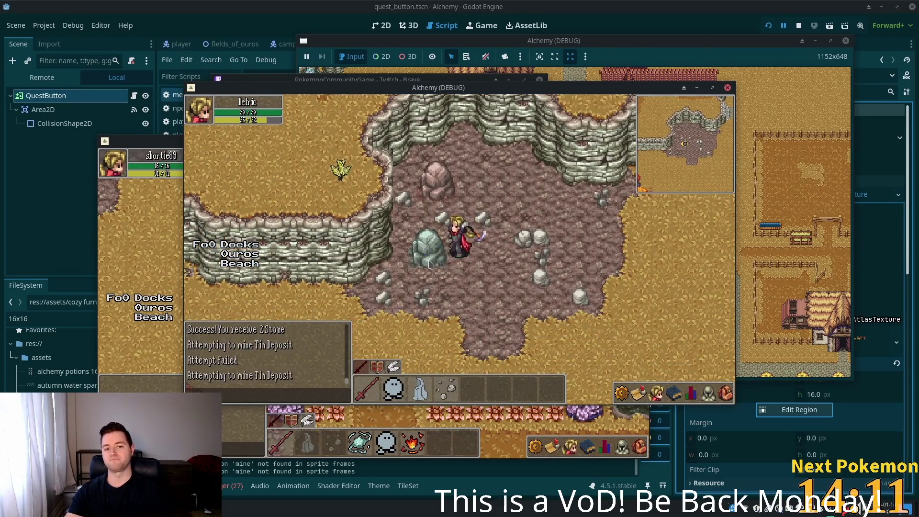
key("w")
left_click(440, 240)
left_click(440, 239)
- Work the grey stone rock repeatedly until the deposit breaks
key("s")
key("w+d")
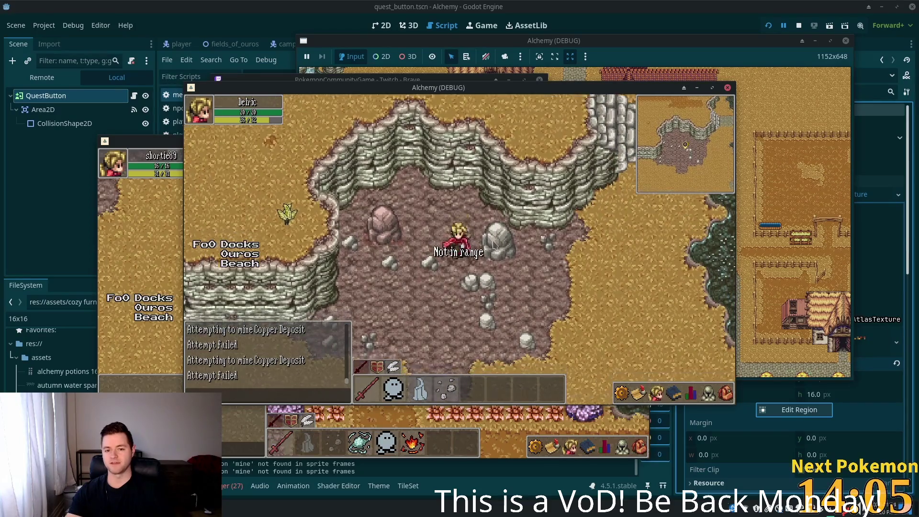
left_click(483, 246)
left_click(485, 249)
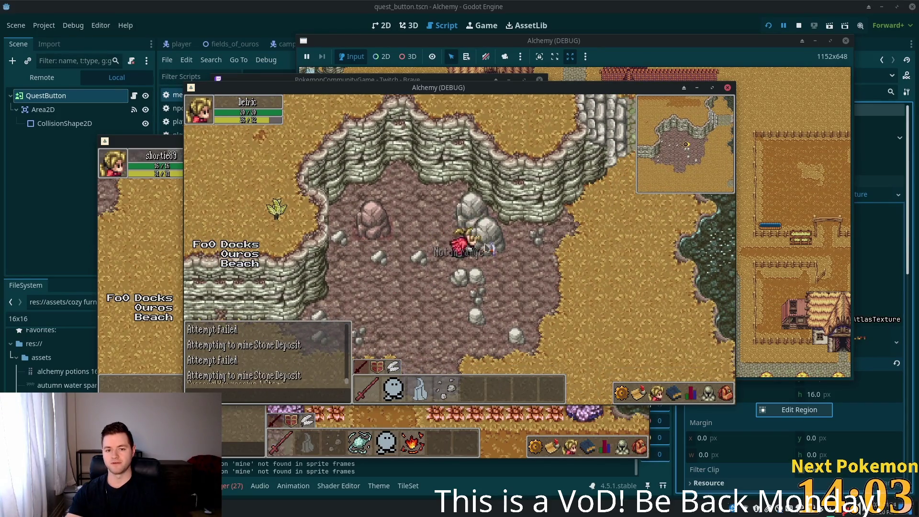
key("w+a")
left_click(493, 243)
left_click(495, 243)
left_click(499, 244)
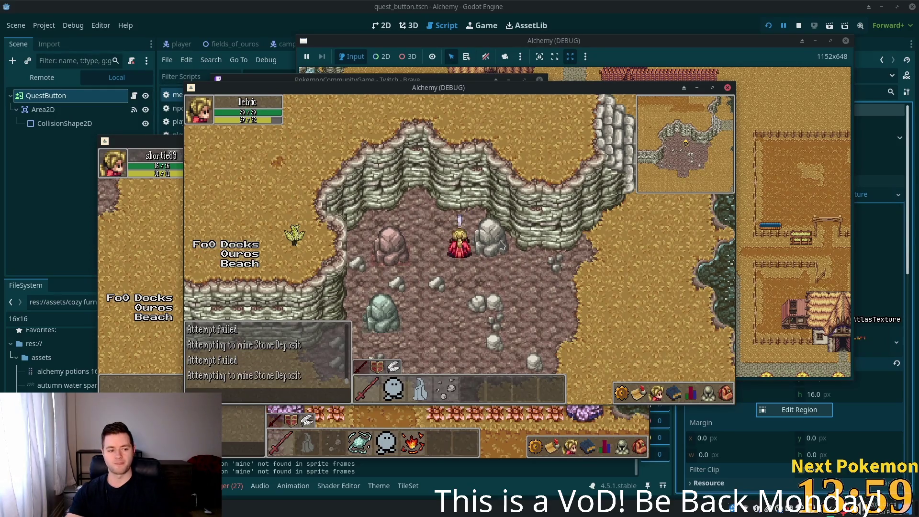
left_click(501, 245)
- Mine the pink copper, teal tin and large stone boulder, then open the inventory
left_click(424, 249)
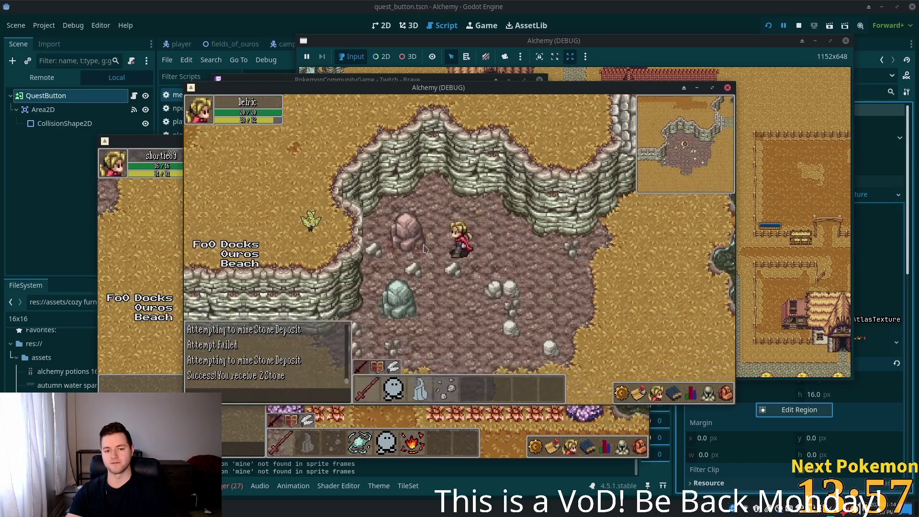
left_click(432, 248)
left_click(433, 247)
left_click(434, 246)
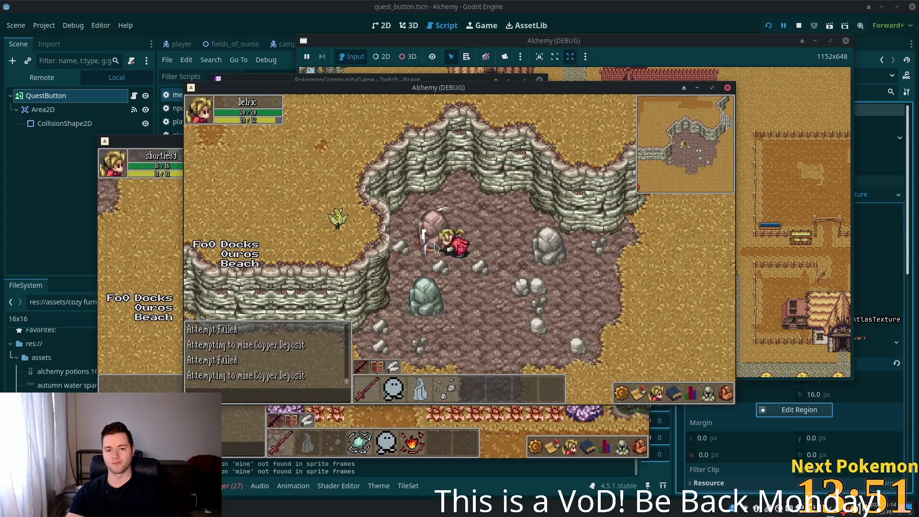
left_click(425, 294)
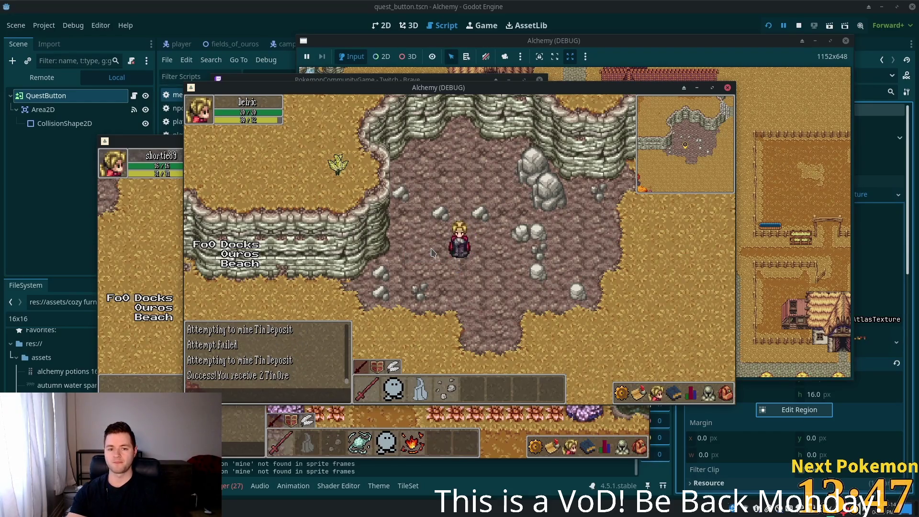
left_click(531, 186)
left_click(504, 246)
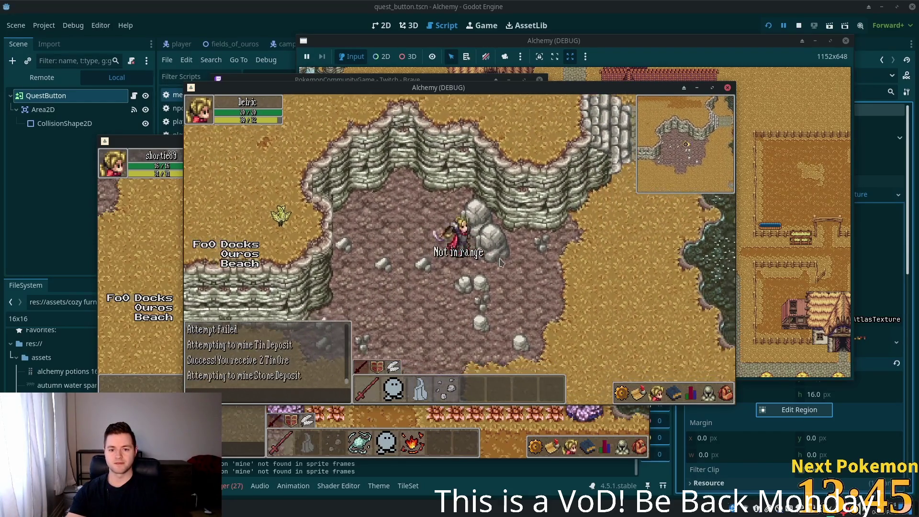
left_click(726, 395)
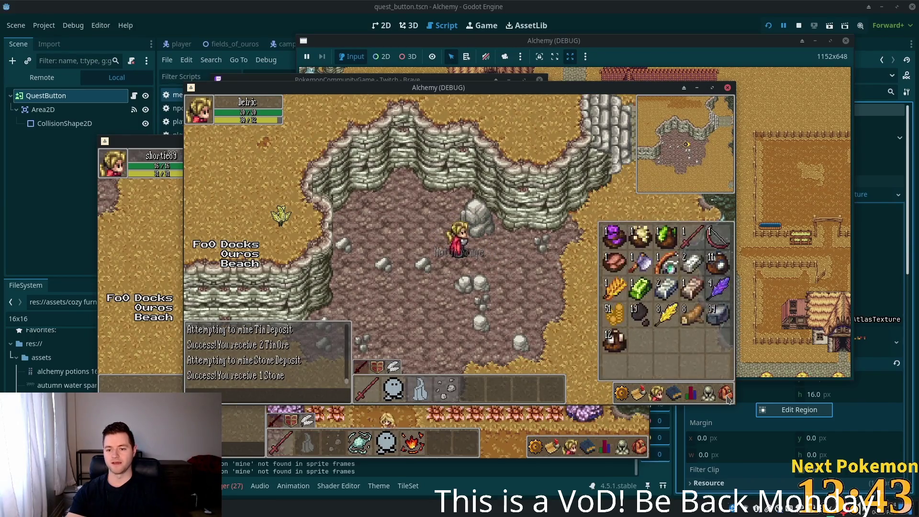
- Close the inventory and mine the stone boulder until mining reaches level 12, then head for the exit
left_click(726, 395)
left_click(487, 234)
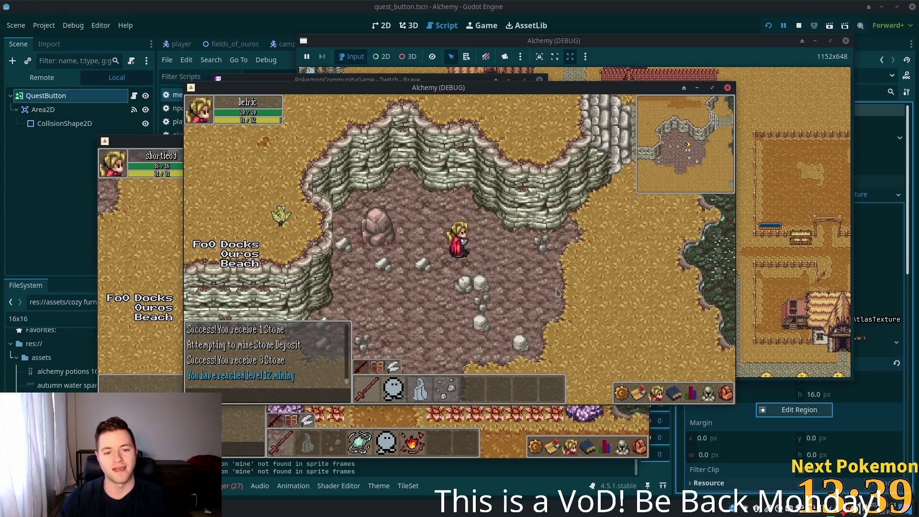
key("s+d")
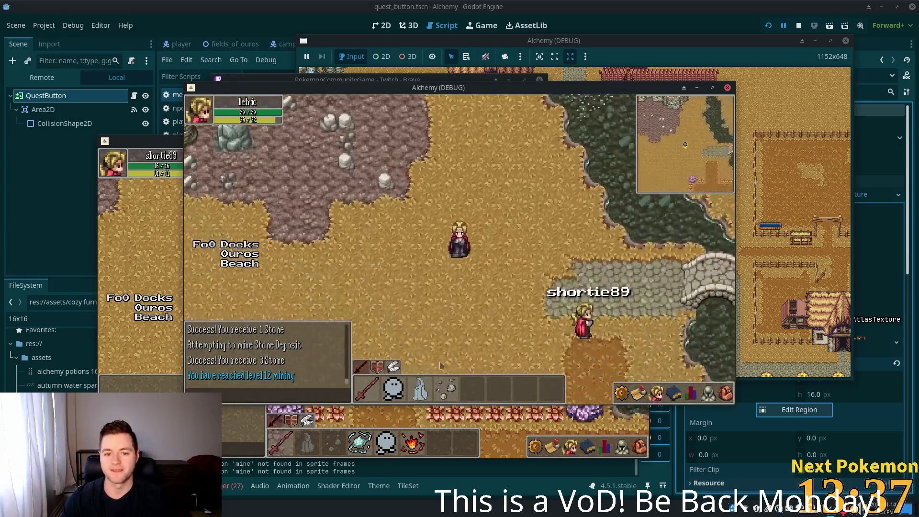
- Travel to the Solara Desert beach and back to the Ouros fields, then walk north-west
left_click(246, 269)
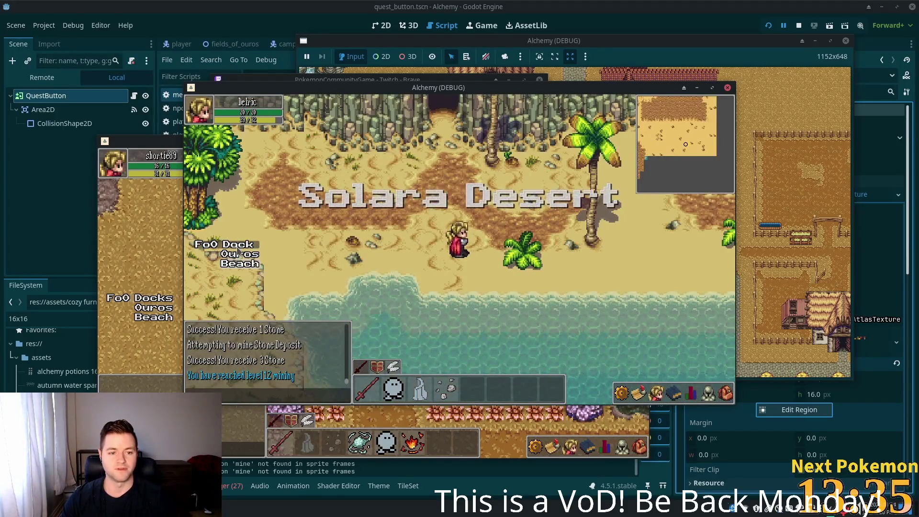
left_click(242, 254)
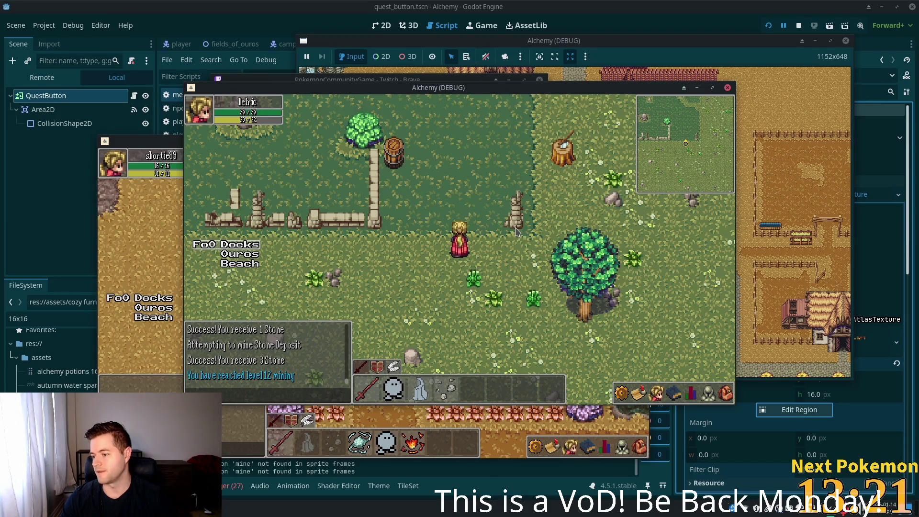
key("w")
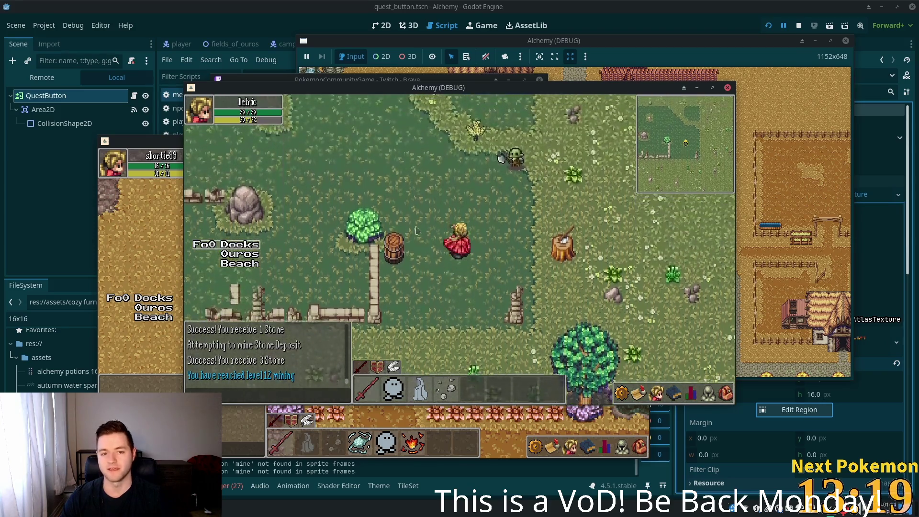
key("a")
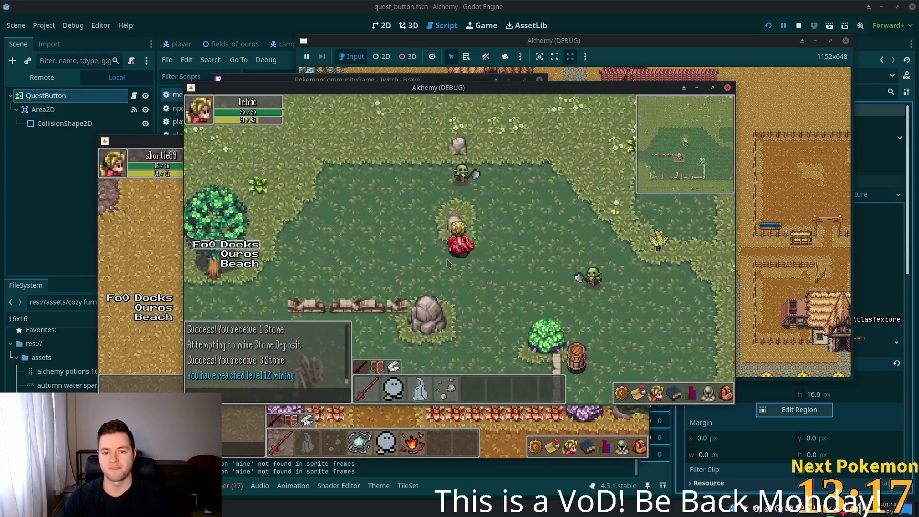
key("a")
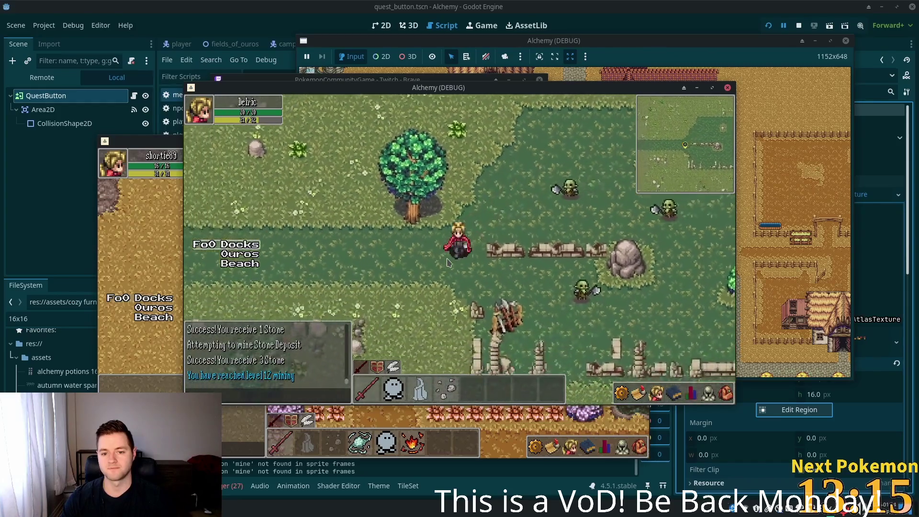
key("a")
key("w")
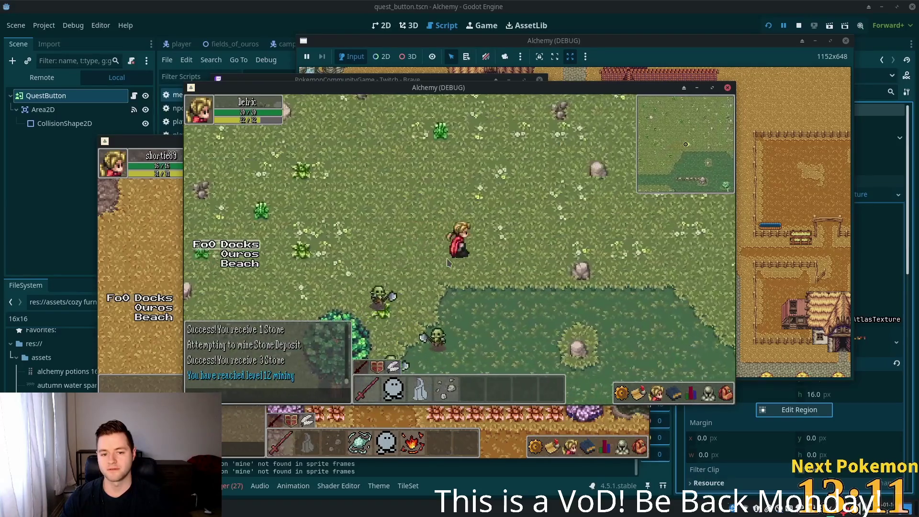
- Roam across the fields near the ruins and attack the approaching goblins
key("s")
key("d")
key("d")
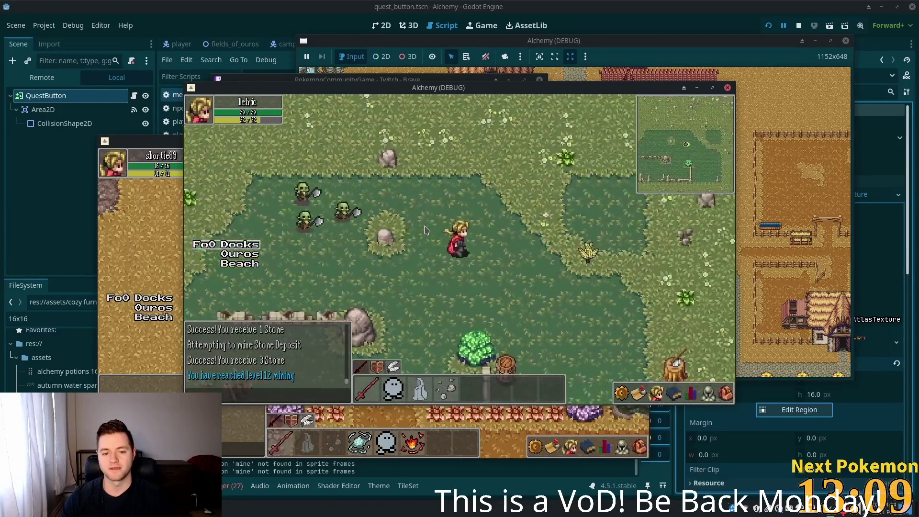
key("s")
key("d")
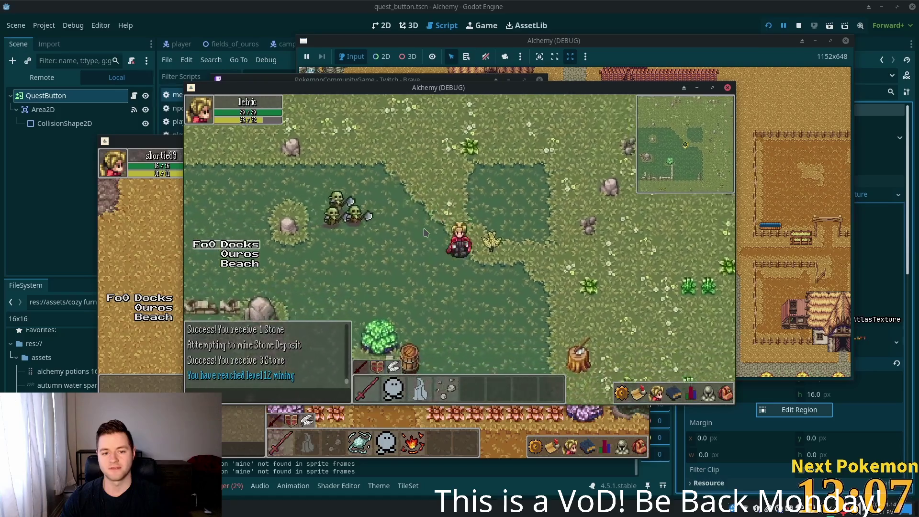
key("w")
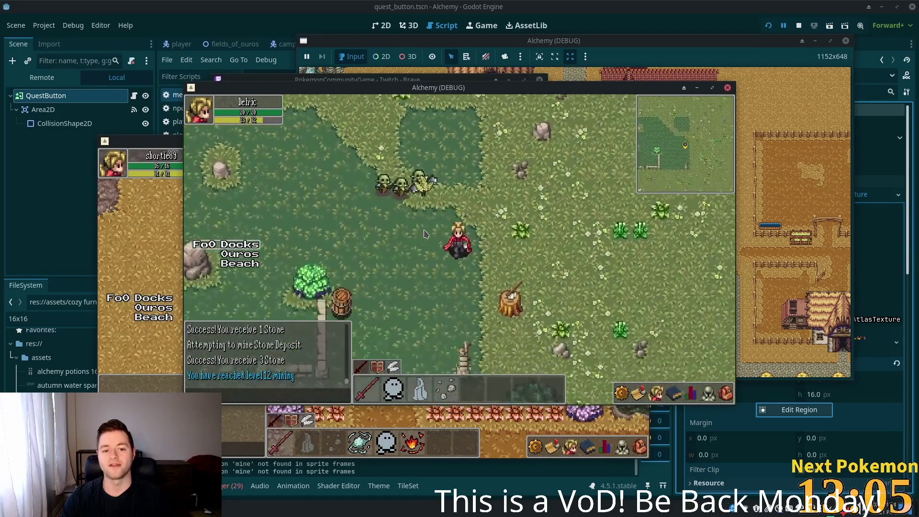
key("s")
key("a")
key("w")
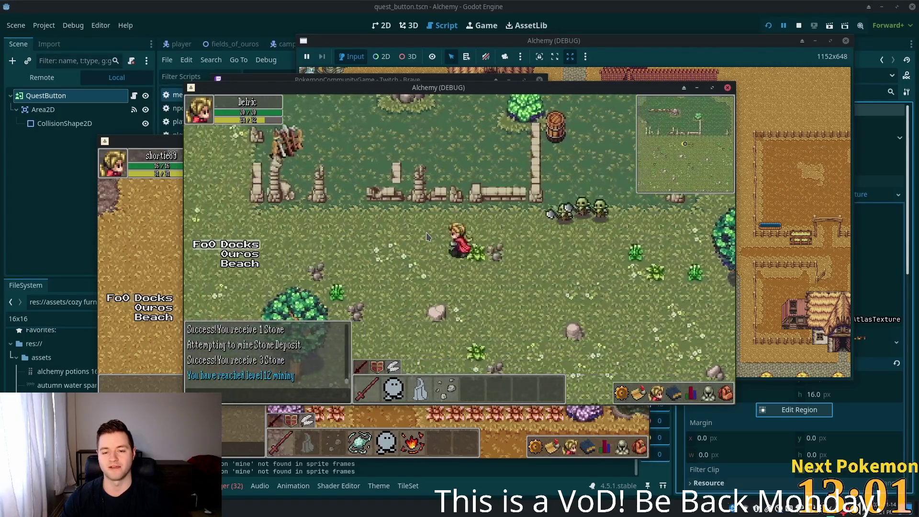
key("space")
- Walk west, south, then east out of the quarry toward the Orc Grunt
key("a")
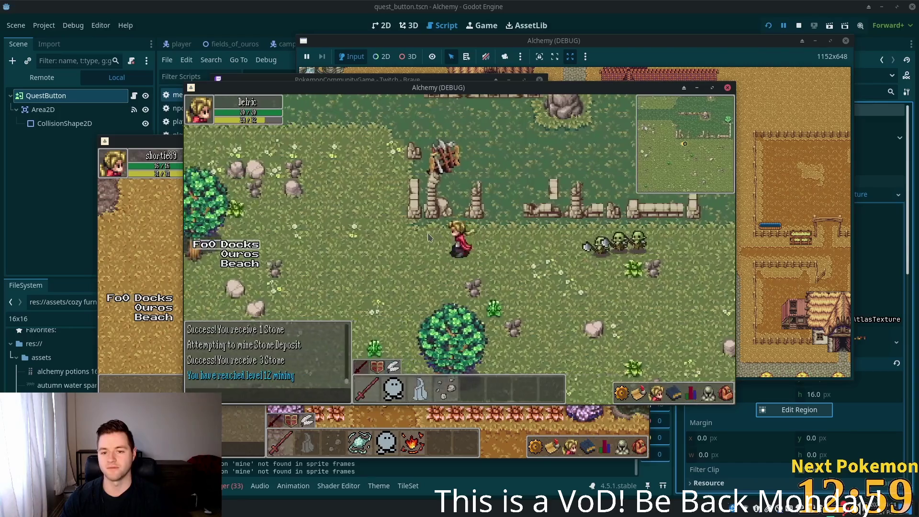
key("a")
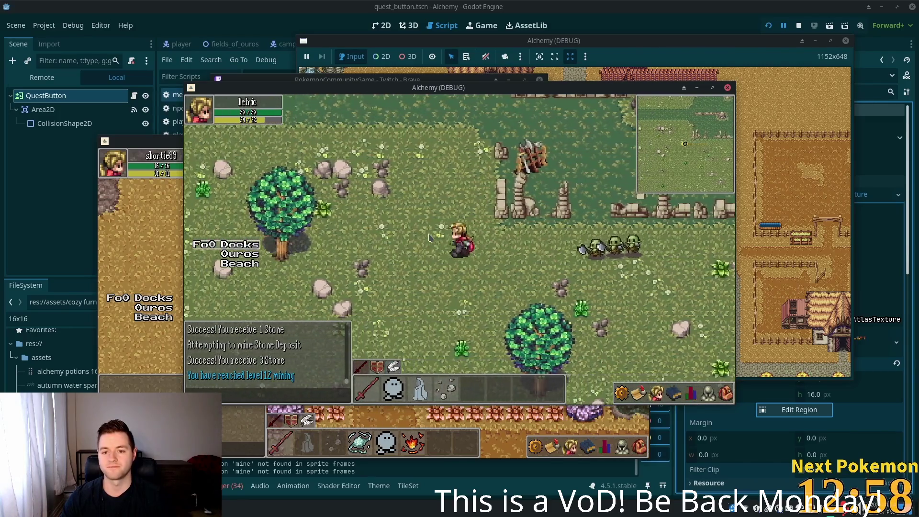
key("s")
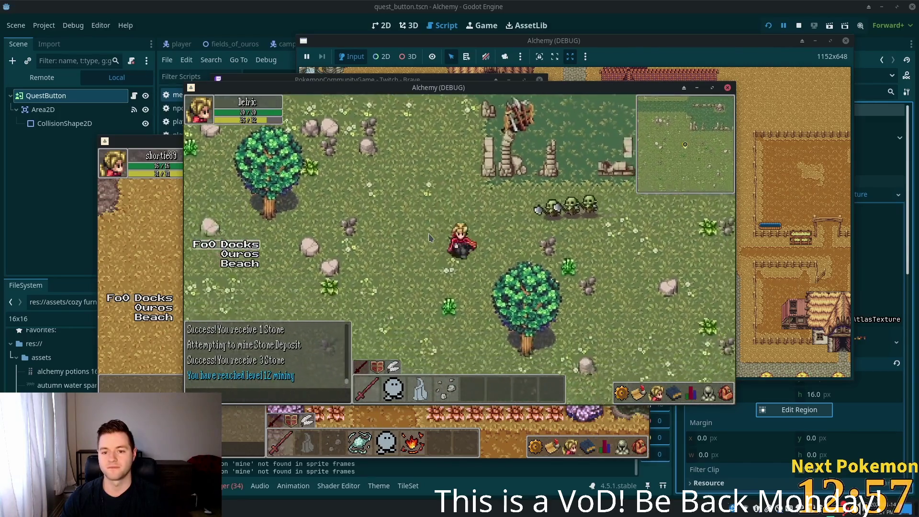
key("s")
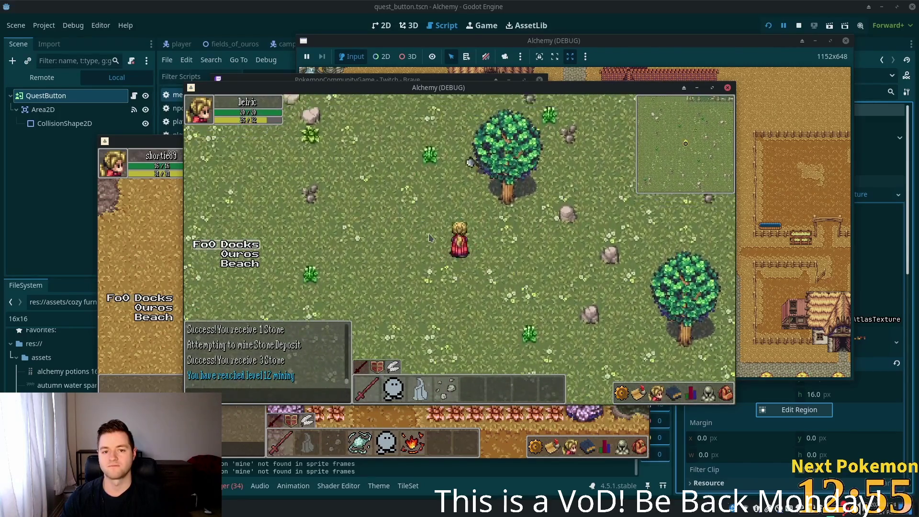
key("d")
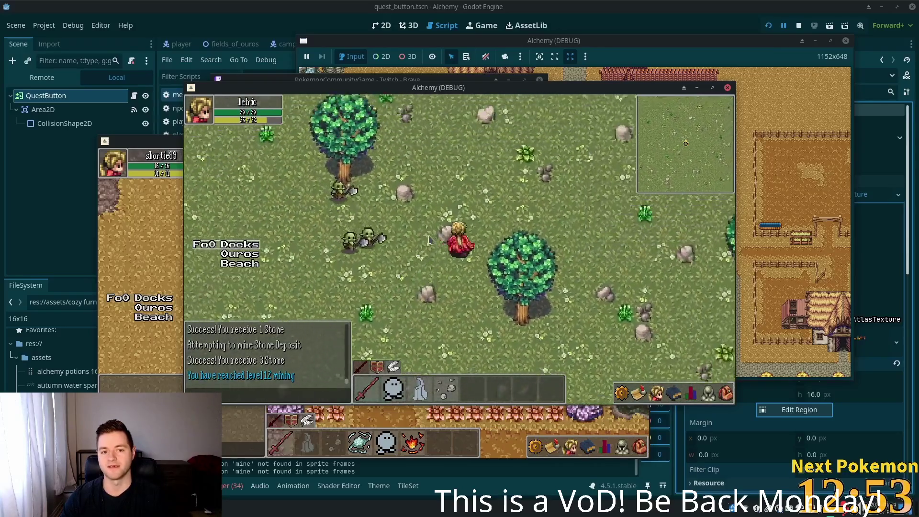
key("w")
key("d")
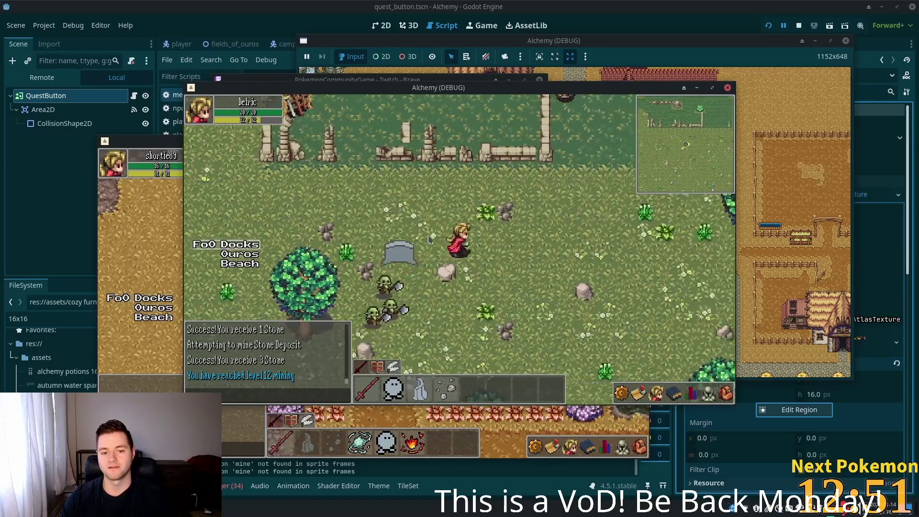
key("d")
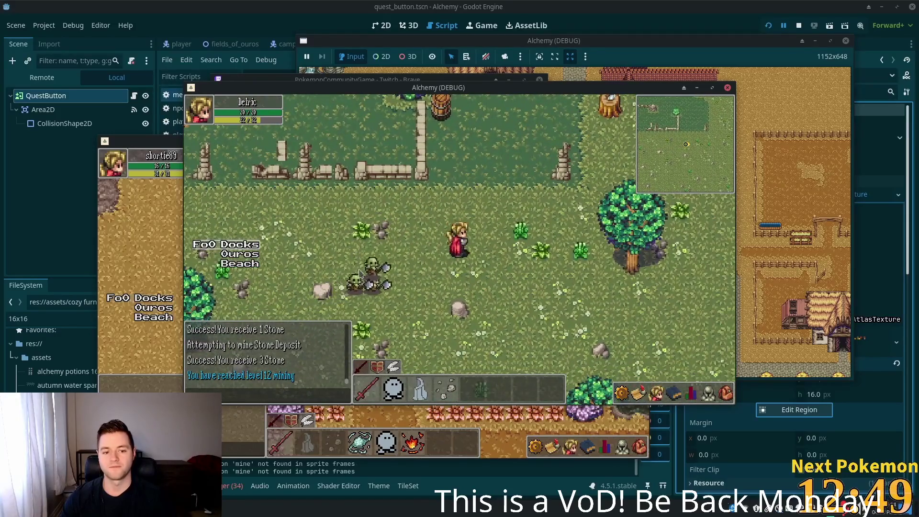
- Target the Orc Grunt, then head north-west past the fence
left_click(347, 282)
key("d")
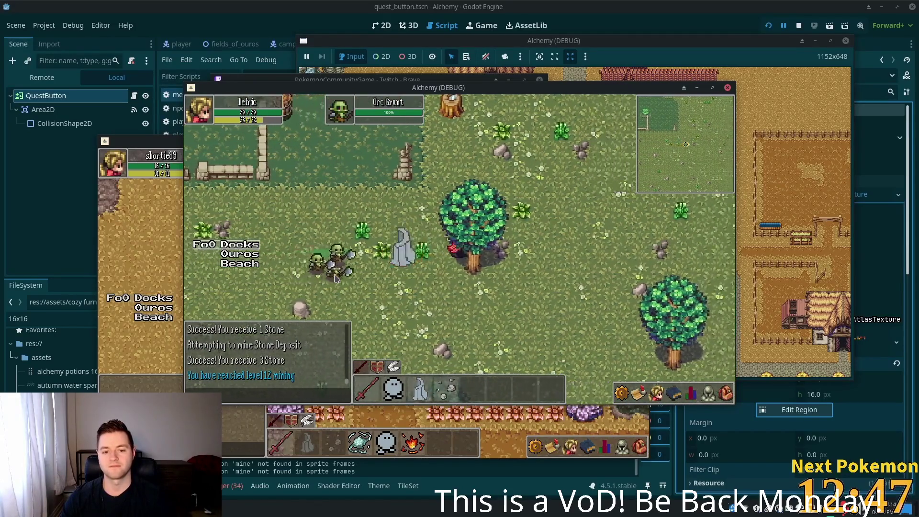
key("w")
key("w")
key("a")
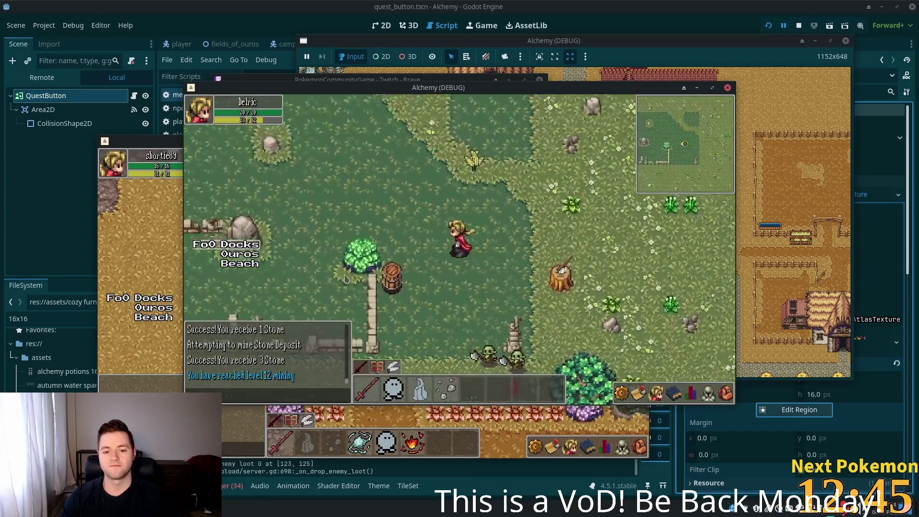
key("w")
key("a")
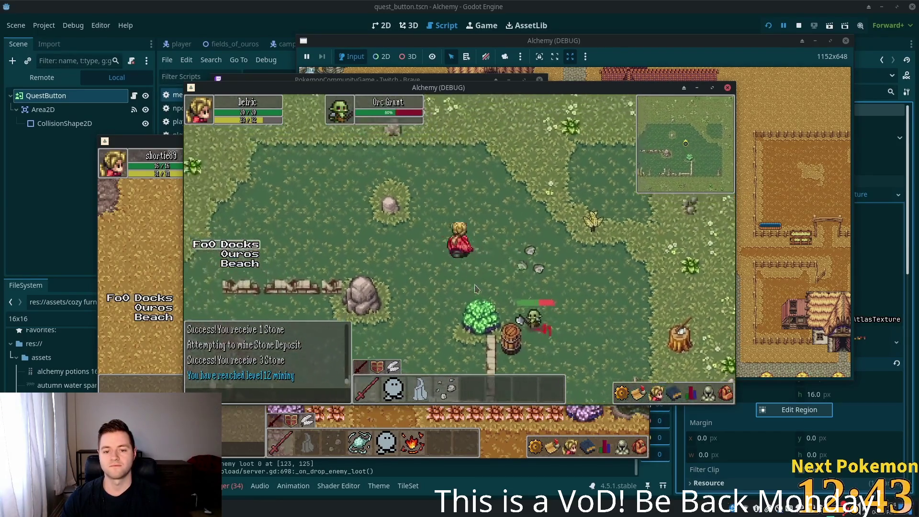
- Return south along the field to the Orc Grunt and strike it
key("s")
key("d")
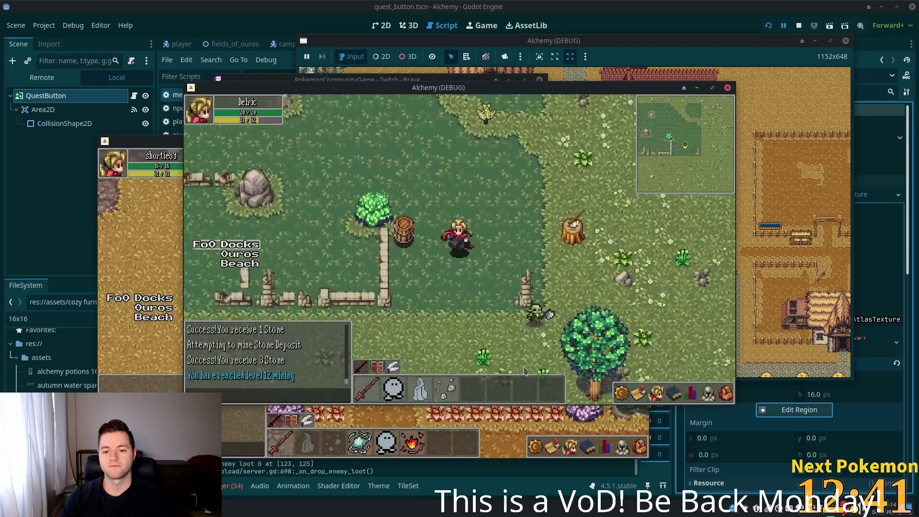
key("s")
key("a")
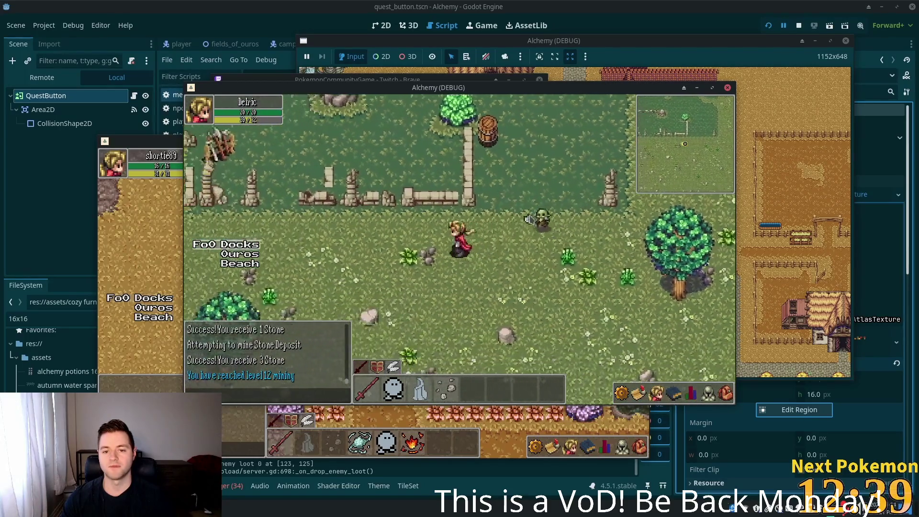
key("a")
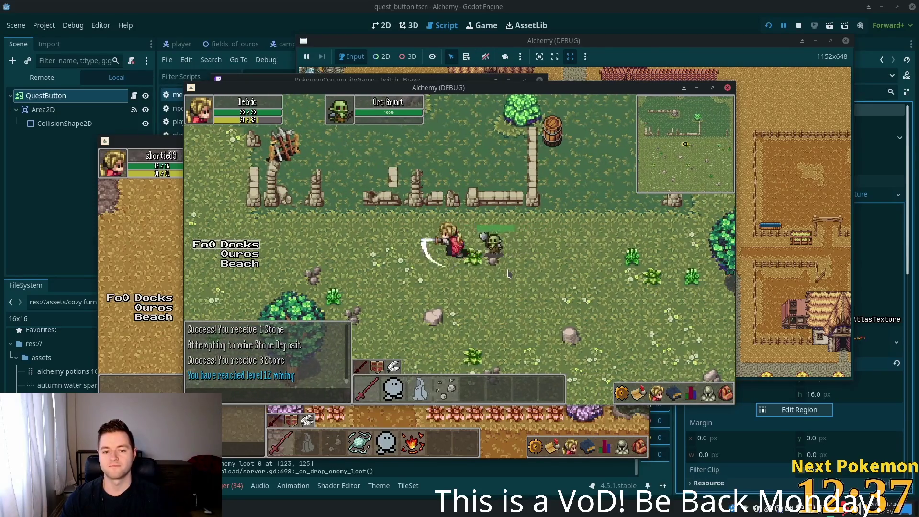
key("a")
key("a")
- Walk north-east to the fence row and the stone path below the cliff
key("w")
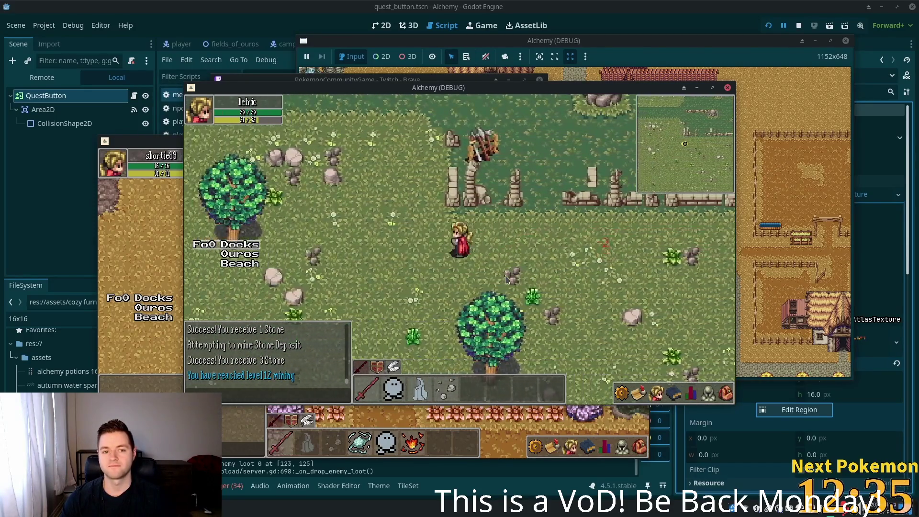
key("w")
key("d")
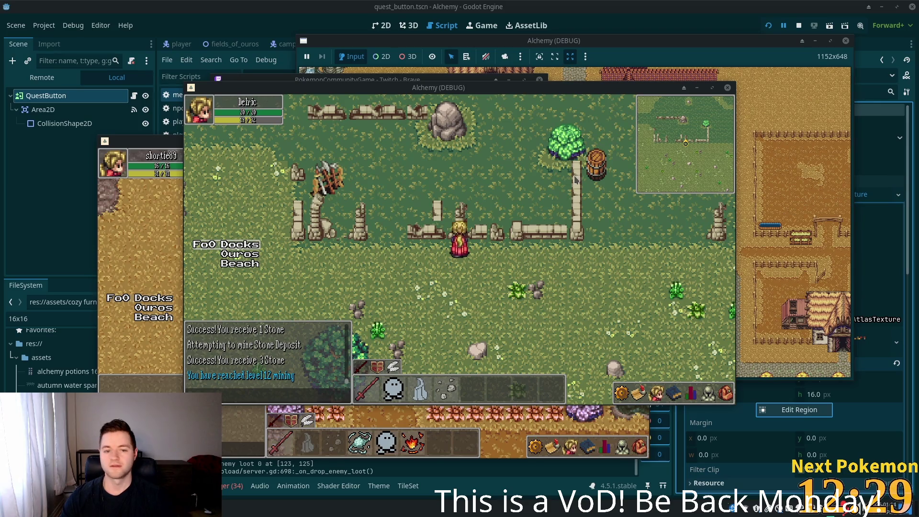
- Walk west past the fence and through the gate into the Ouros area
key("a")
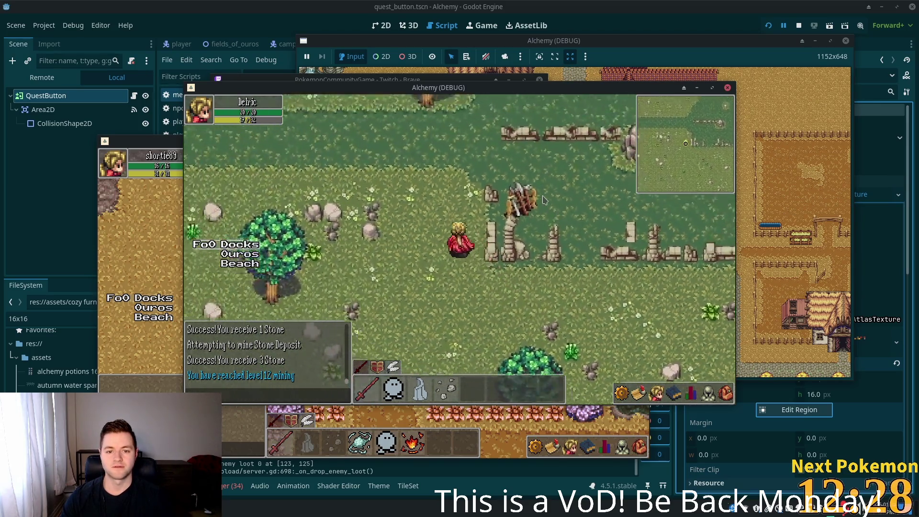
key("a")
key("w")
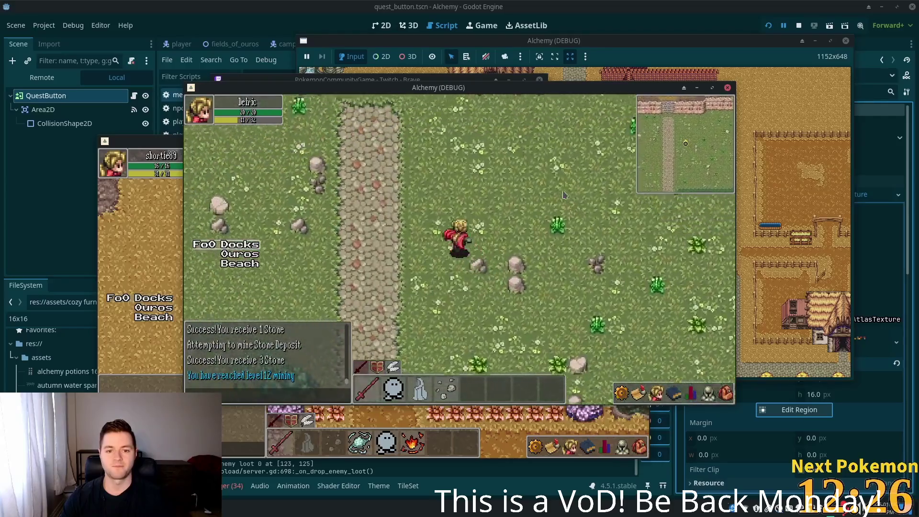
key("a")
key("w")
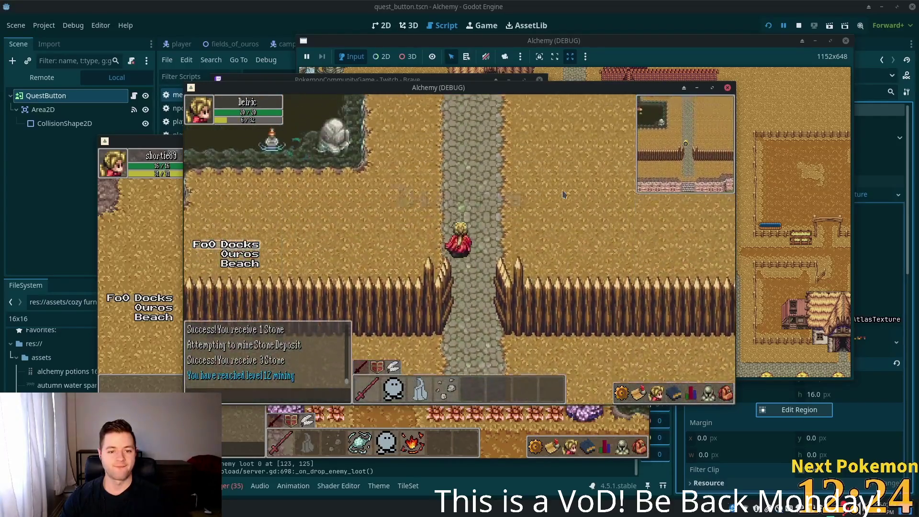
key("w")
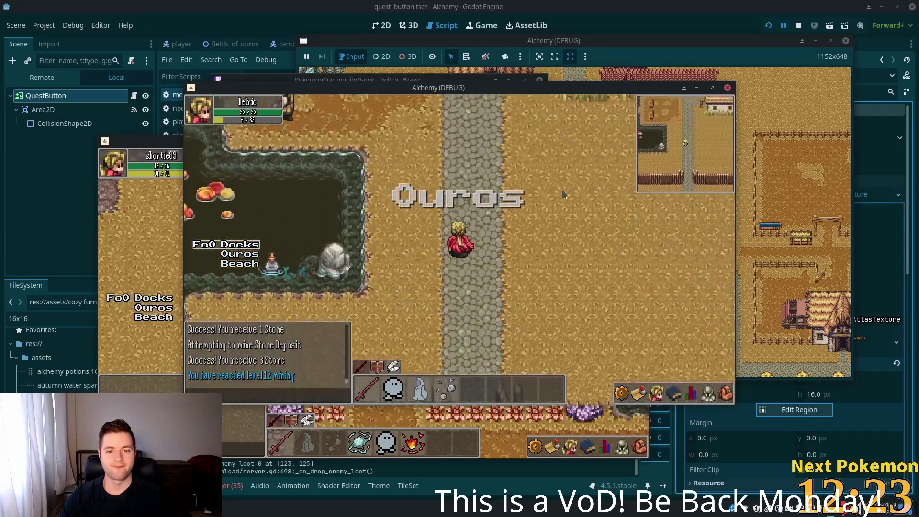
key("a")
key("a")
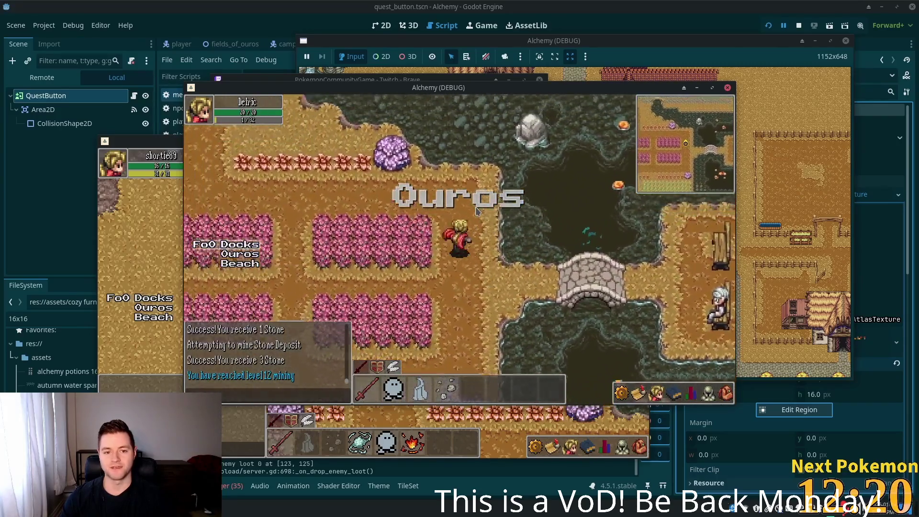
- Go north past the pink crop fields to the bridge, then back south between them
key("w")
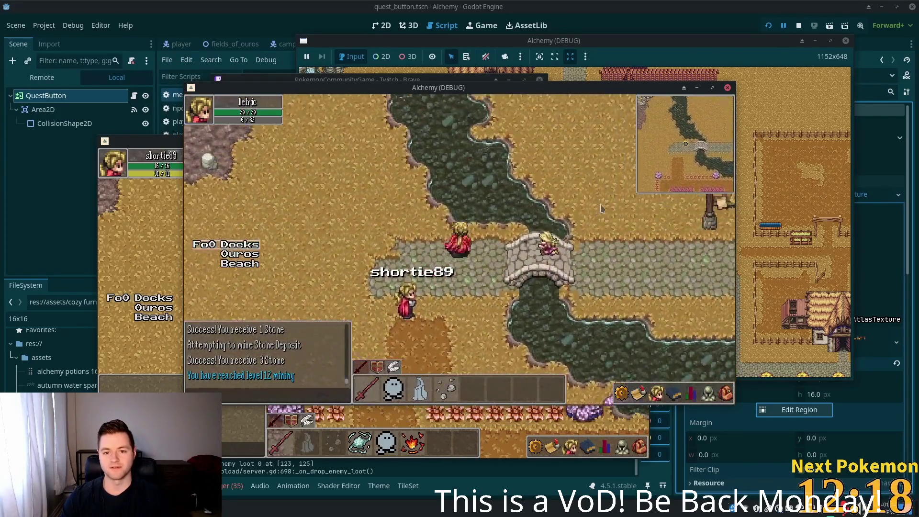
key("d")
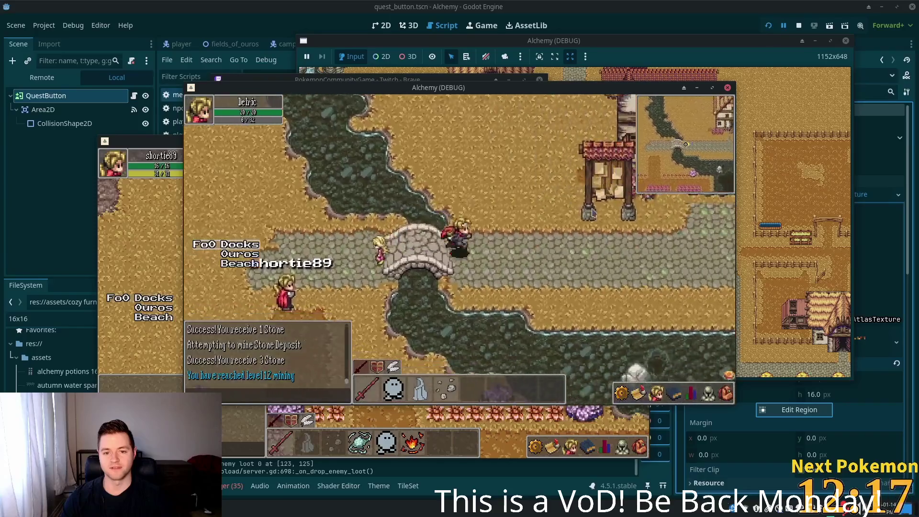
key("a")
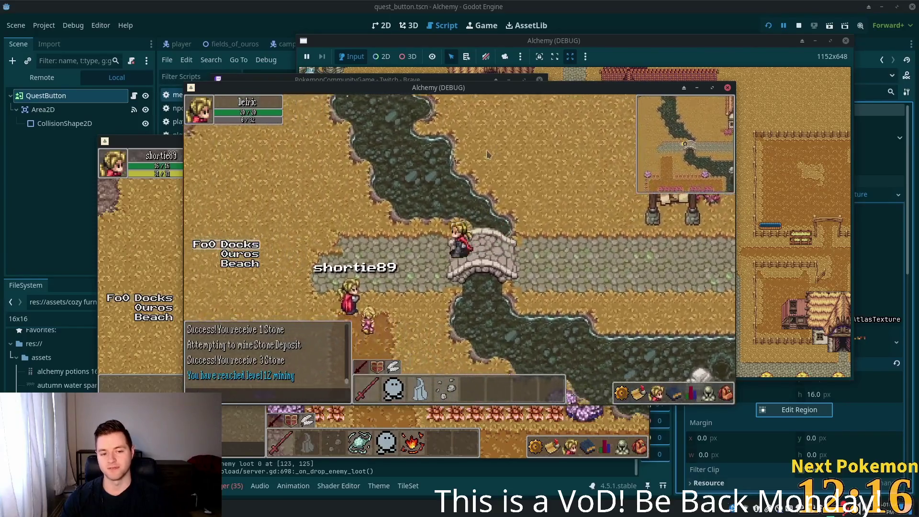
key("s")
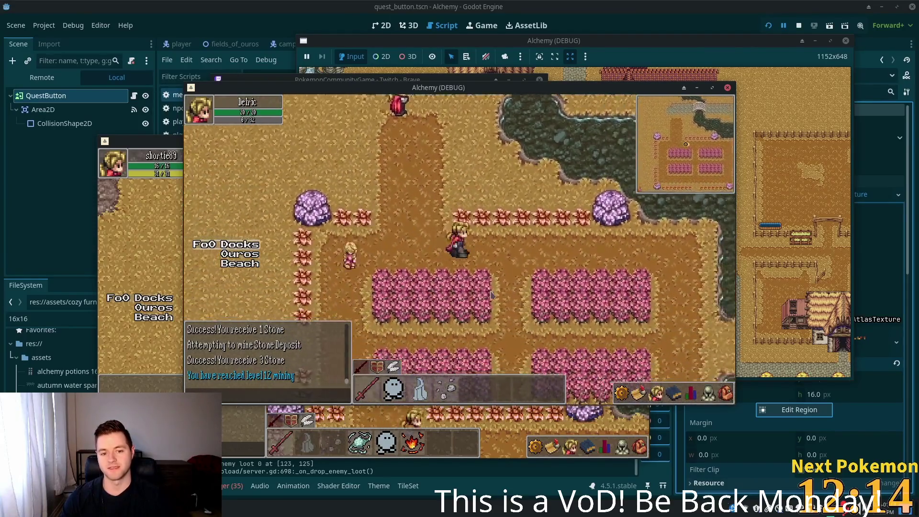
key("s")
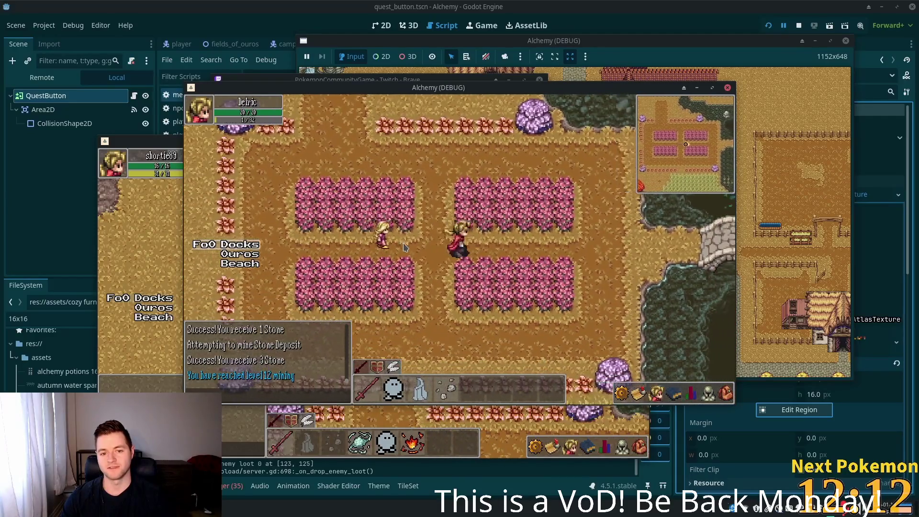
- Cross the stone bridge east and follow the cobblestone path north past the lantern posts
key("d")
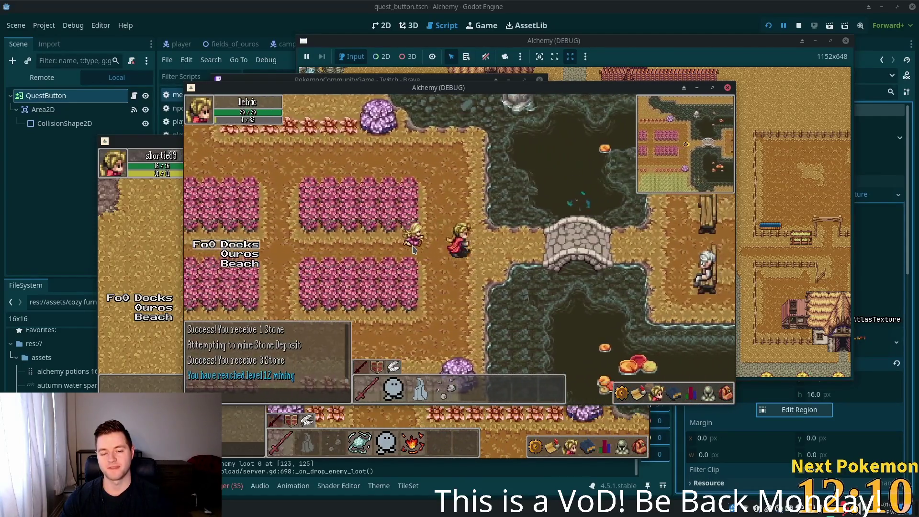
key("d")
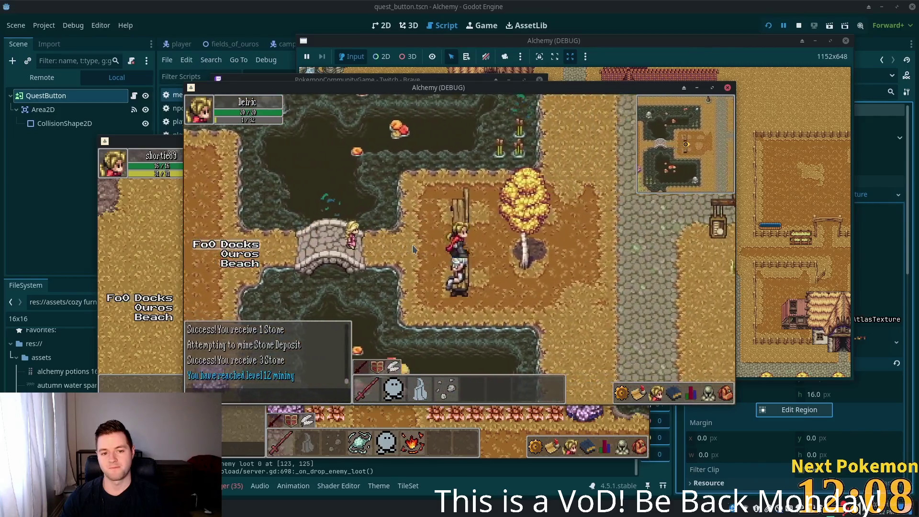
key("d")
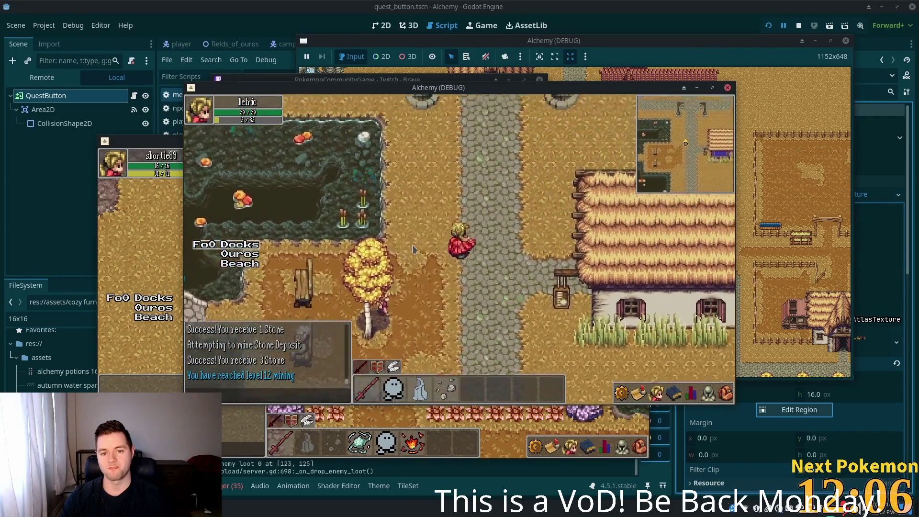
key("w")
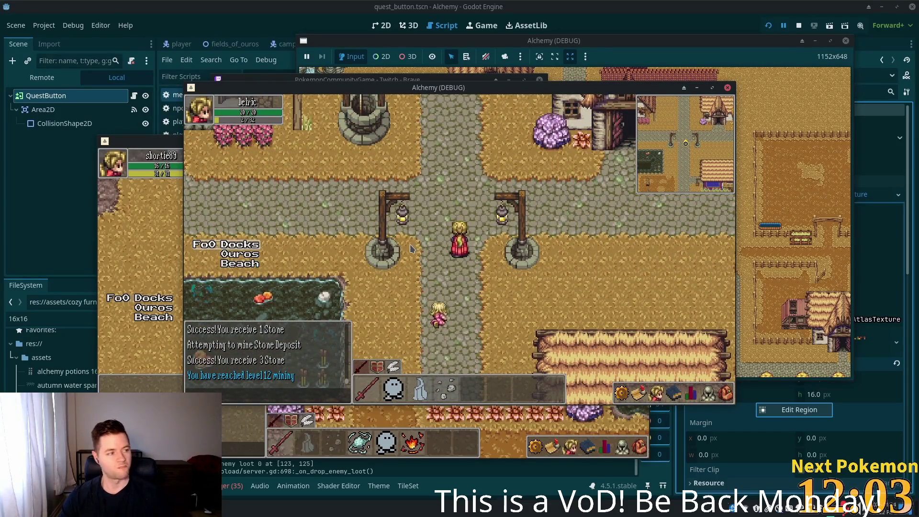
key("w")
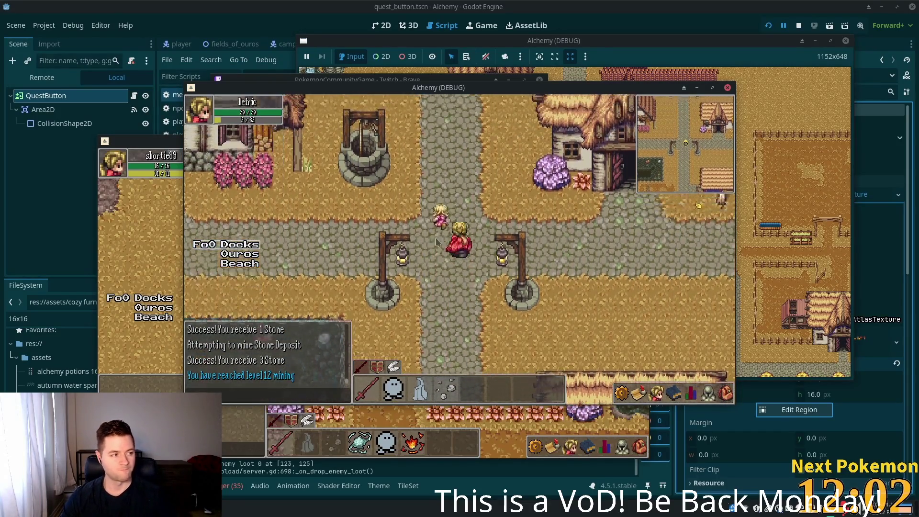
key("w")
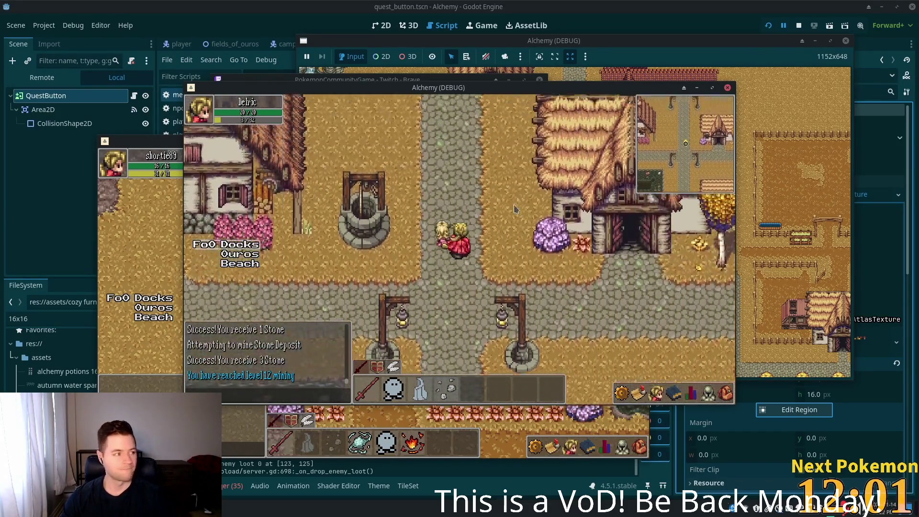
- Walk west past the cart and house to the riverside road, facing south
key("a")
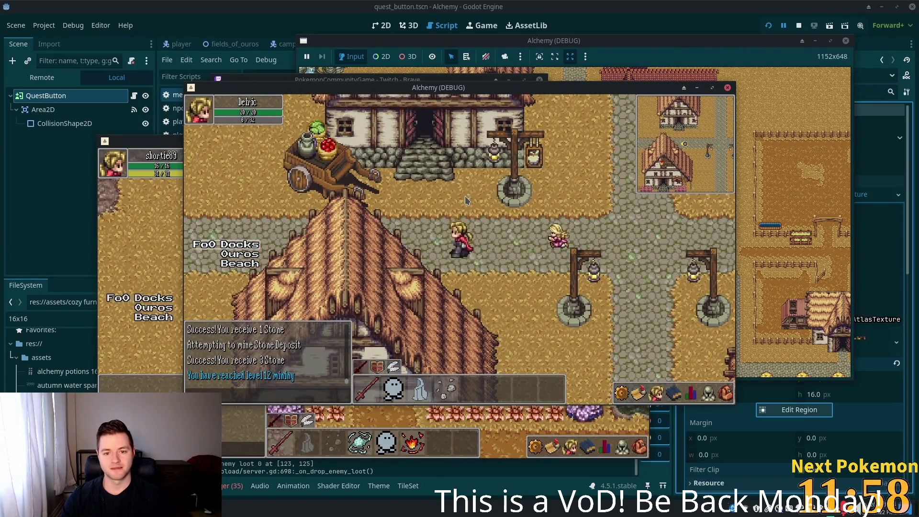
key("a")
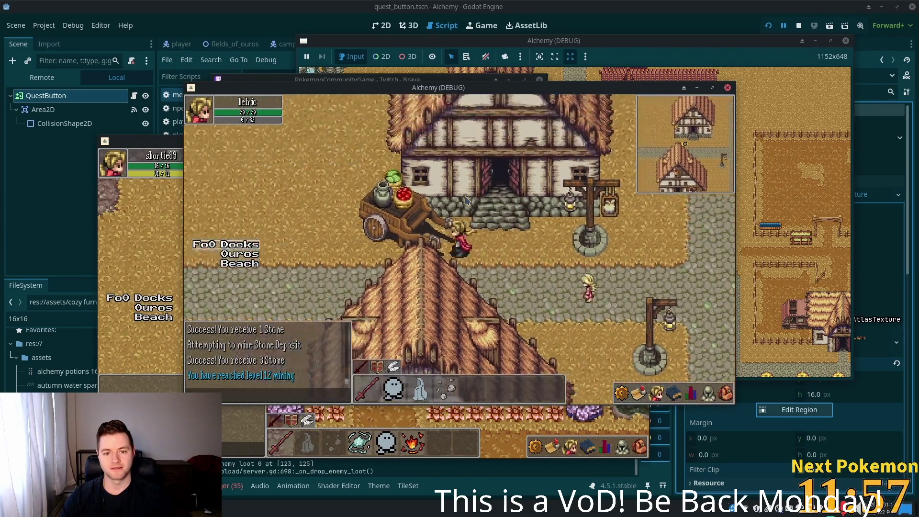
key("s")
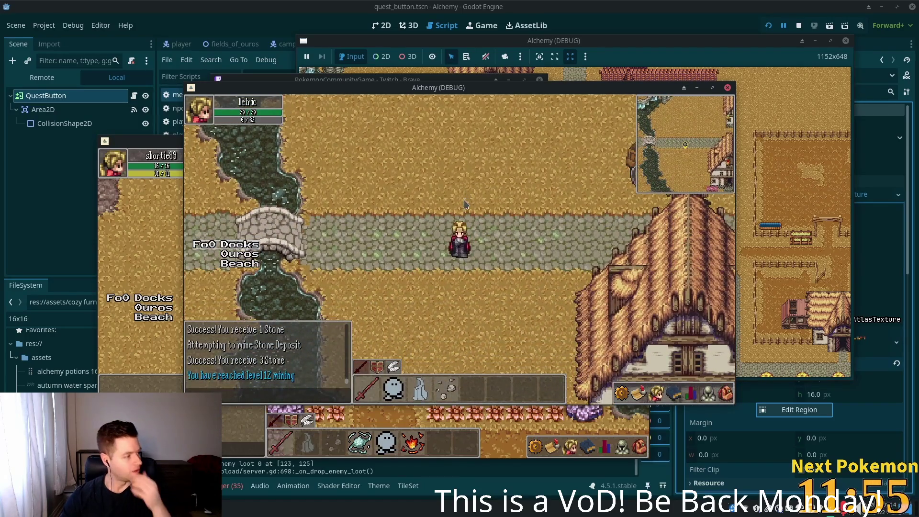